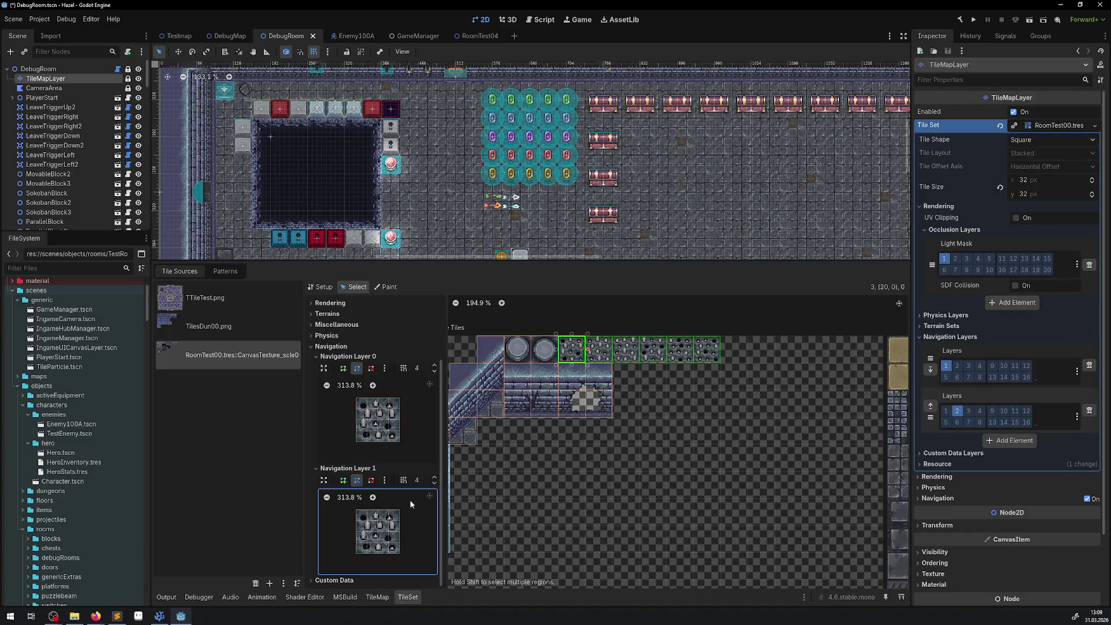
- Select the circle tile and delete its Navigation Layer 1 polygon
left_click(544, 345)
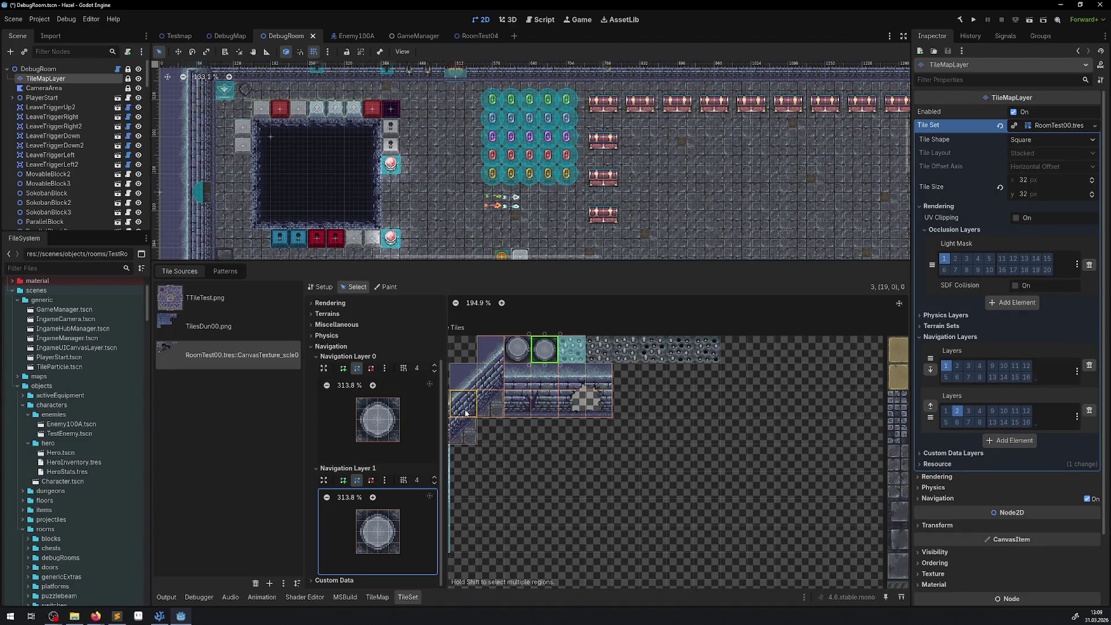
left_click(517, 347)
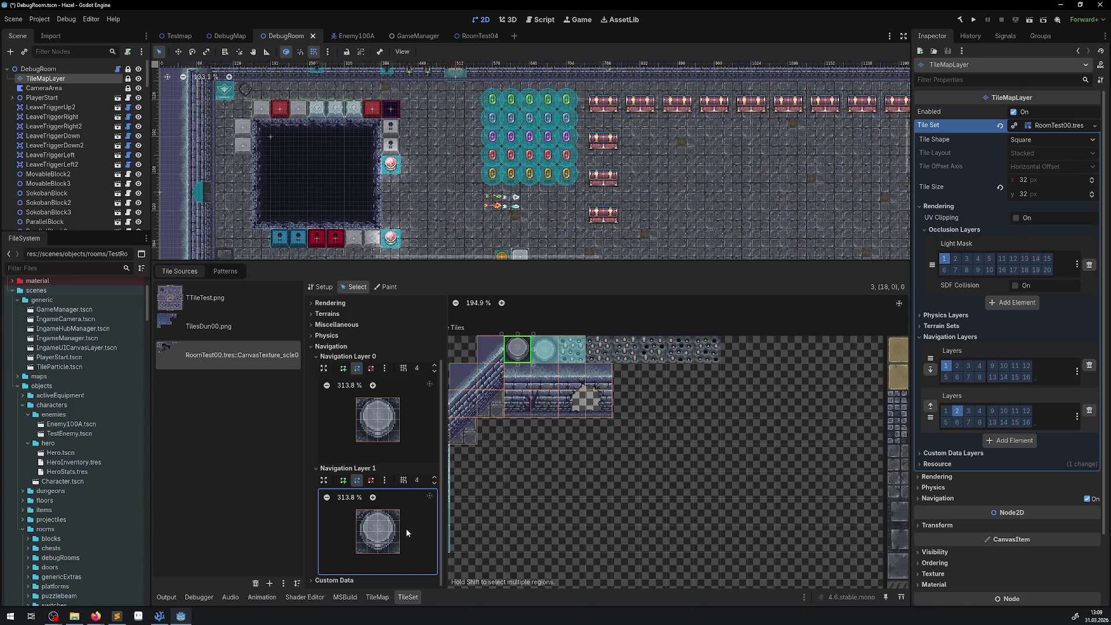
left_click(407, 532)
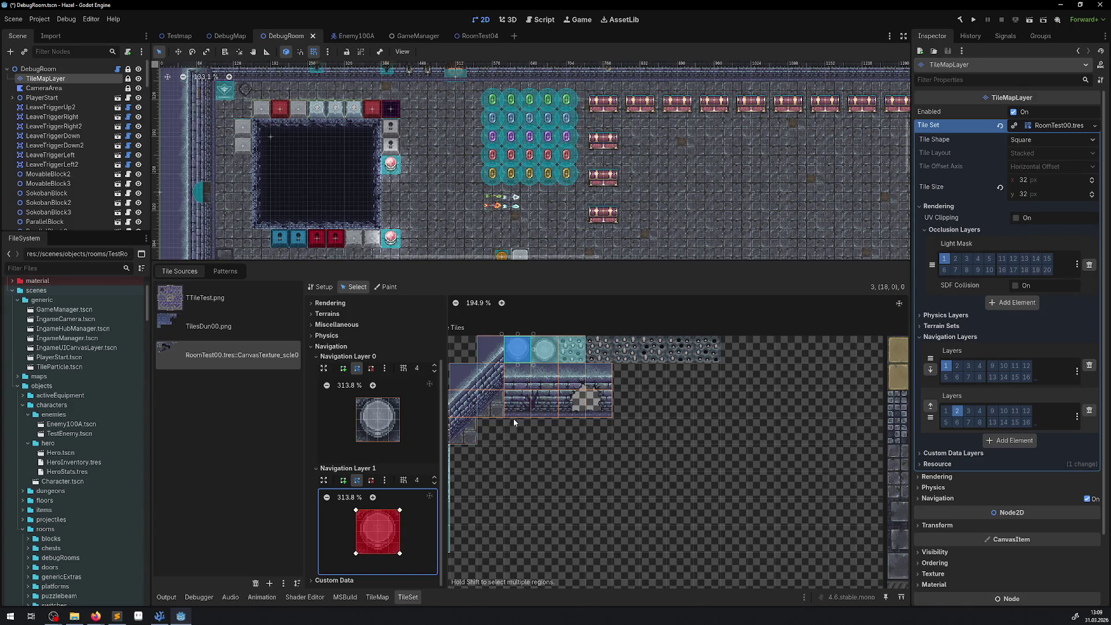
left_click(550, 352)
left_click(372, 481)
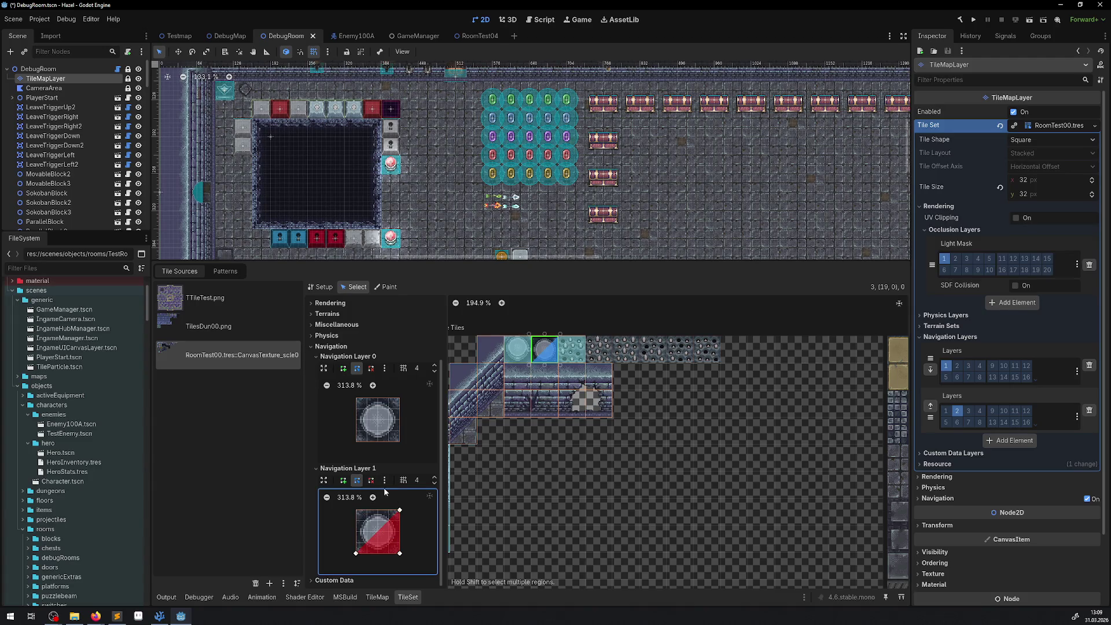
left_click(356, 511)
left_click(400, 510)
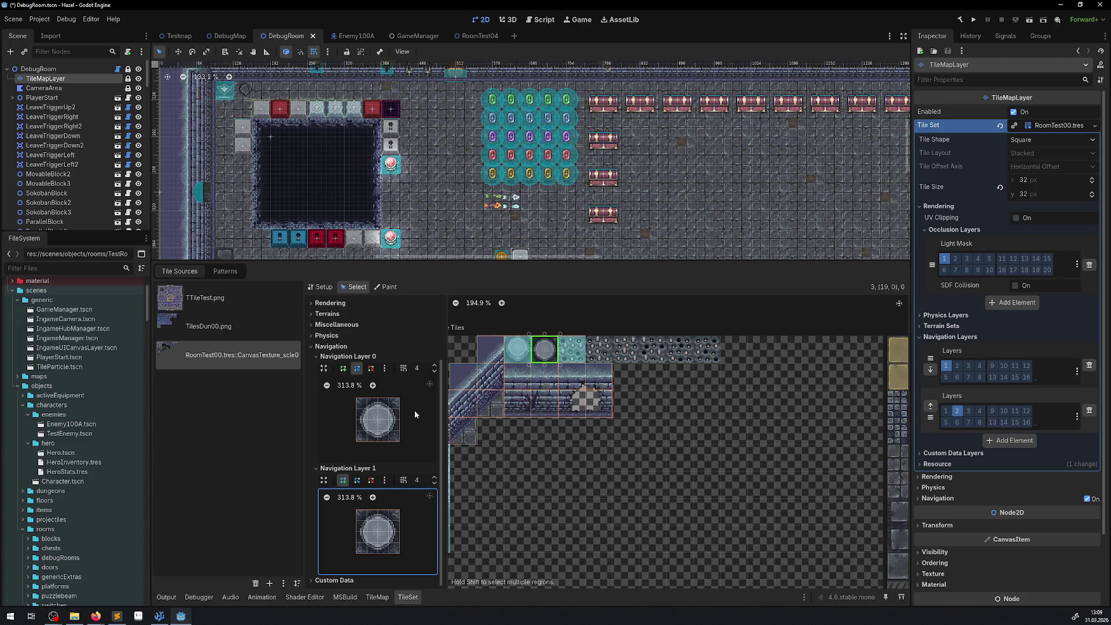
- Draw a new Navigation Layer 0 polygon covering the whole tile, then save the scene
left_click(342, 369)
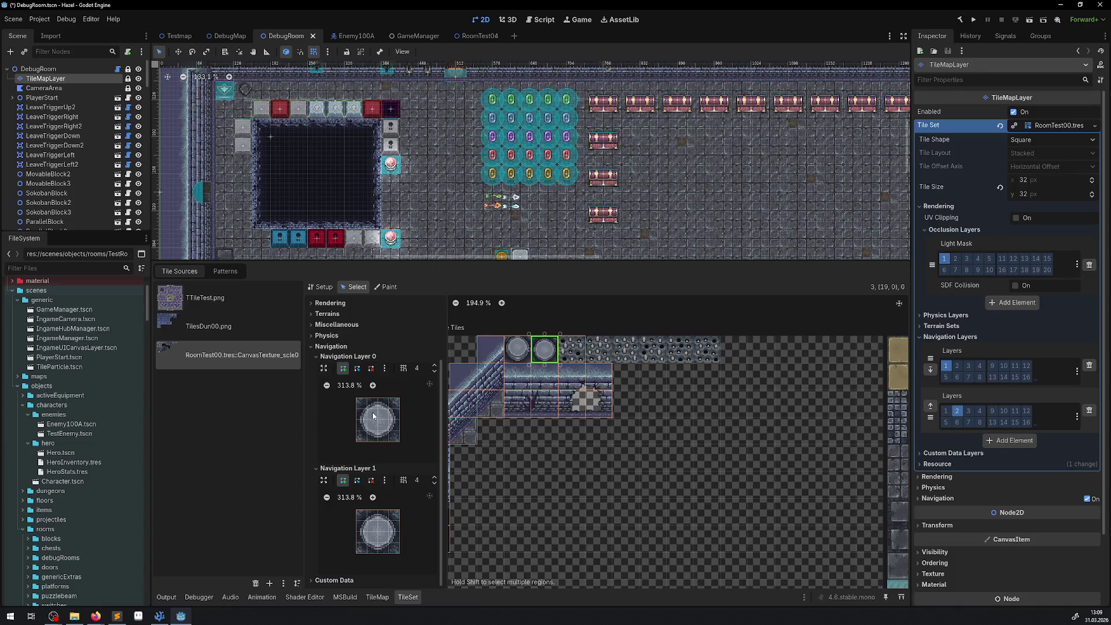
left_click(378, 409)
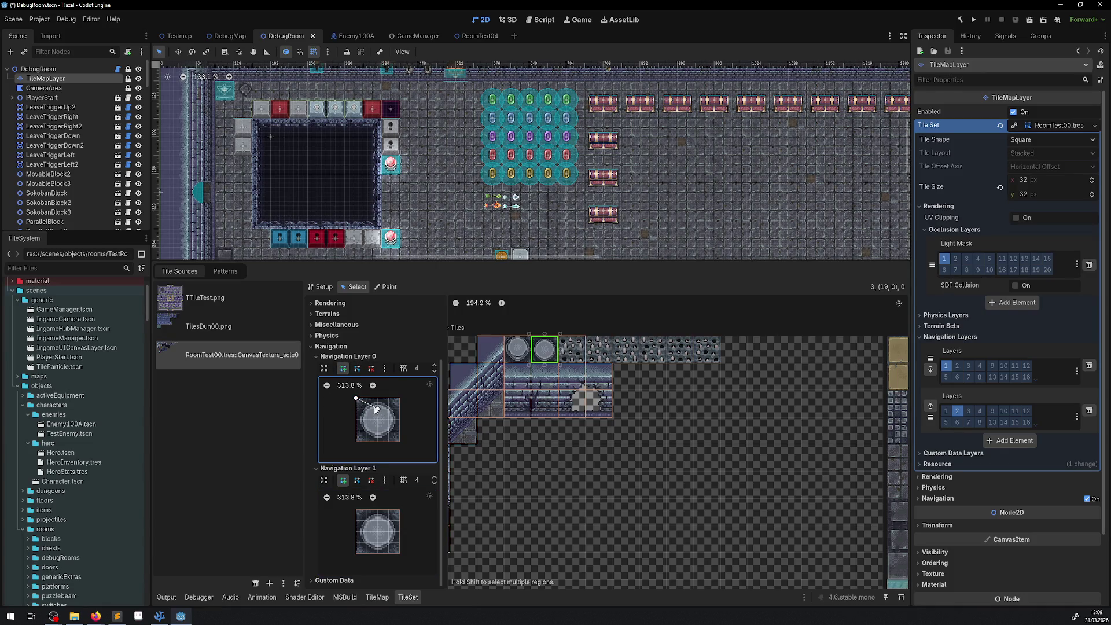
left_click(378, 409)
left_click_drag(378, 409, 400, 442)
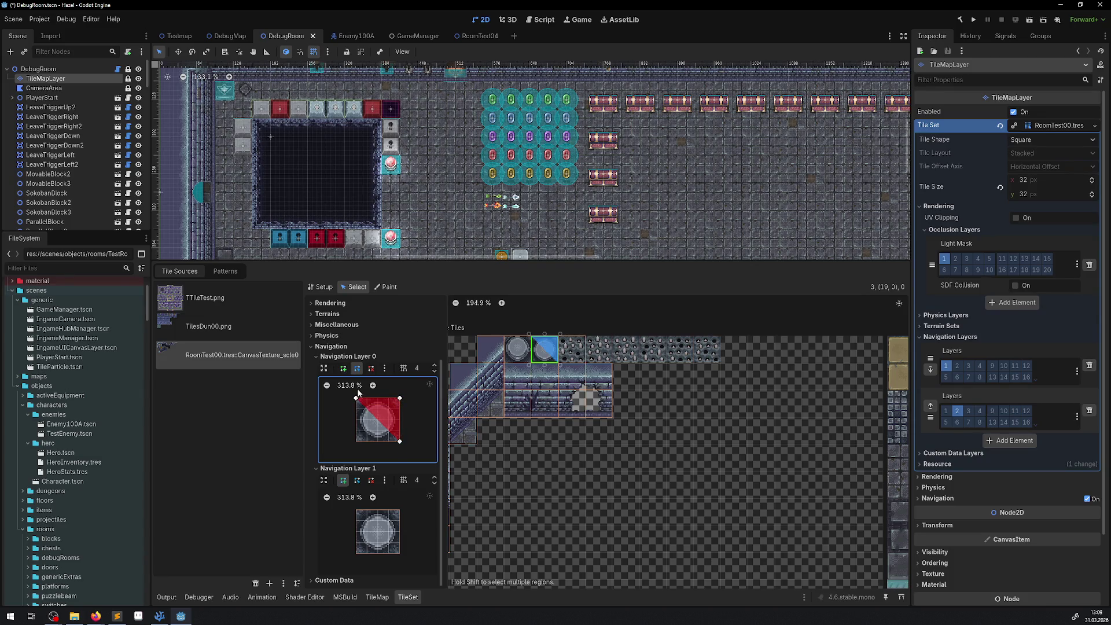
left_click(342, 368)
left_click(358, 369)
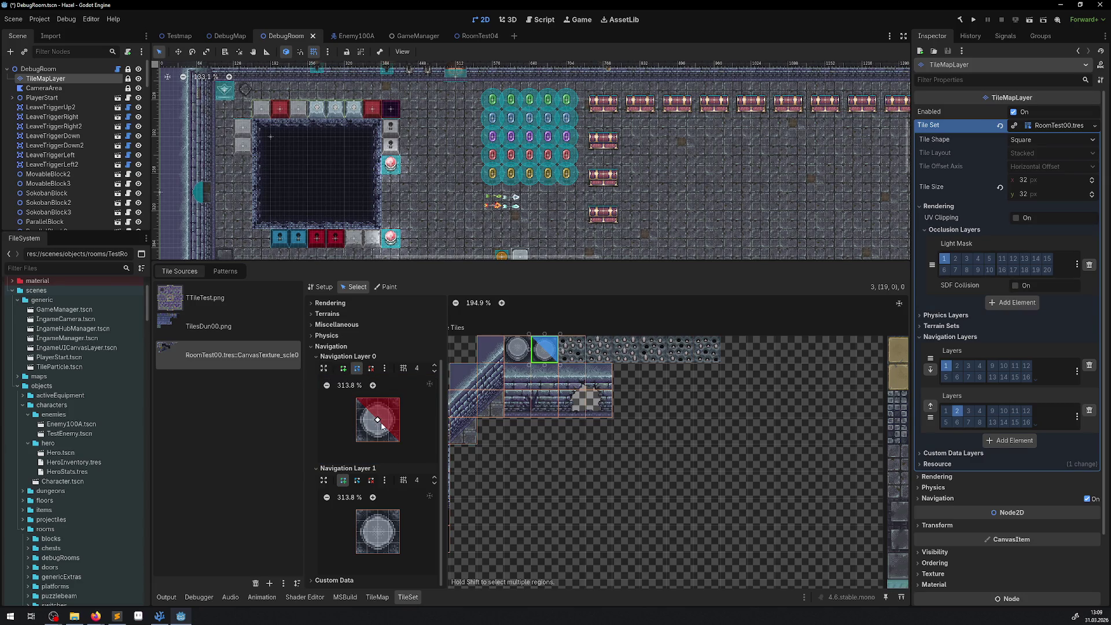
left_click_drag(377, 421, 357, 442)
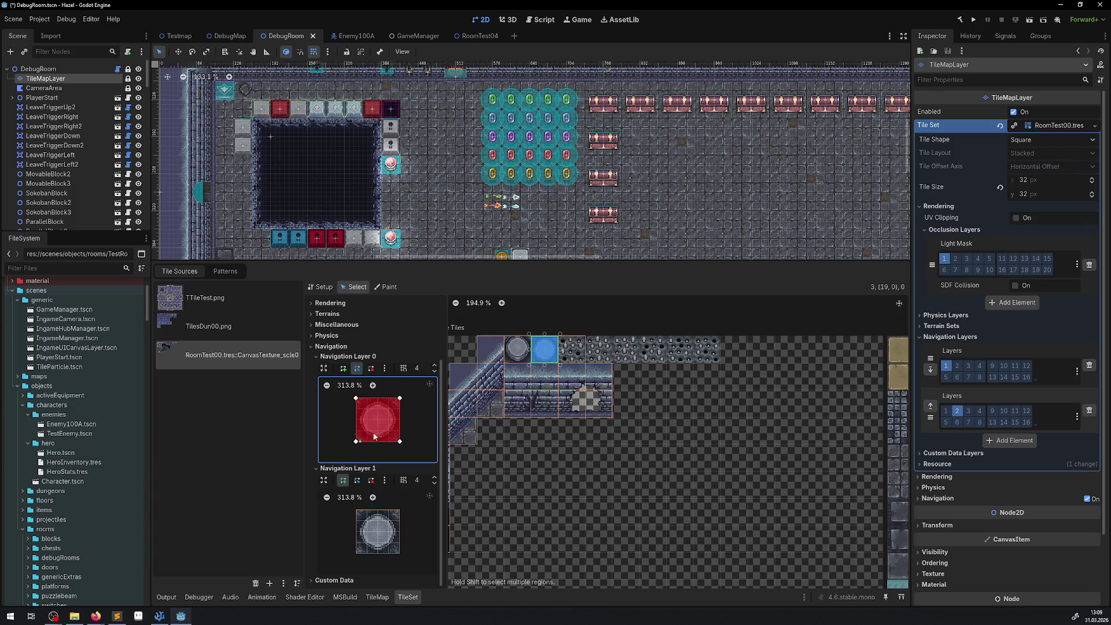
key("ctrl+s")
- Give the top tan tile in the atlas a full-tile Navigation Layer 1 polygon
scroll(692, 395, "down", 3)
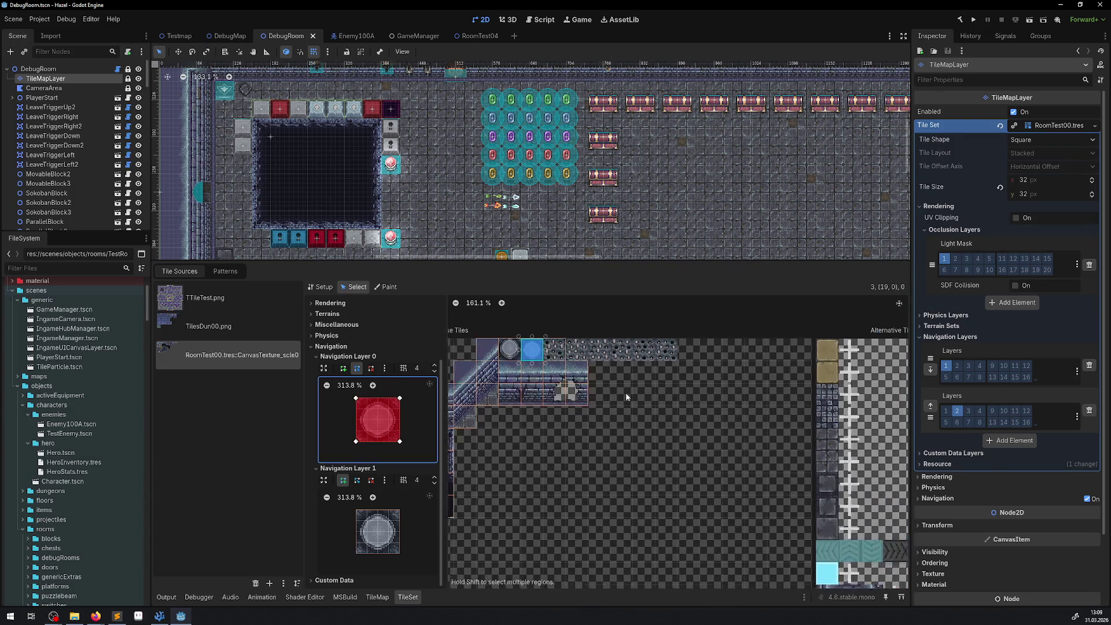
scroll(495, 508, "down", 3)
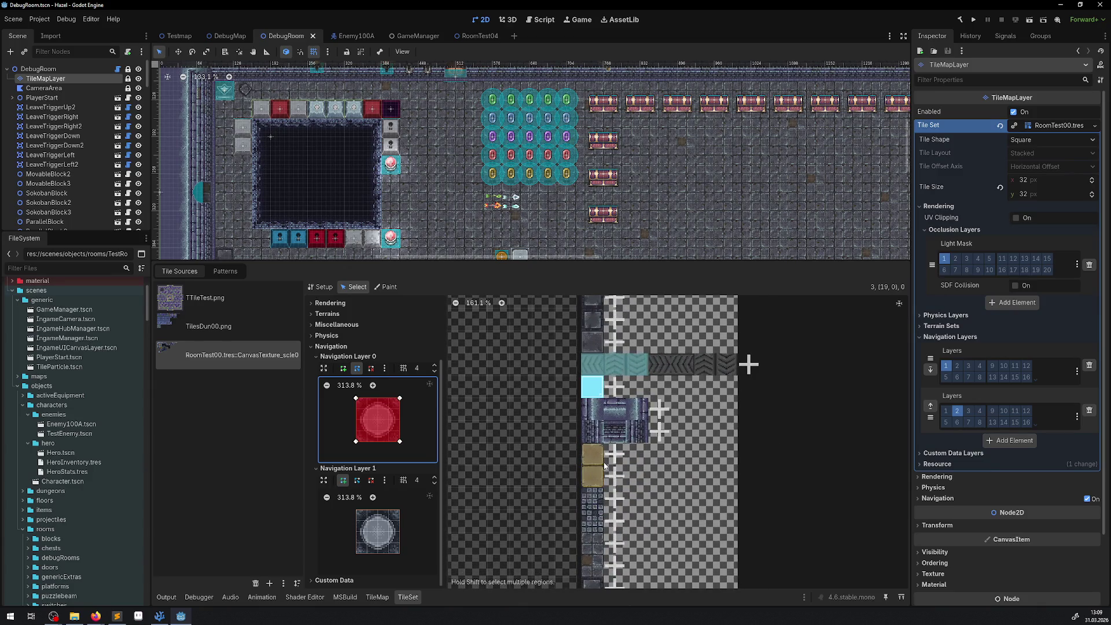
scroll(597, 368, "down", 2)
scroll(598, 369, "up", 2)
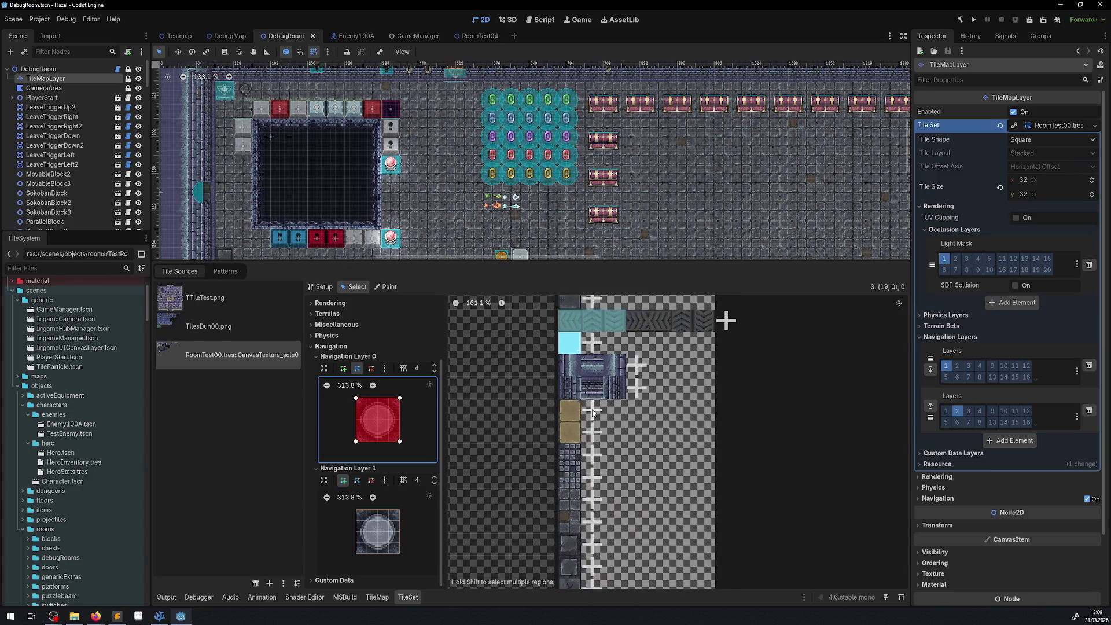
left_click_drag(606, 394, 607, 482)
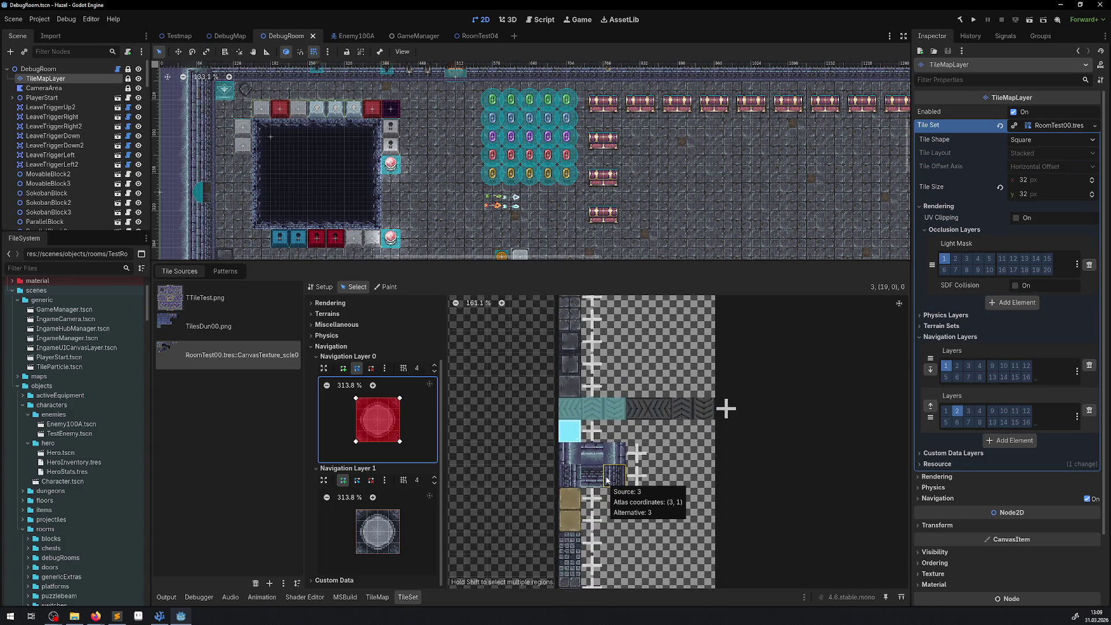
scroll(557, 480, "up", 3)
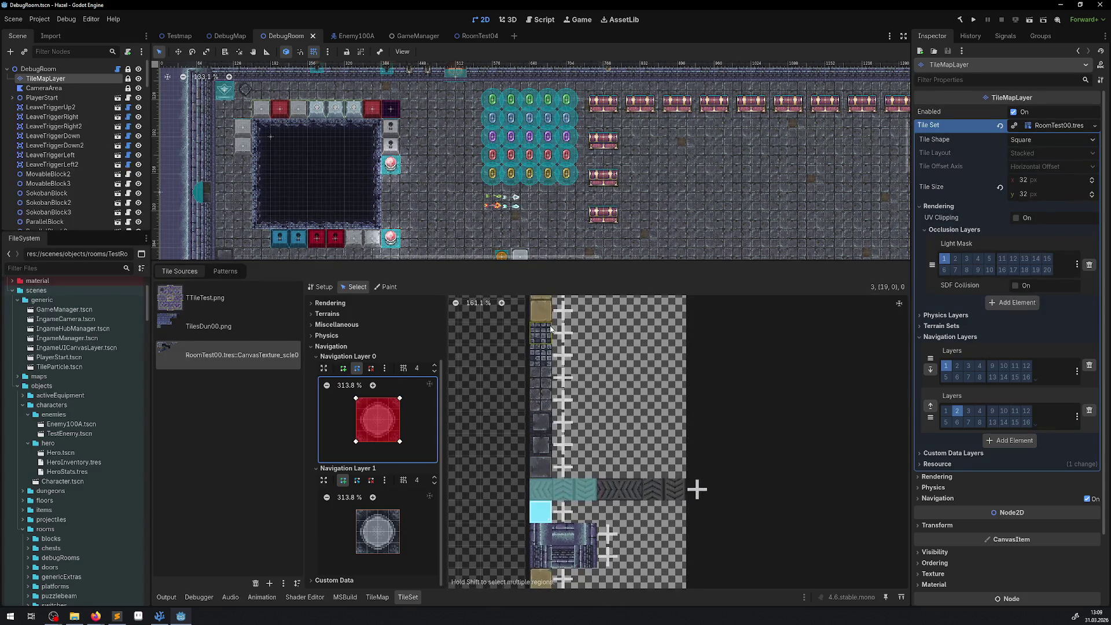
scroll(556, 480, "up", 3)
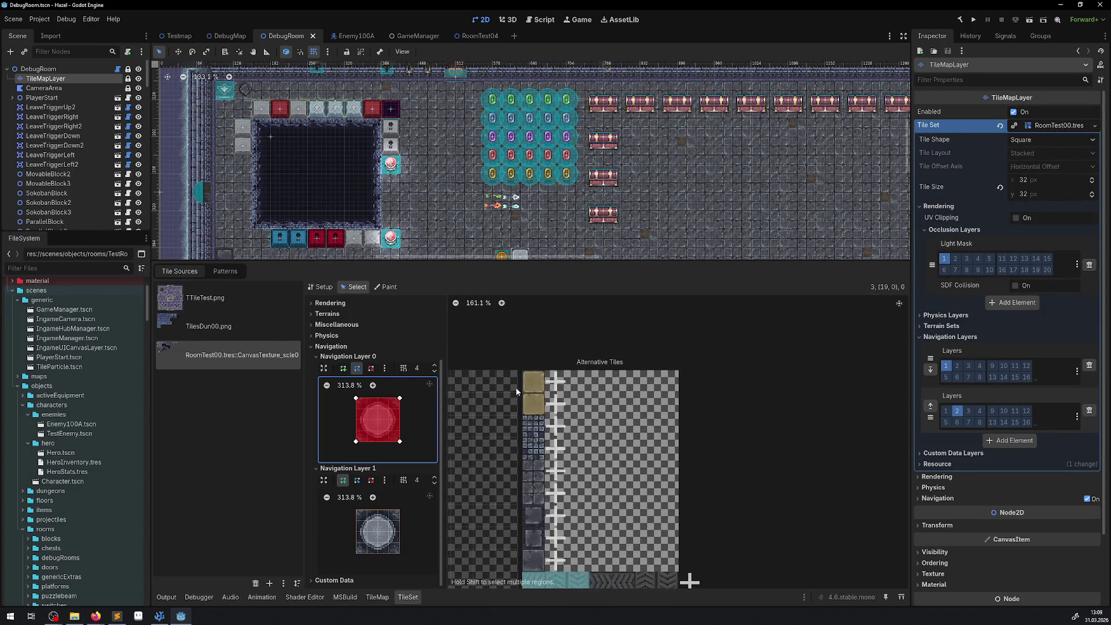
left_click(534, 381)
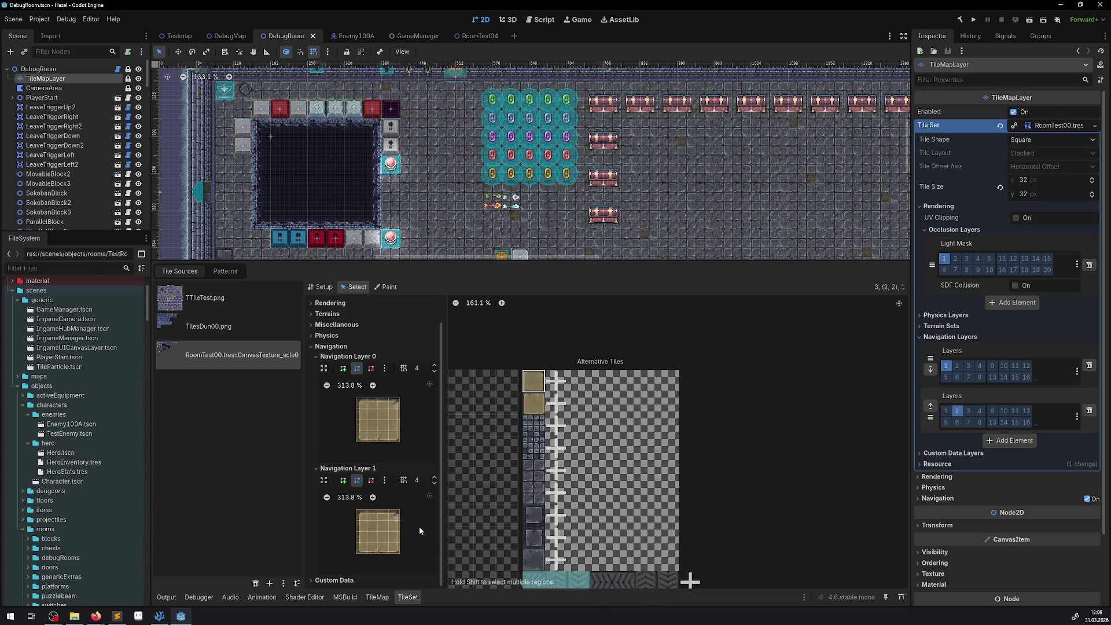
left_click(402, 516)
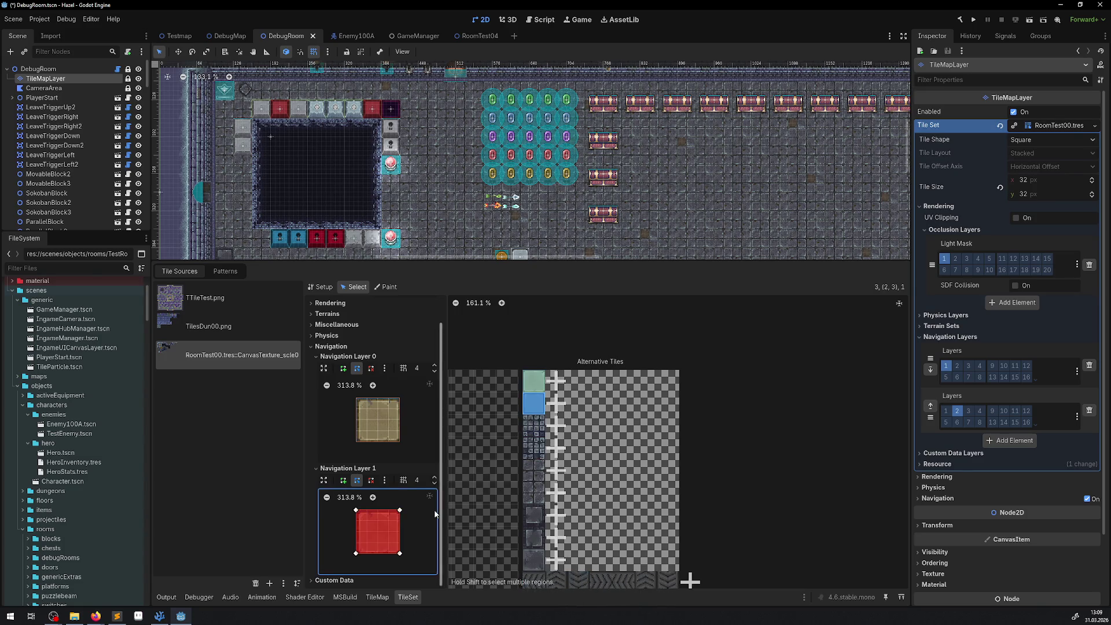
- Fill the tiles below it in the column with Layer 1 polygons, undo the extra one, and save
left_click(533, 425)
left_click(534, 448)
left_click(542, 472)
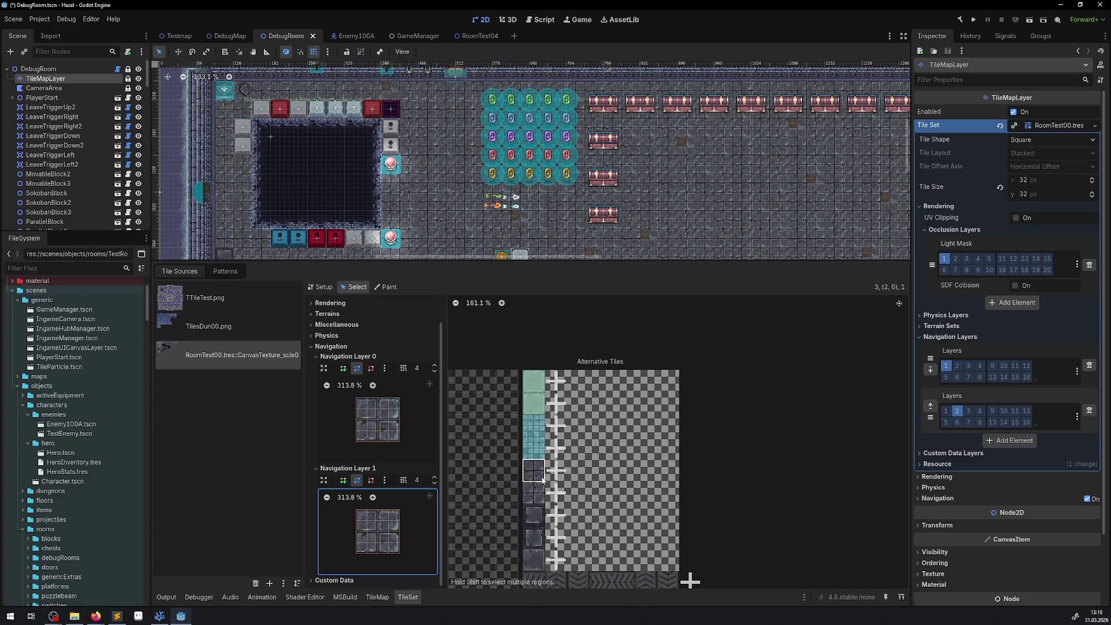
left_click(539, 493)
left_click(537, 515)
left_click(536, 533)
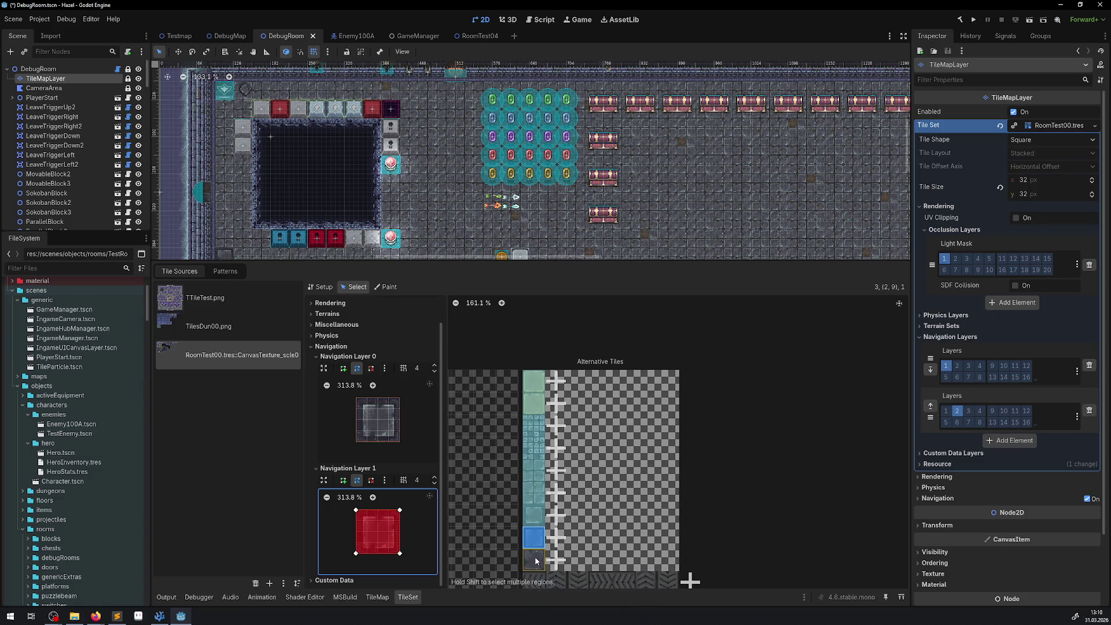
scroll(577, 468, "down", 3)
left_click(577, 470)
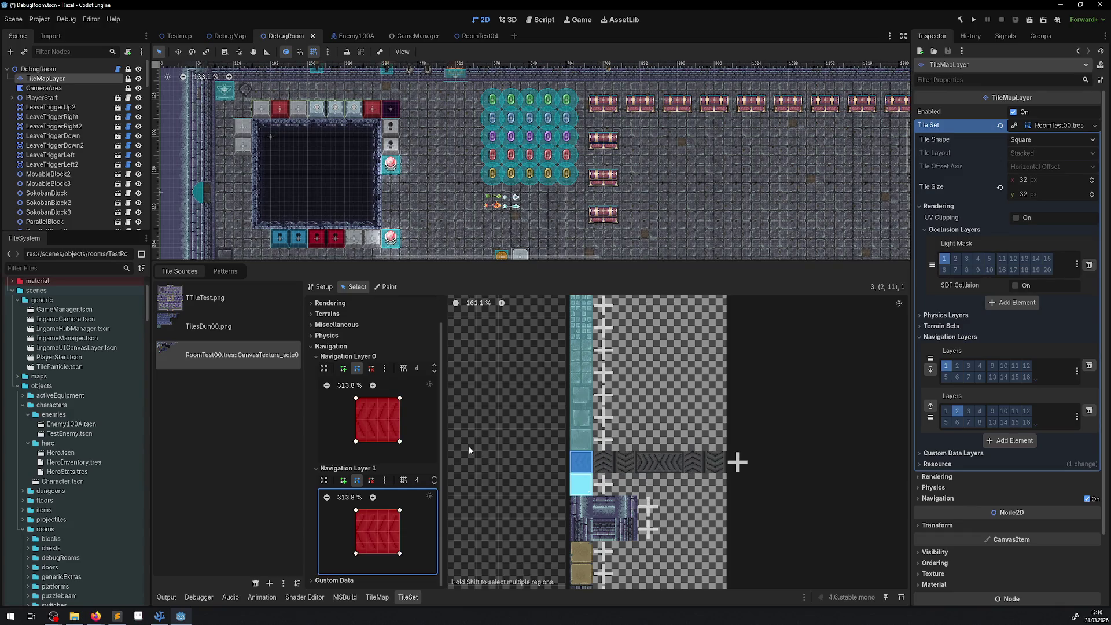
key("ctrl+z")
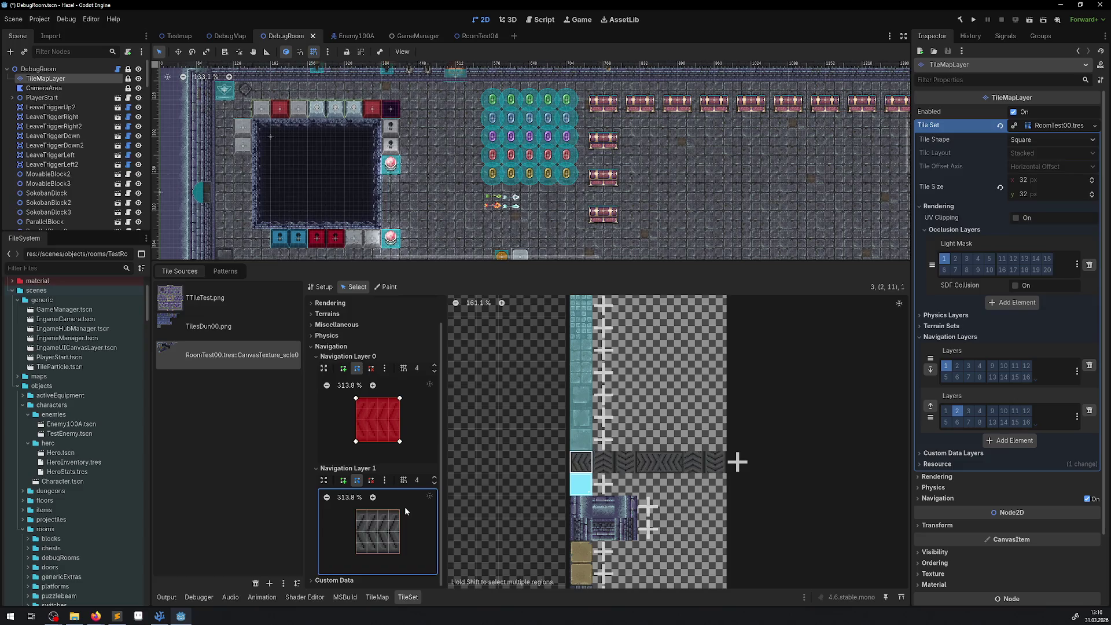
key("ctrl+s")
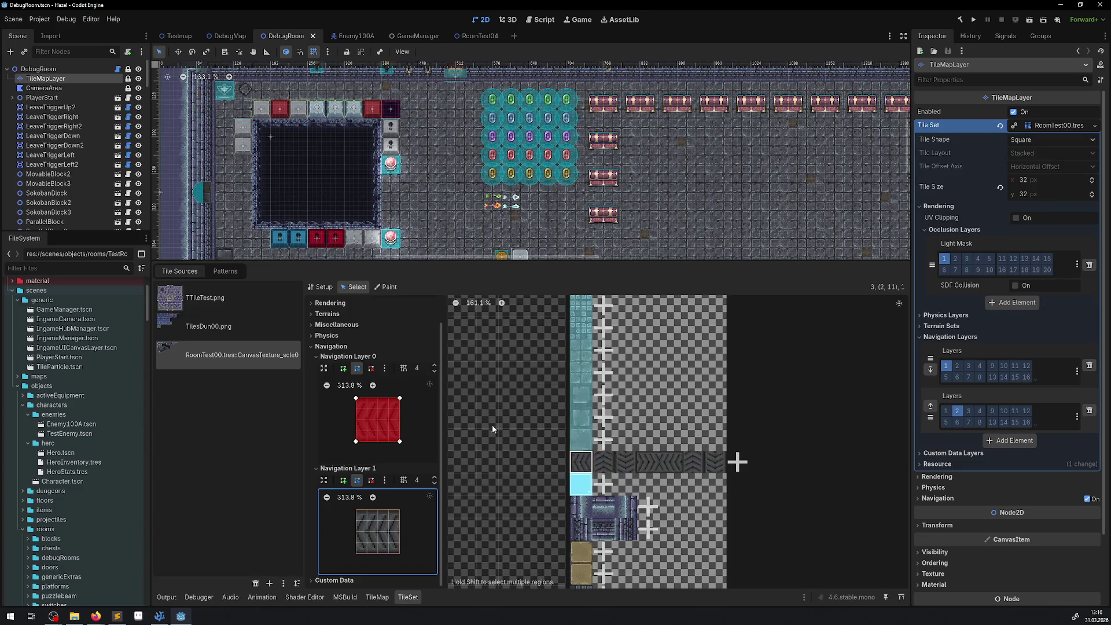
- Add full-tile Layer 1 navigation polygons to the chevron conveyor tiles and save
left_click(608, 466)
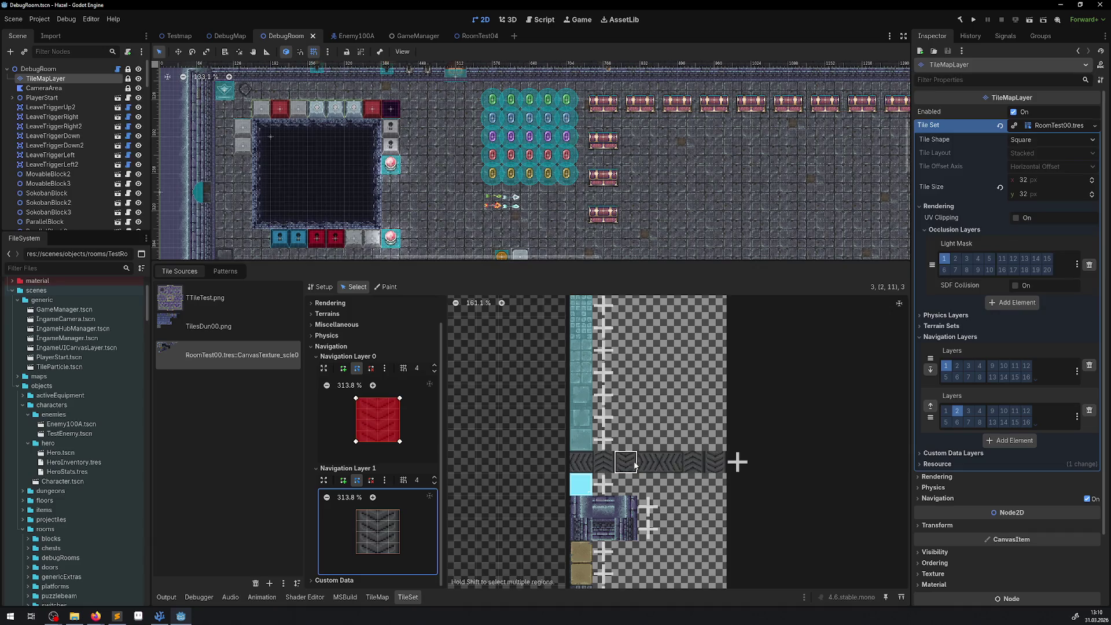
left_click(663, 463)
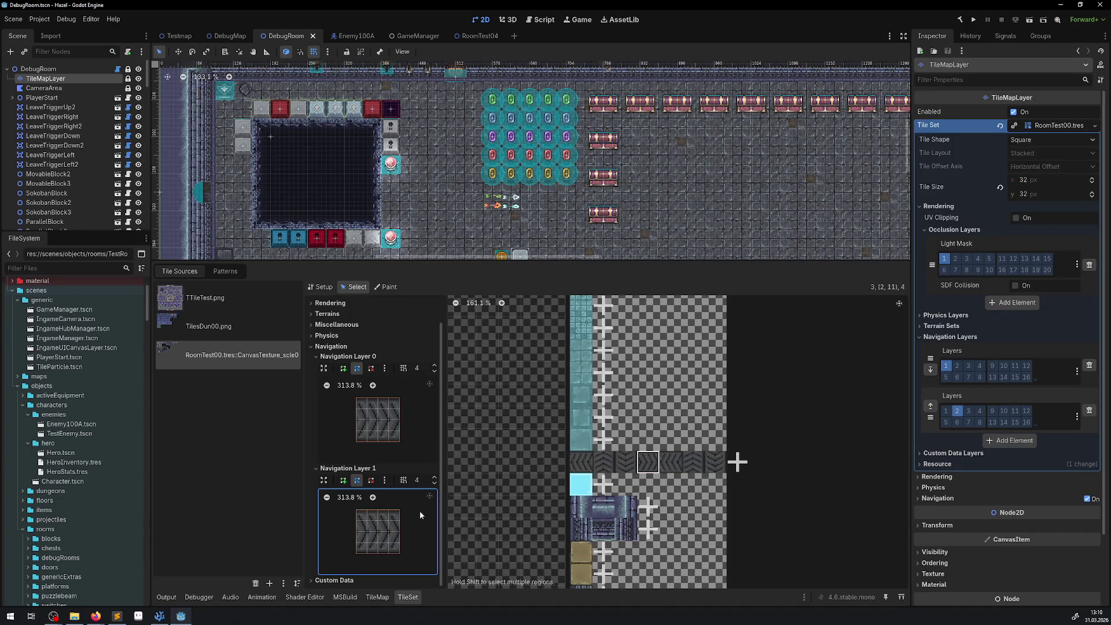
left_click(378, 531)
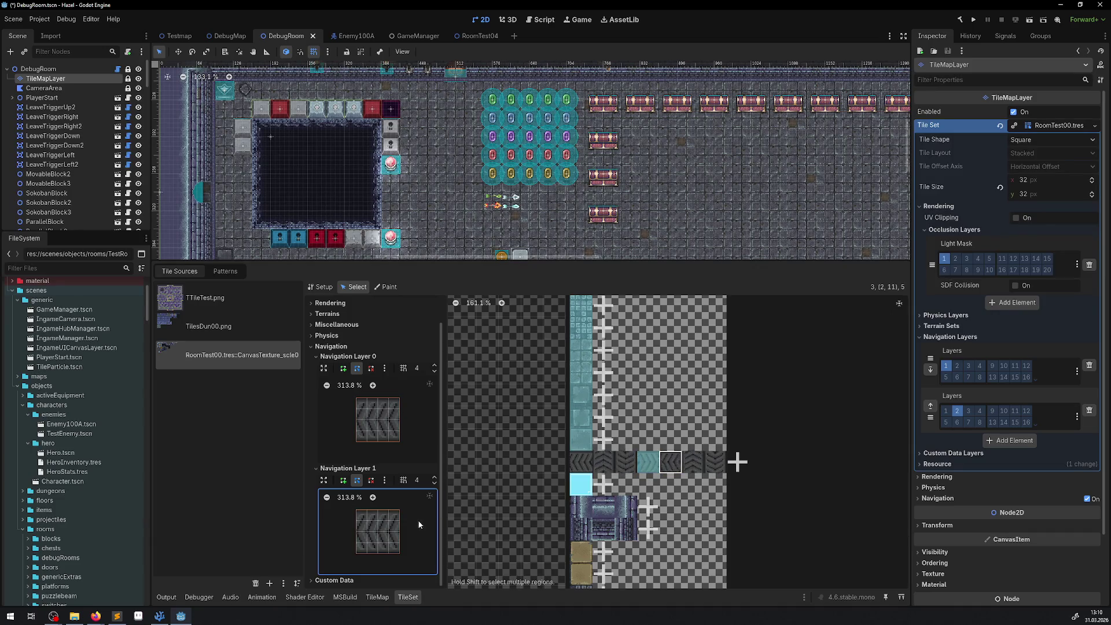
left_click(377, 532)
left_click(689, 467)
left_click(423, 536)
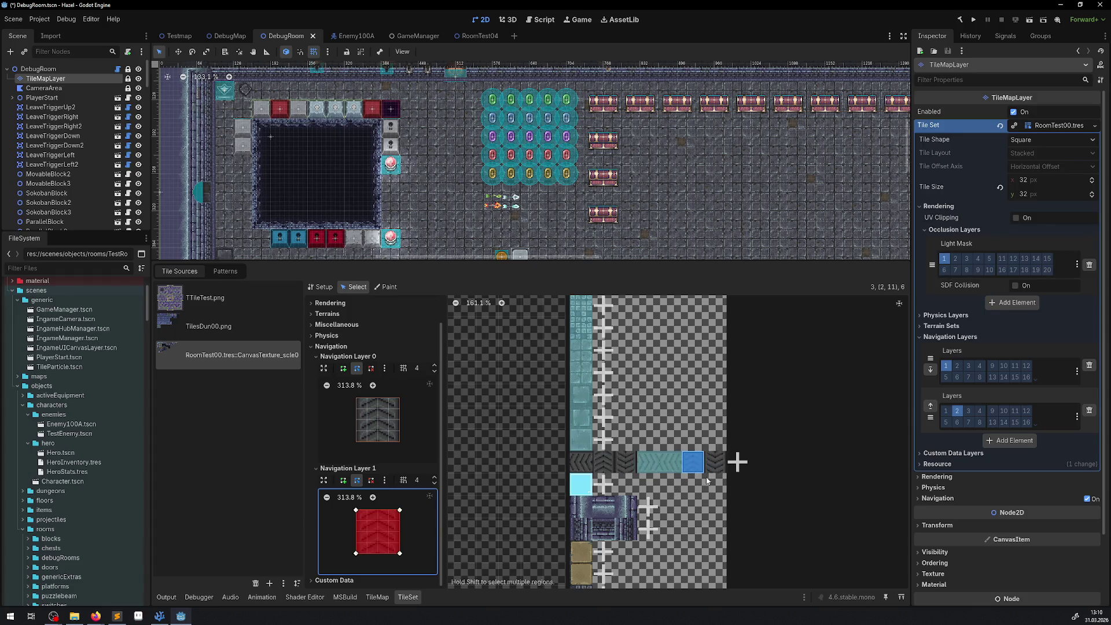
key("ctrl+s")
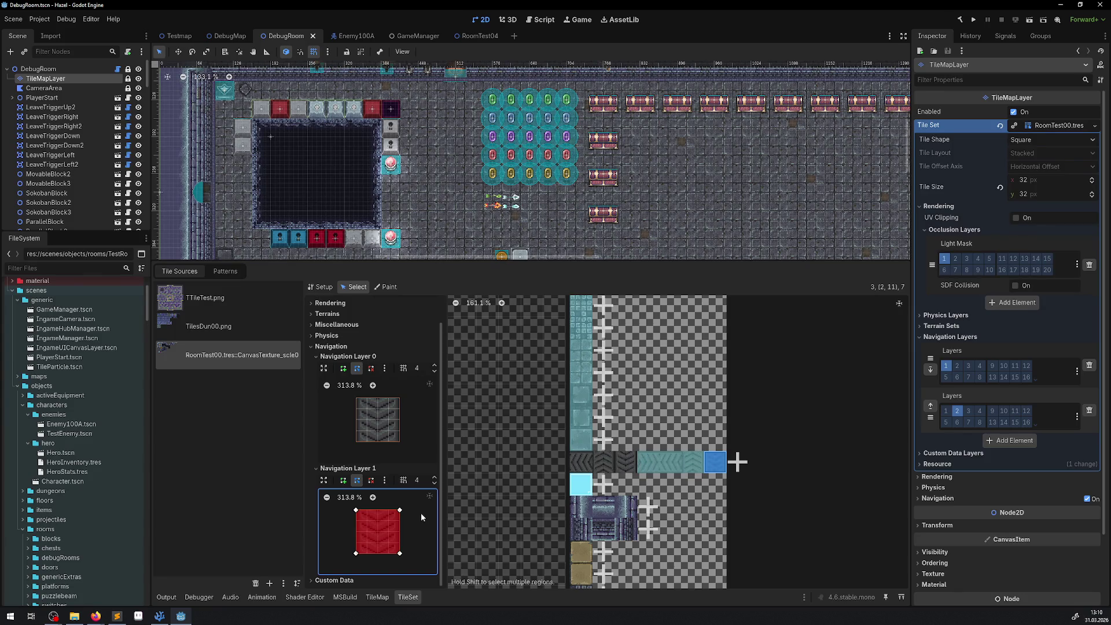
- Add full-tile Layer 1 navigation polygons to the light-cyan tile and the tan tile
scroll(671, 468, "down", 2)
scroll(671, 468, "down", 1)
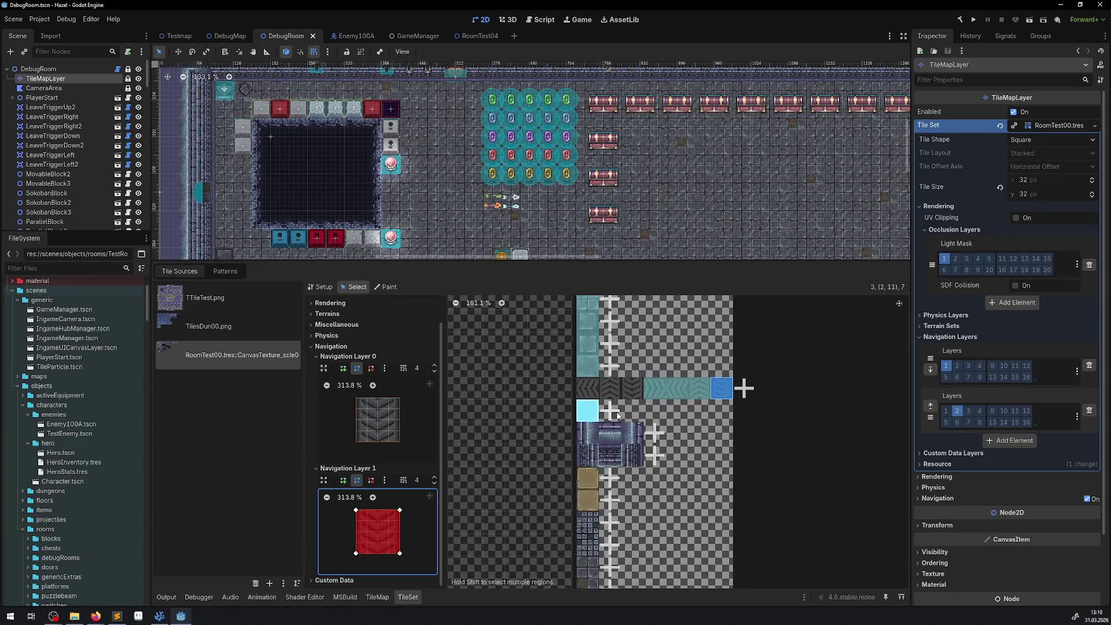
left_click(588, 410)
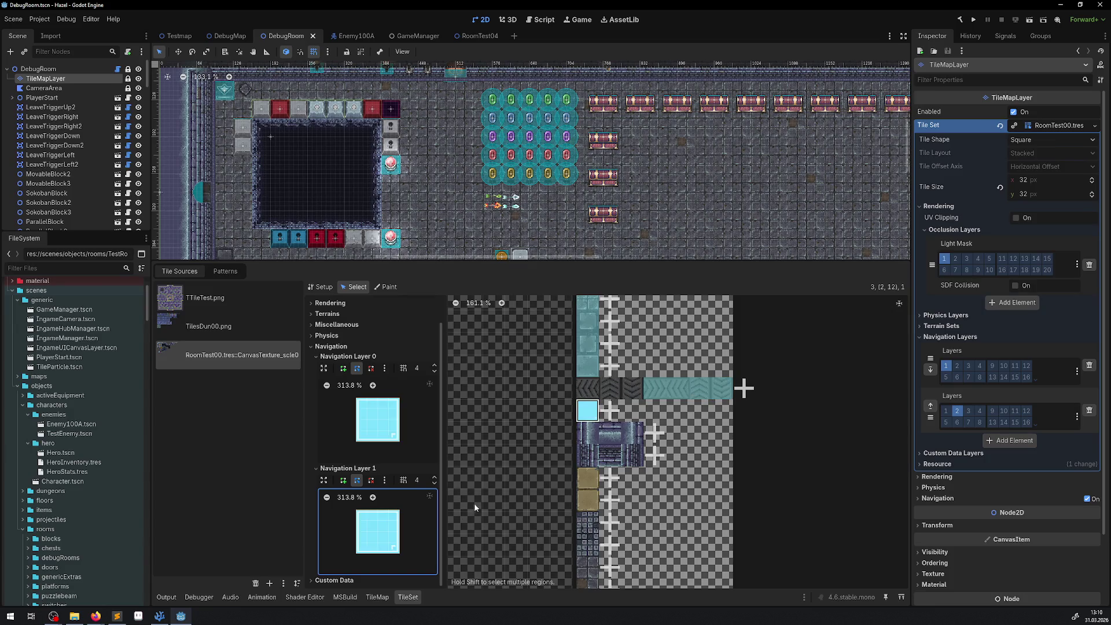
left_click(426, 520)
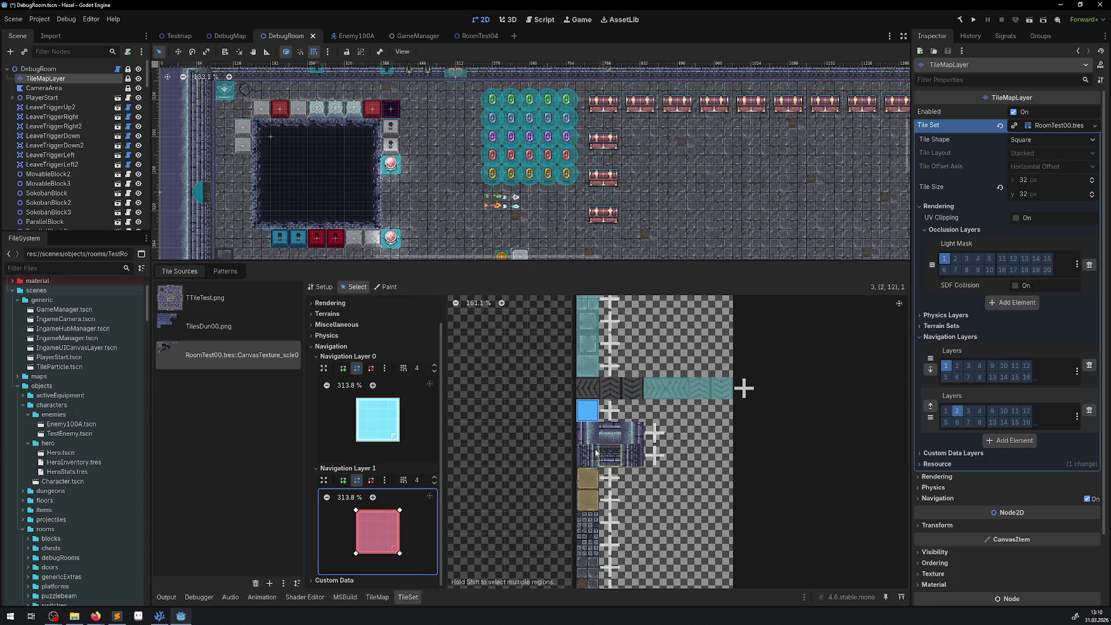
left_click(592, 481)
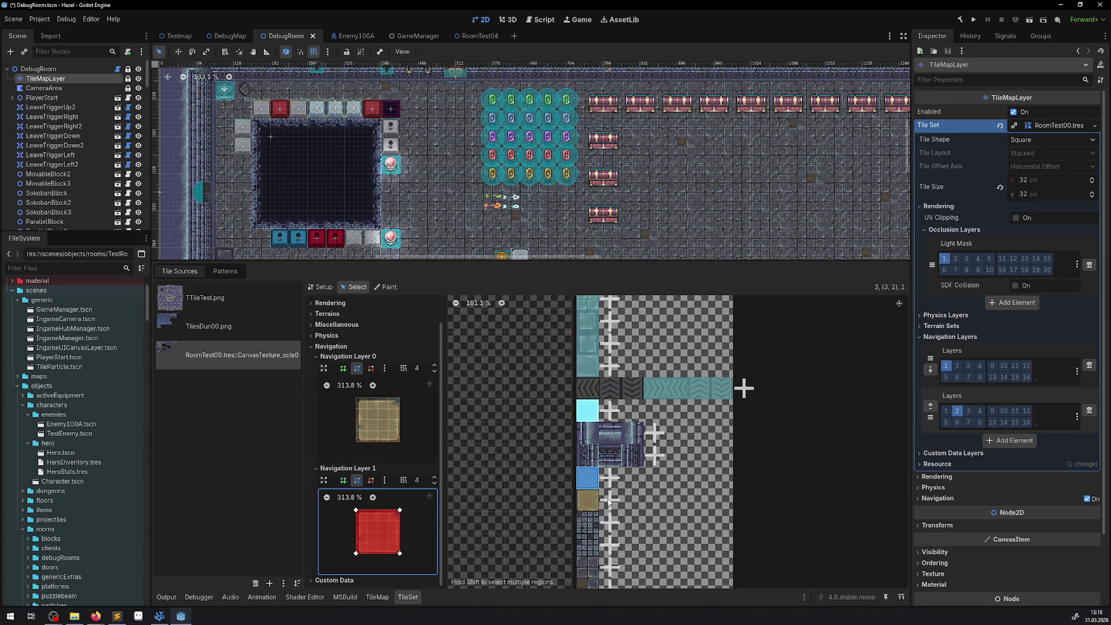
left_click(425, 517)
- Add Layer 1 navigation polygons to tiles (3,4) through (3,7)
scroll(595, 440, "down", 3)
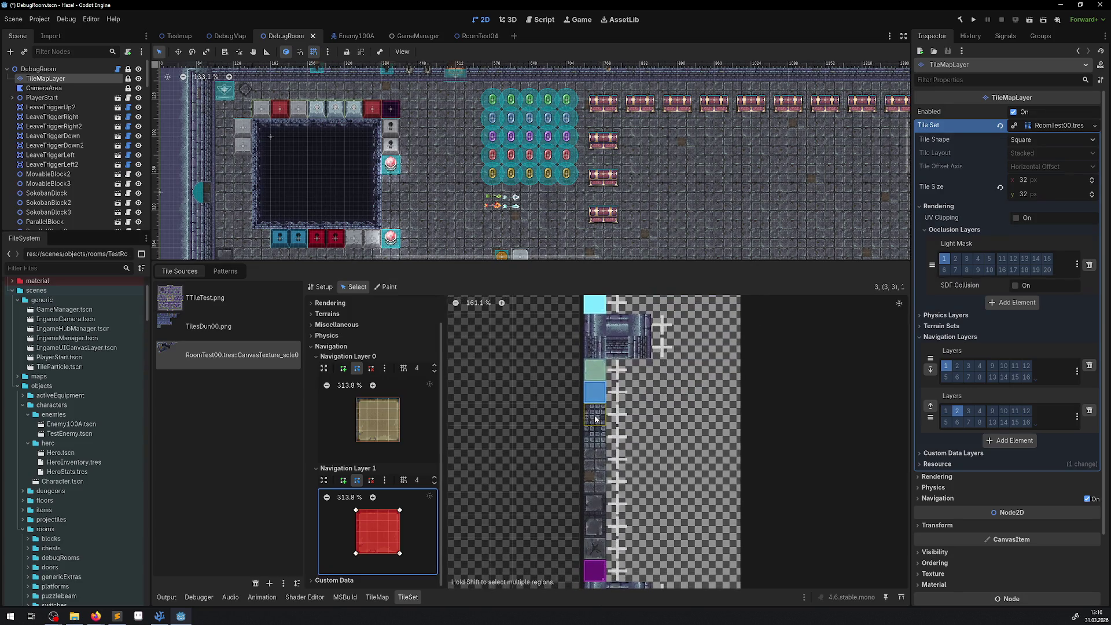
left_click(595, 415)
left_click(422, 537)
left_click(595, 438)
left_click(422, 536)
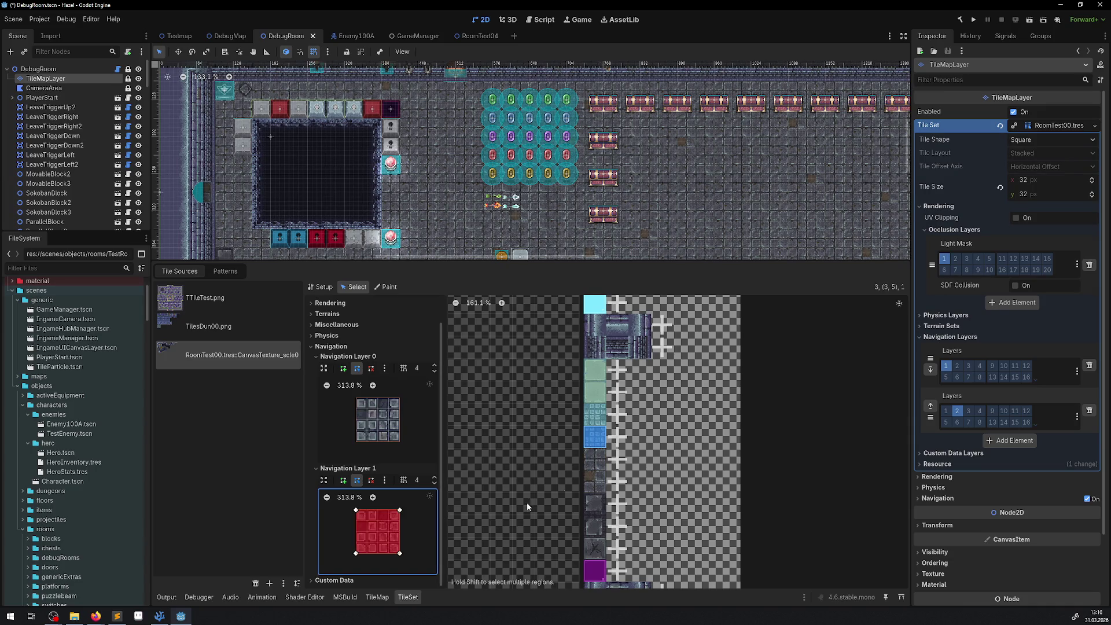
left_click(593, 464)
left_click(432, 519)
left_click(596, 481)
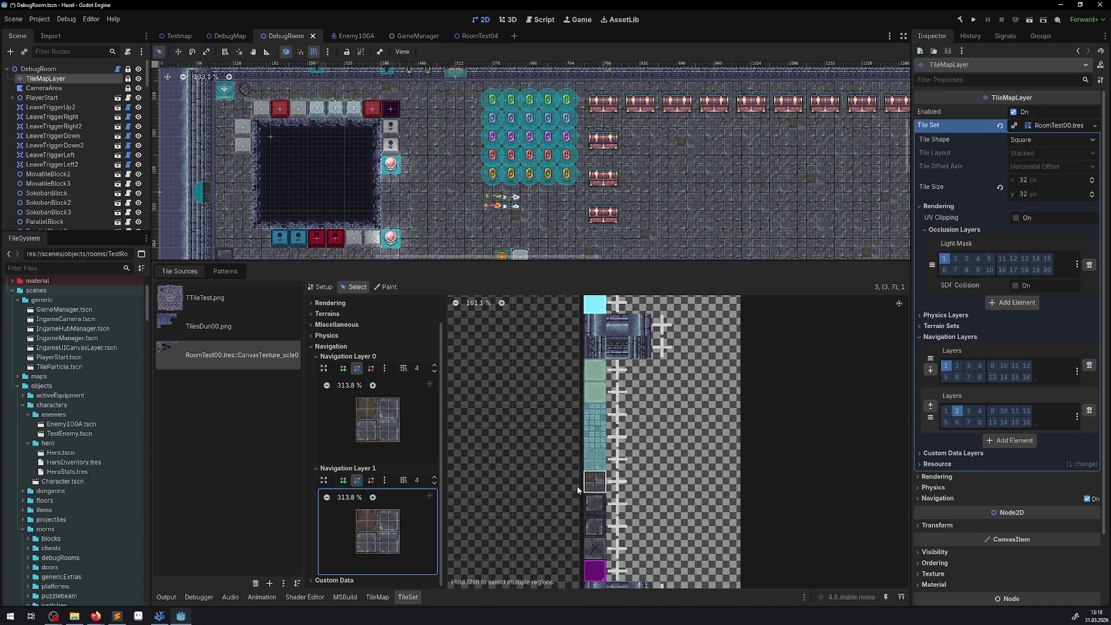
left_click(428, 531)
- Add Layer 1 navigation polygons to tiles (3,8) through (3,10) and the purple tile (3,12)
left_click(595, 508)
left_click(427, 528)
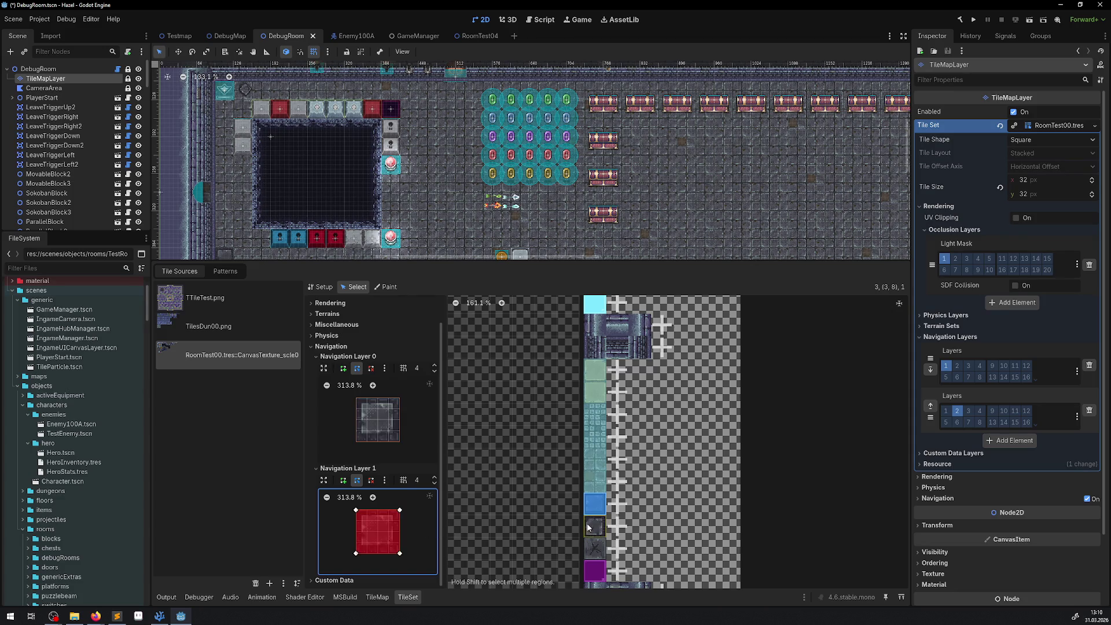
left_click(590, 530)
left_click(434, 534)
left_click(595, 547)
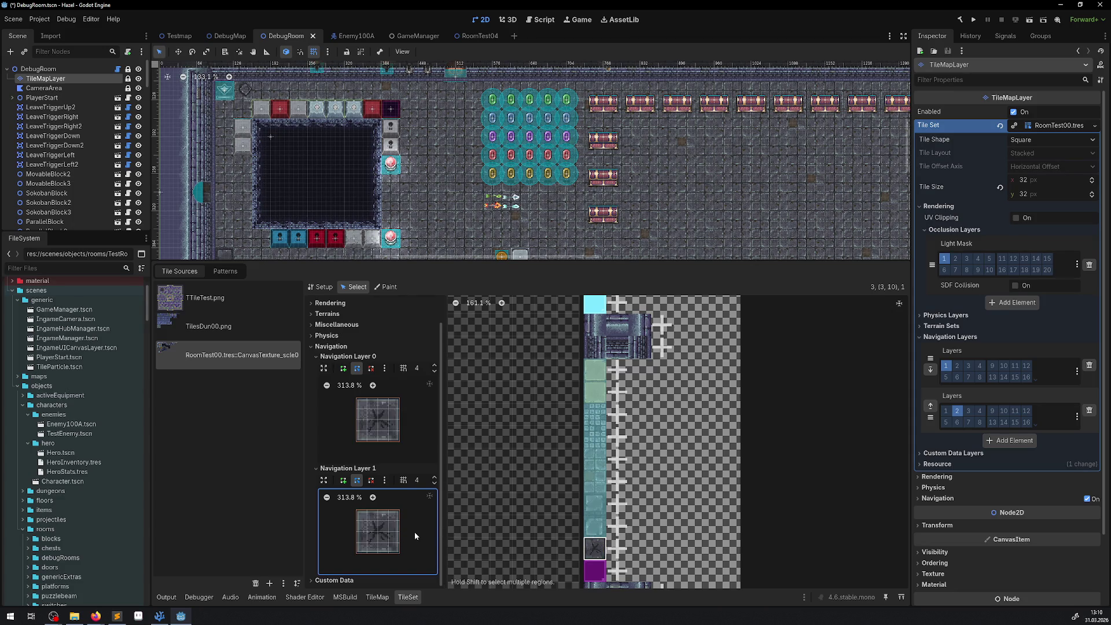
left_click(415, 532)
scroll(596, 440, "down", 5)
left_click(587, 399)
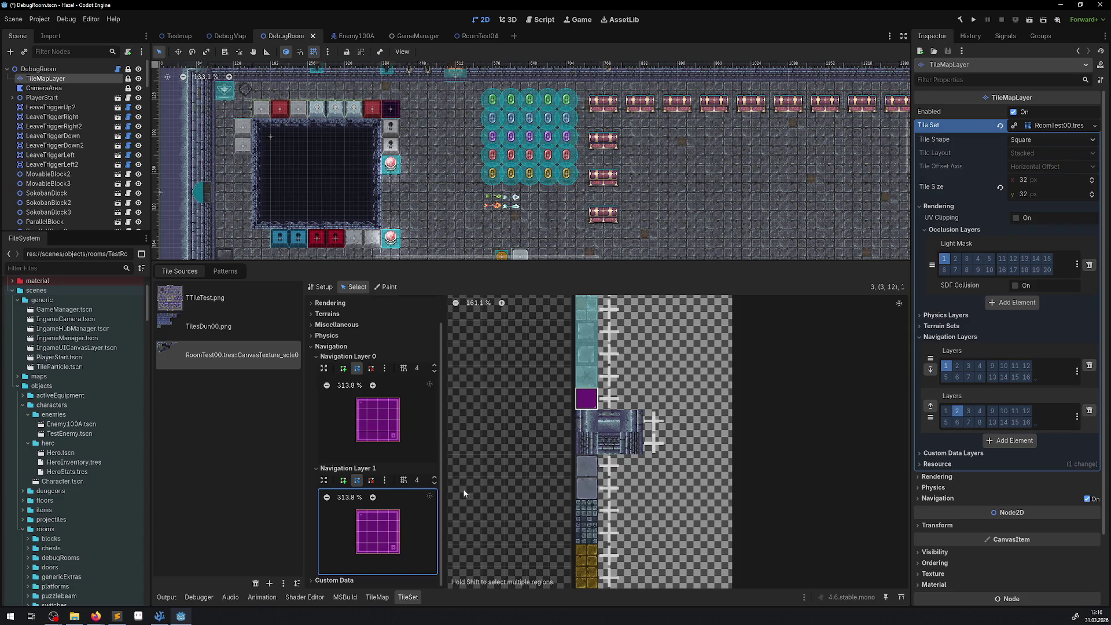
left_click(417, 530)
- Add Layer 1 navigation polygons to tiles (4,2) through (4,5) and the yellow tile (4,6)
left_click(586, 466)
left_click(417, 530)
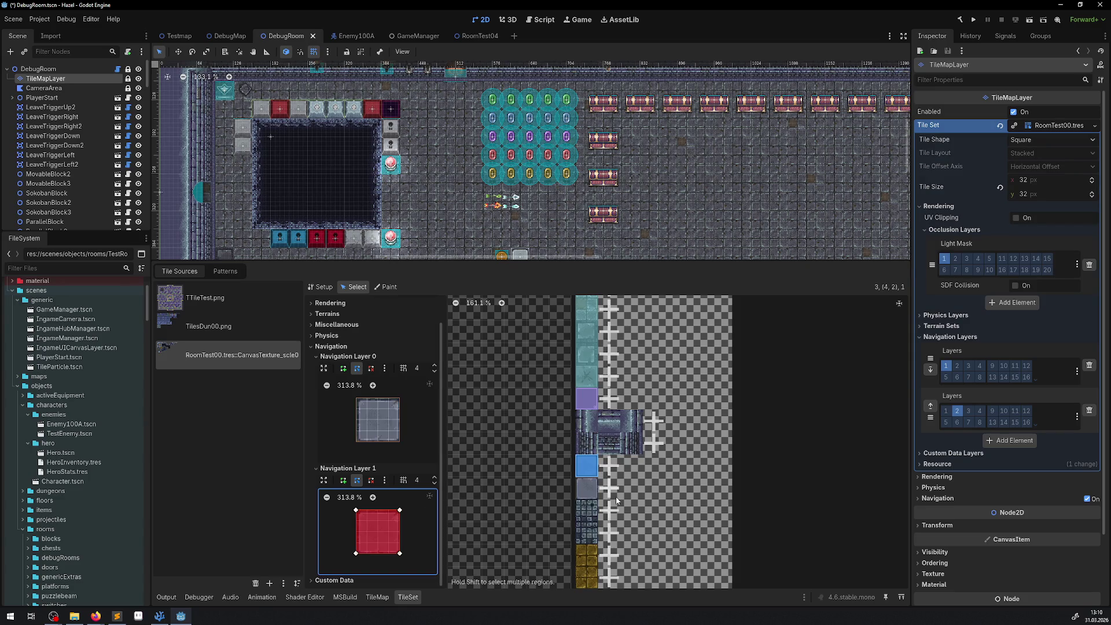
left_click(587, 488)
left_click(417, 530)
left_click(586, 511)
left_click(417, 530)
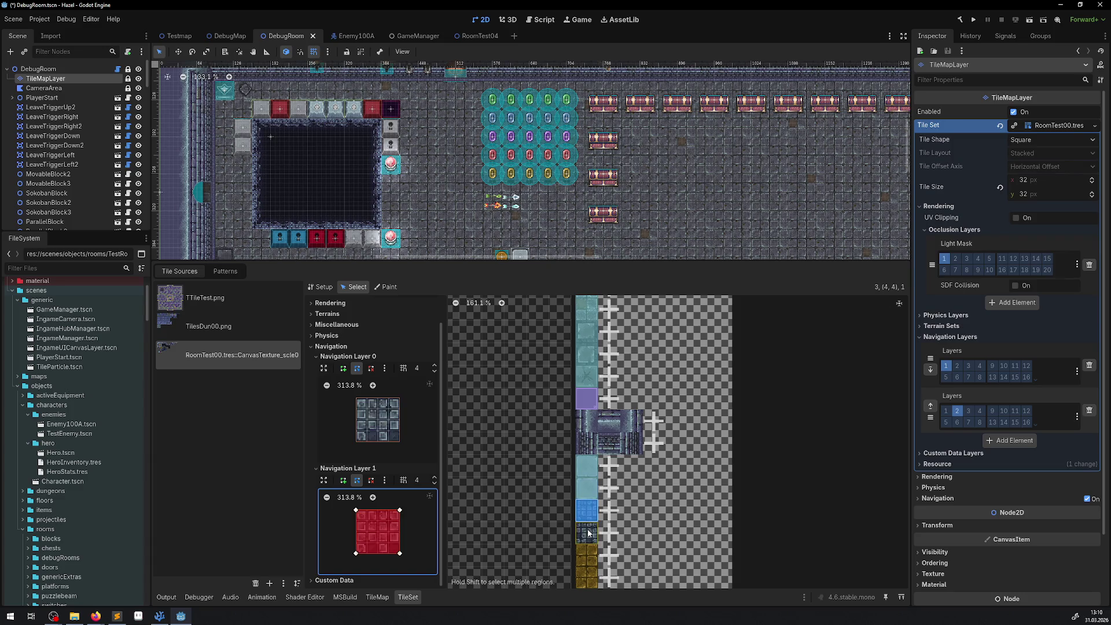
left_click(586, 533)
left_click(585, 549)
scroll(586, 549, "down", 5)
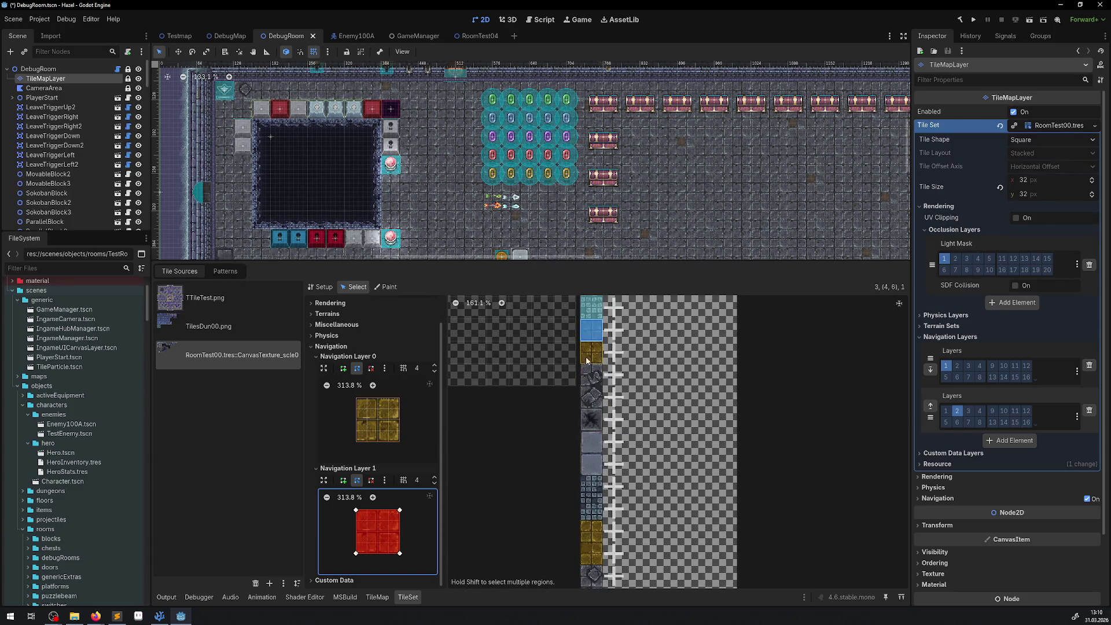
left_click(587, 376)
- Add Layer 1 navigation polygons to the gray tile (4,8) and column 5 down to the yellow tile (5,6)
left_click(589, 398)
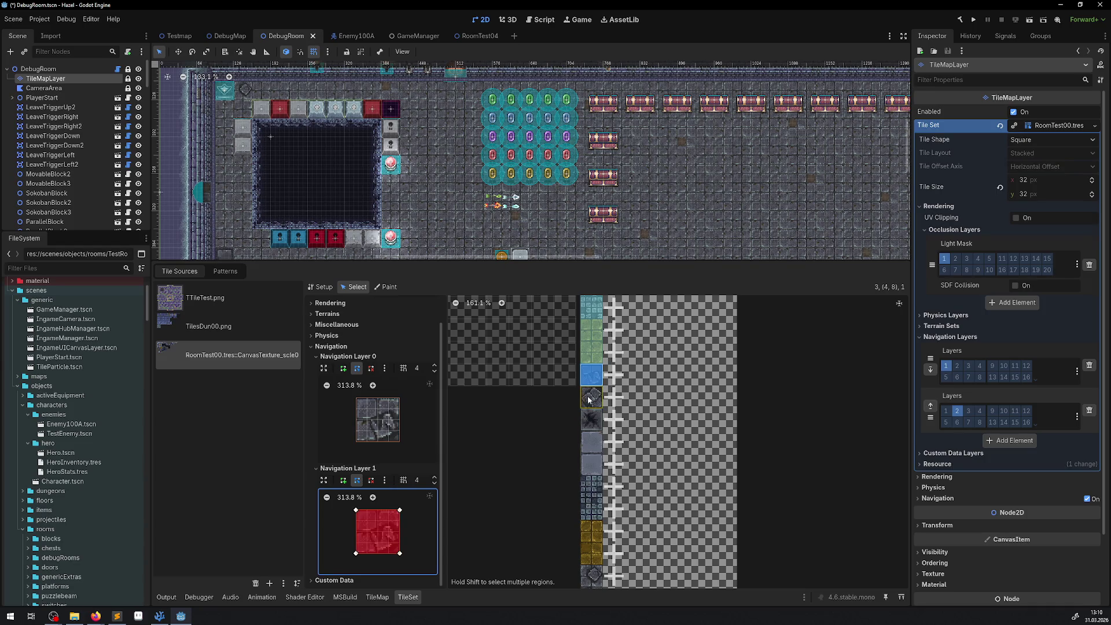
left_click(591, 420)
left_click(590, 443)
left_click(591, 465)
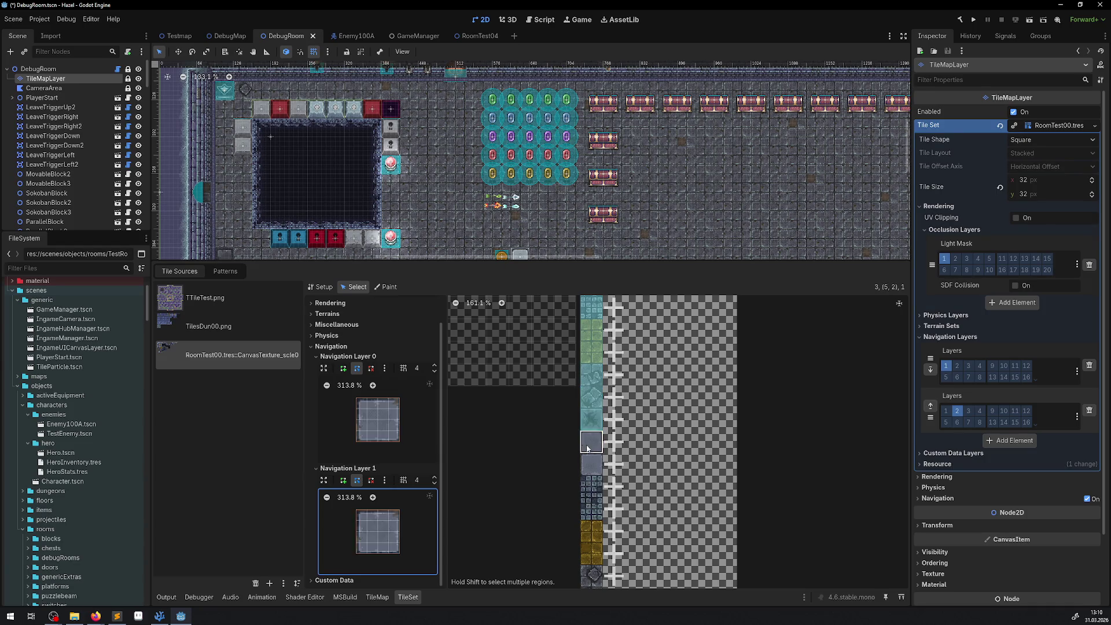
left_click(592, 486)
left_click(593, 509)
left_click(593, 531)
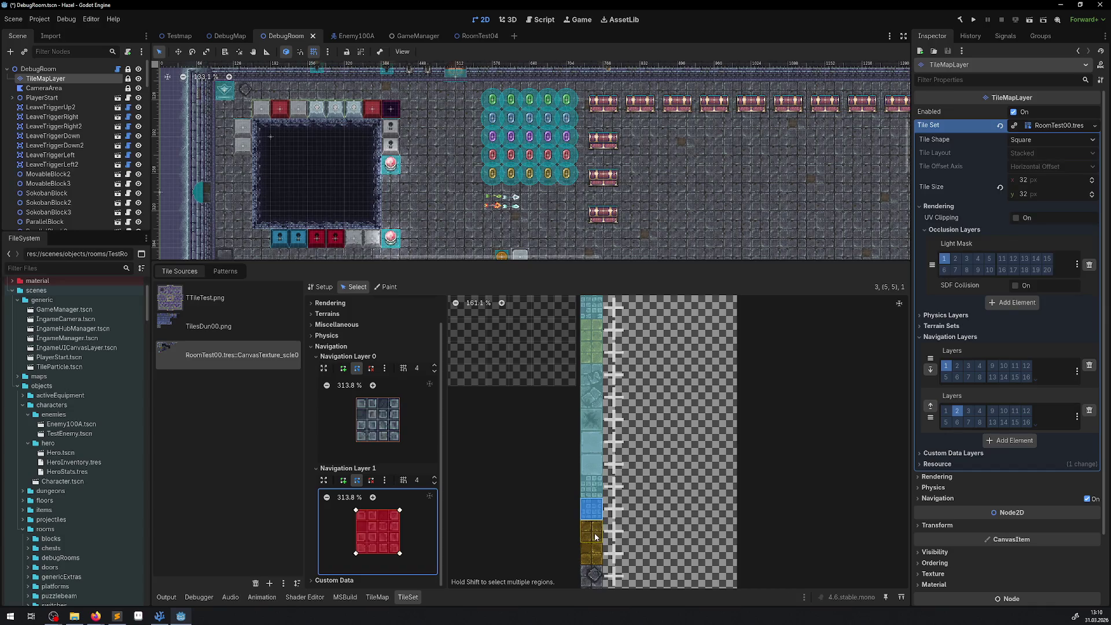
left_click(594, 553)
- Add Layer 1 navigation polygons to tiles (5,8) through (5,10) and the blue tiles (6,8) to (6,10)
scroll(593, 509, "down", 3)
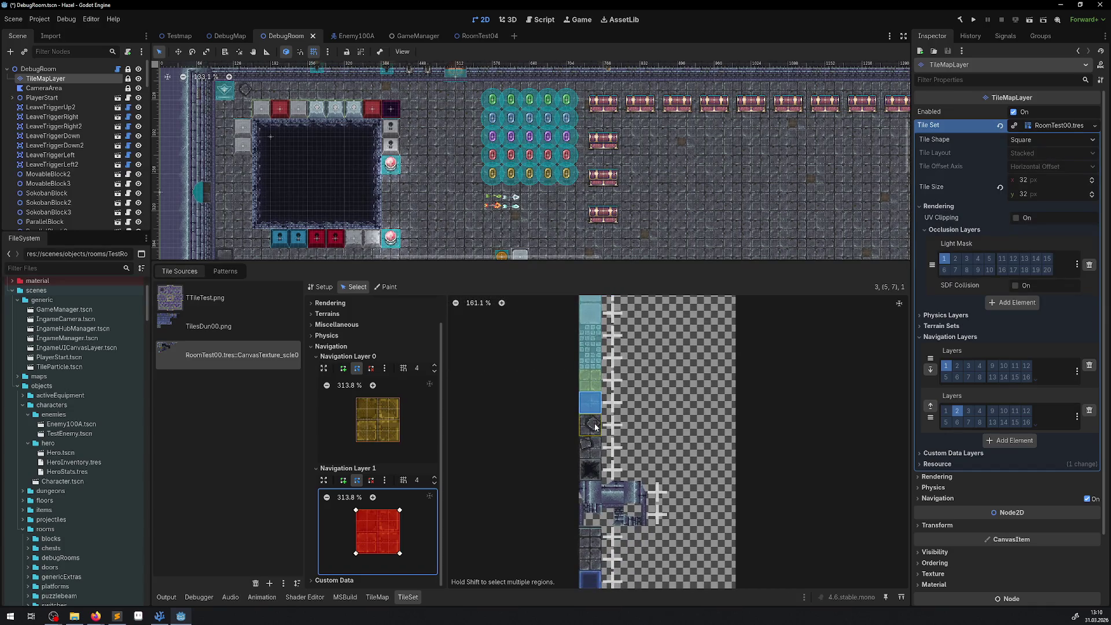
left_click(592, 449)
left_click(591, 465)
left_click(592, 489)
scroll(602, 486, "down", 3)
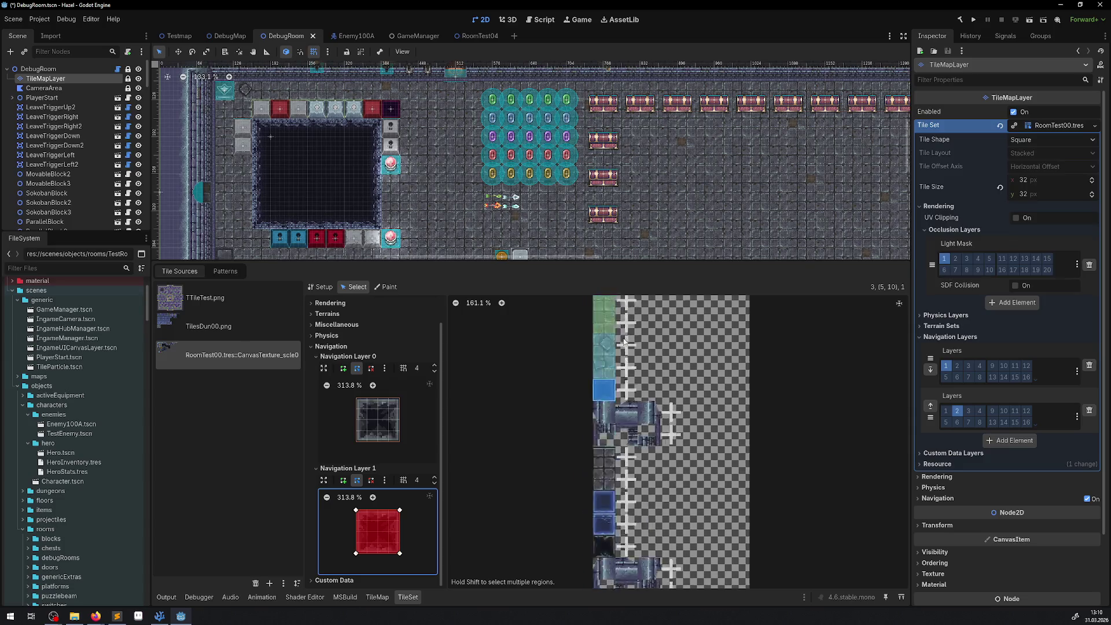
left_click(607, 377)
left_click(606, 406)
left_click(607, 382)
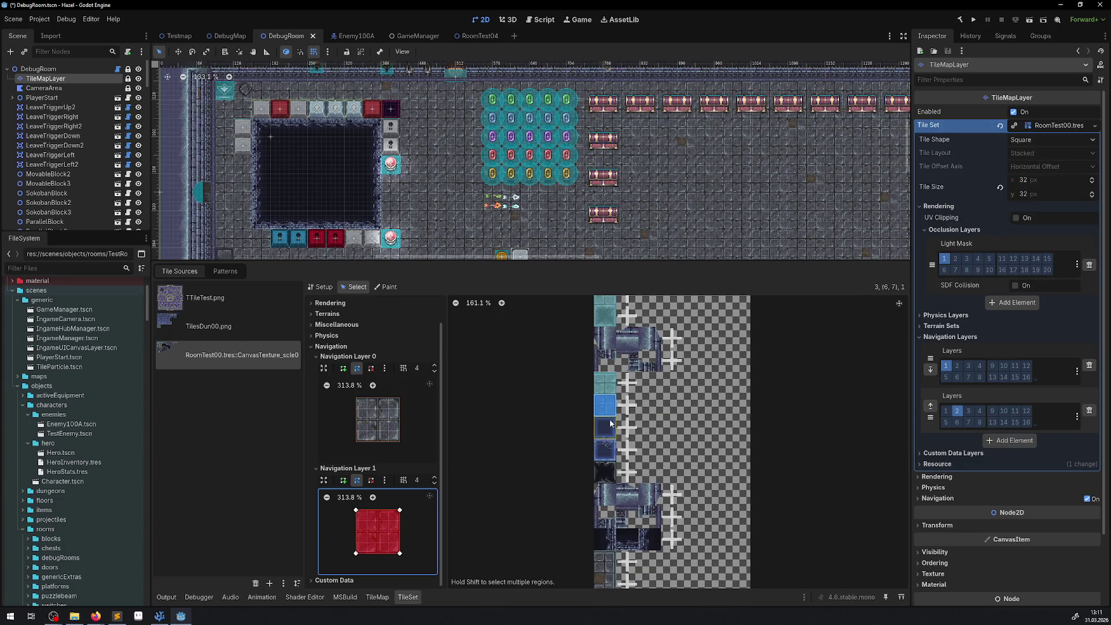
left_click(610, 431)
left_click(606, 449)
left_click(607, 471)
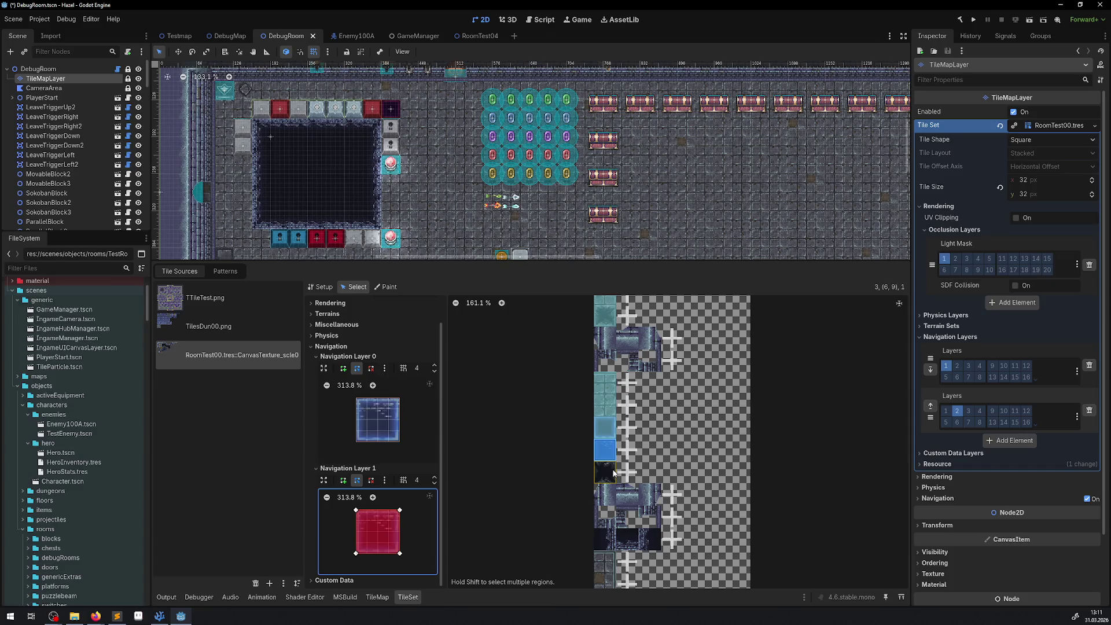
scroll(631, 440, "down", 5)
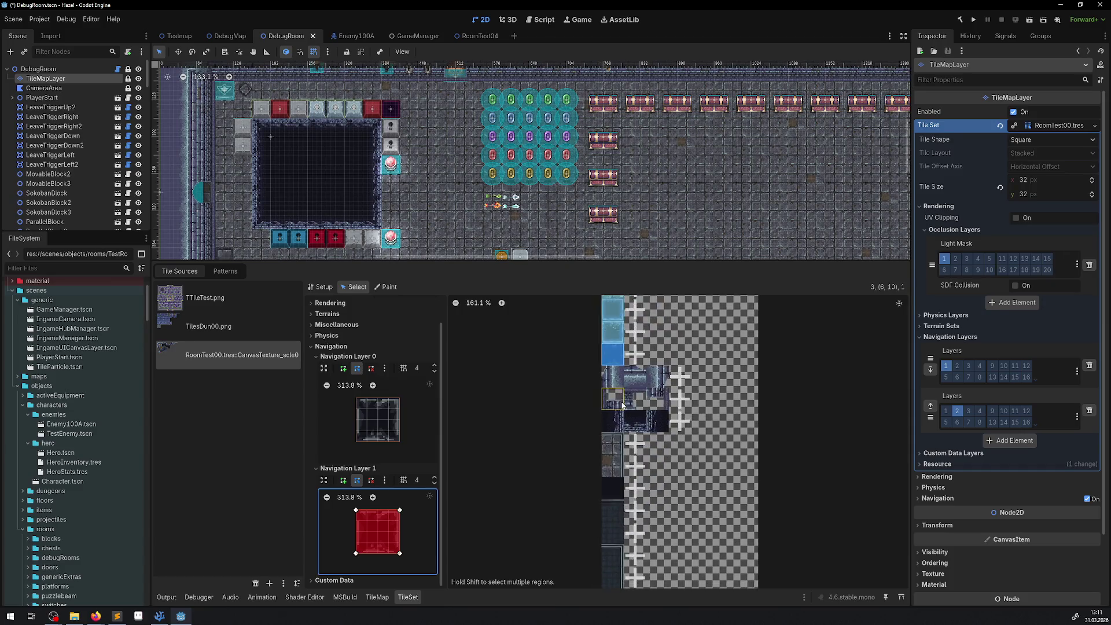
- Add Layer 1 navigation polygons to the dark tile (7,2), blue tile (7,7), and tiles down to (9,7)
left_click(619, 402)
left_click(635, 399)
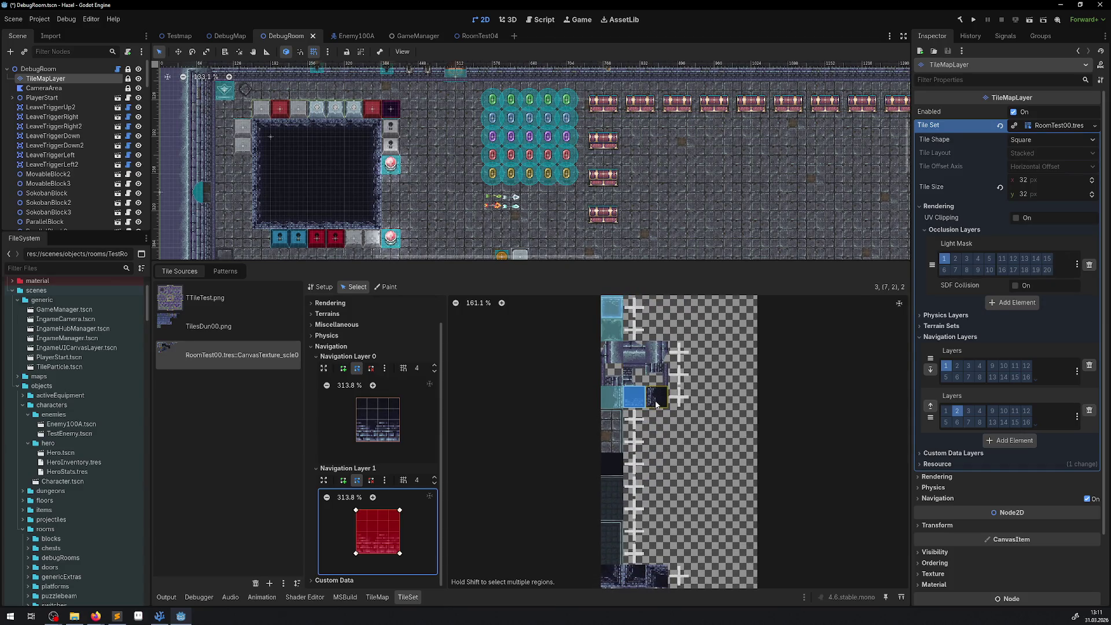
left_click(612, 419)
left_click(612, 442)
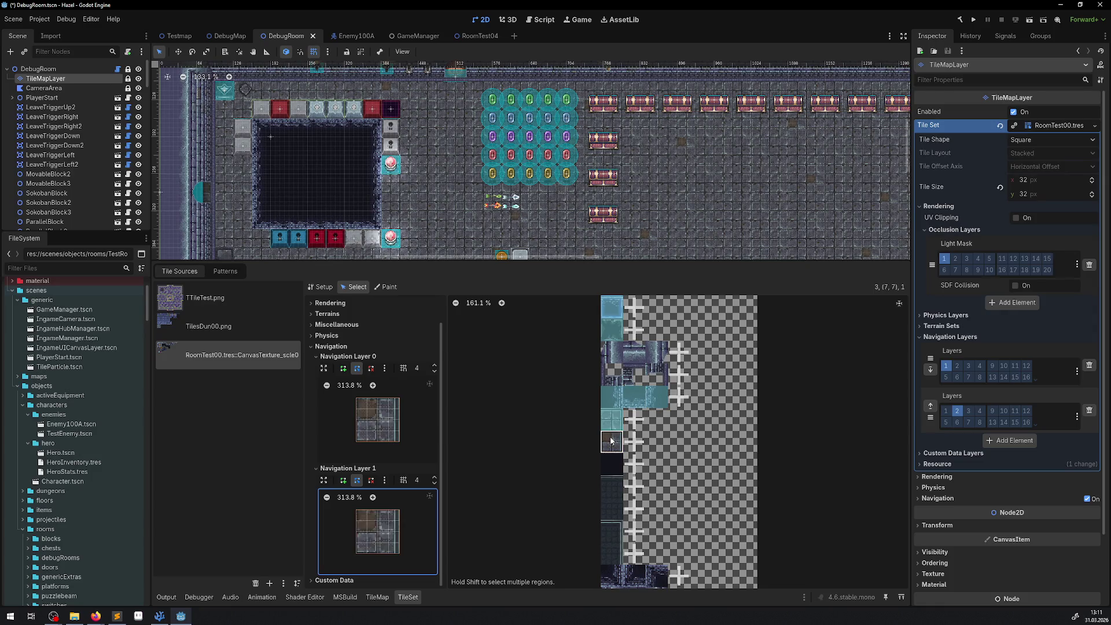
left_click(621, 469)
left_click(612, 488)
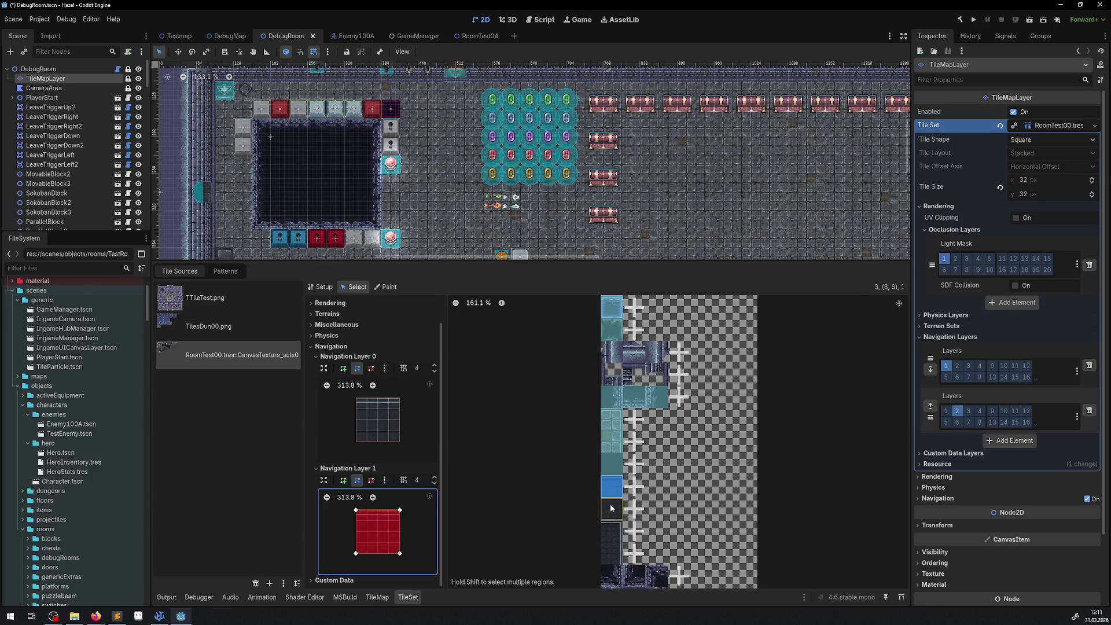
left_click(612, 509)
left_click(612, 531)
left_click(612, 553)
- Cover the next wall tile and tile (15,4), then enlarge the level view over the tile panel
scroll(673, 514, "down", 3)
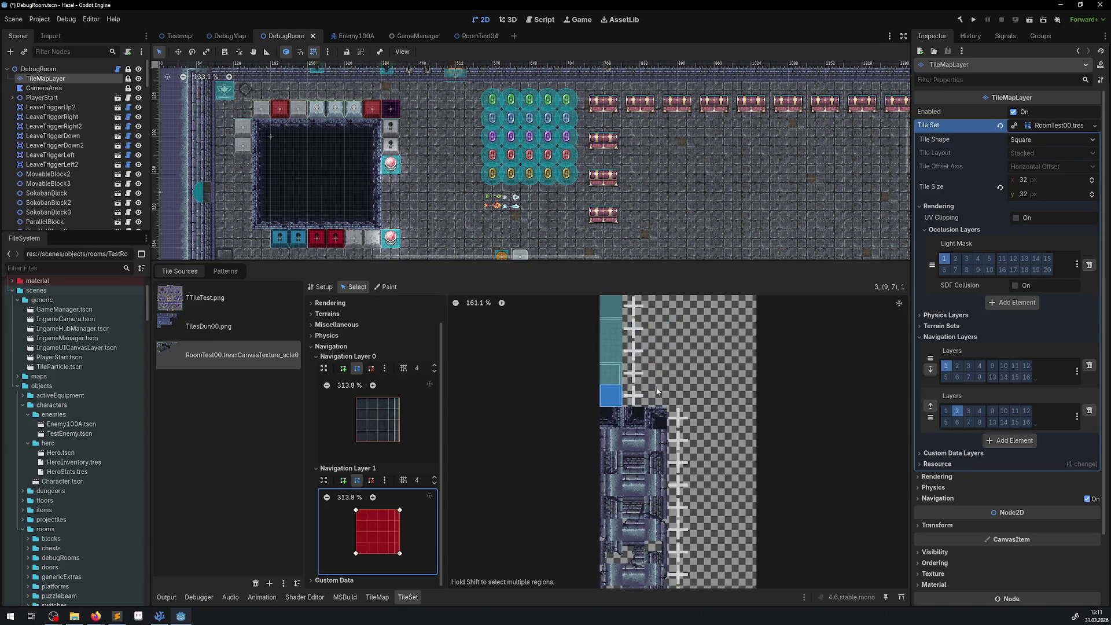
left_click(611, 418)
left_click(652, 419)
scroll(694, 492, "down", 5)
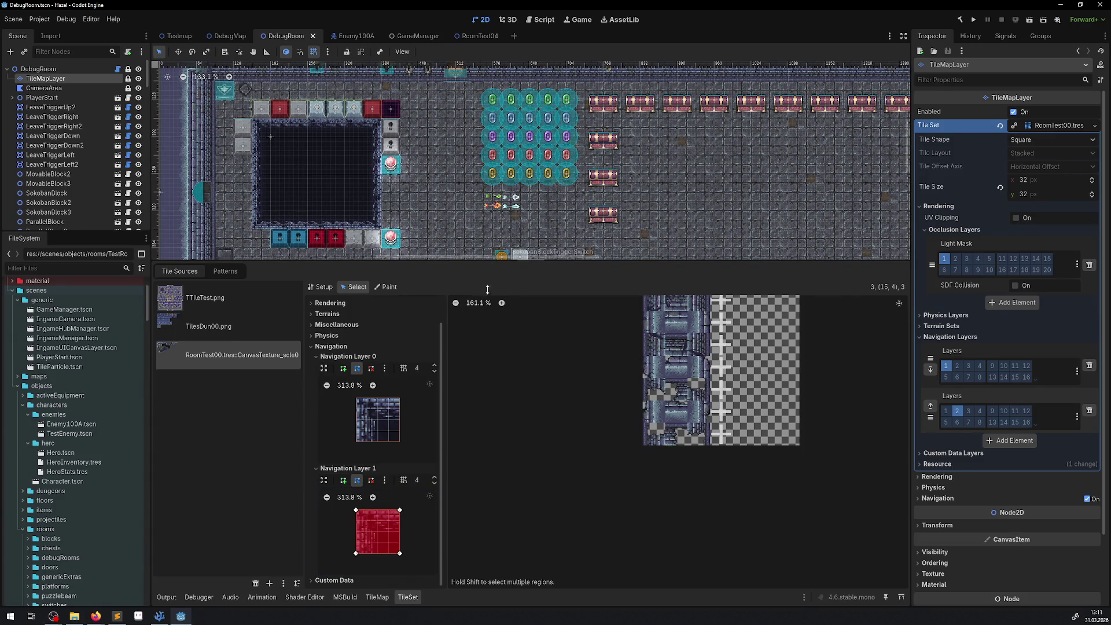
left_click_drag(488, 290, 487, 434)
- In RoomTest04, choose the TileMap layer, pick a 2x2 stone floor block, and enable random tiles
left_click(476, 37)
scroll(289, 347, "up", 3)
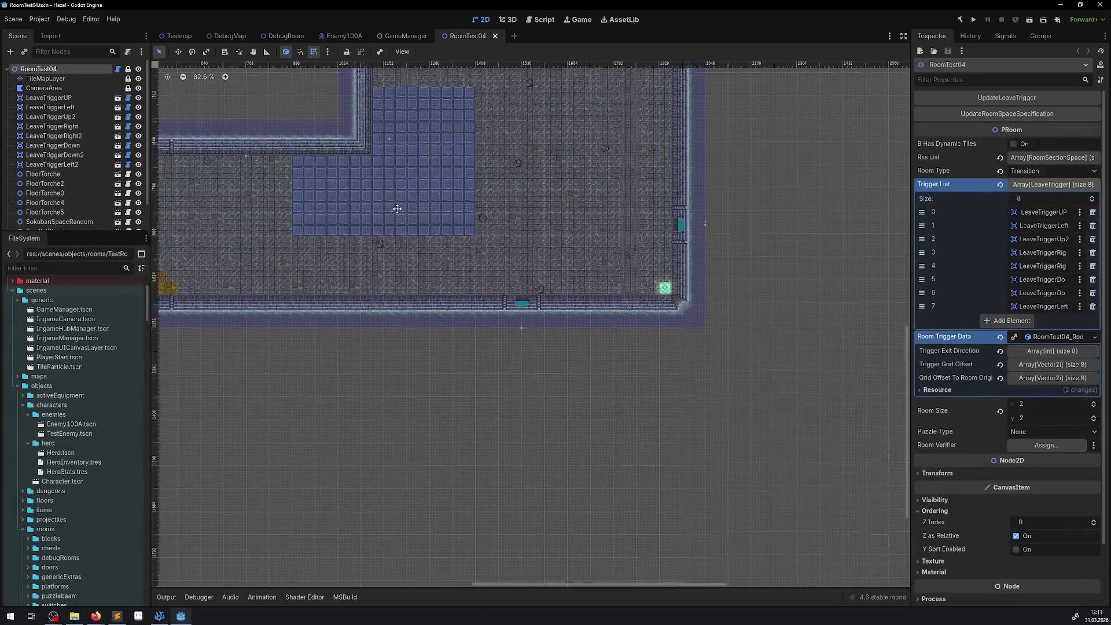
left_click(45, 78)
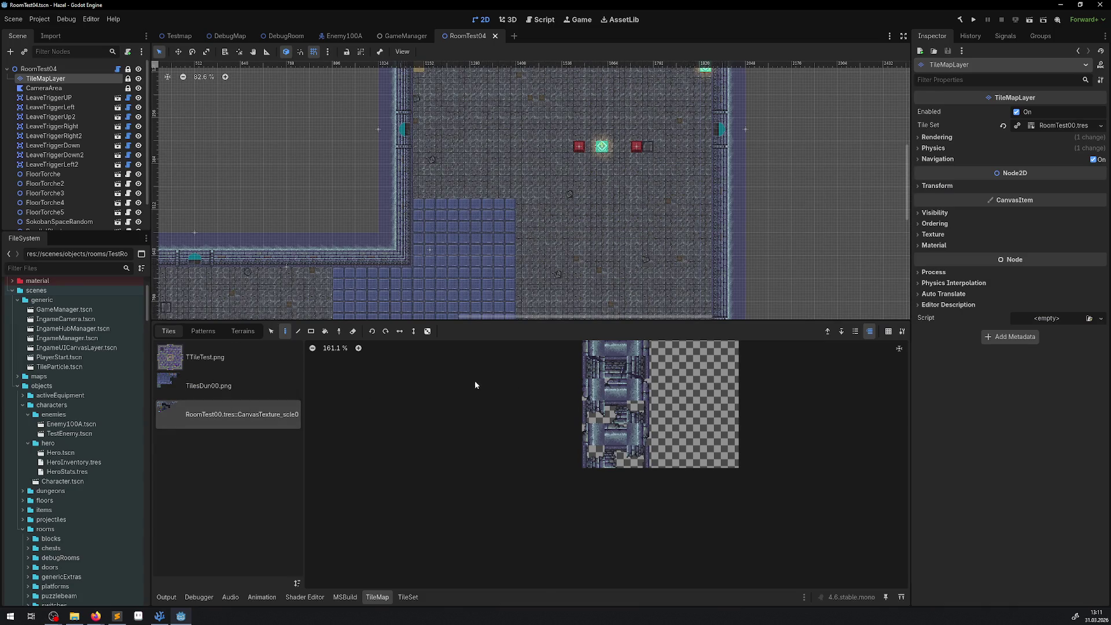
scroll(475, 381, "down", 8)
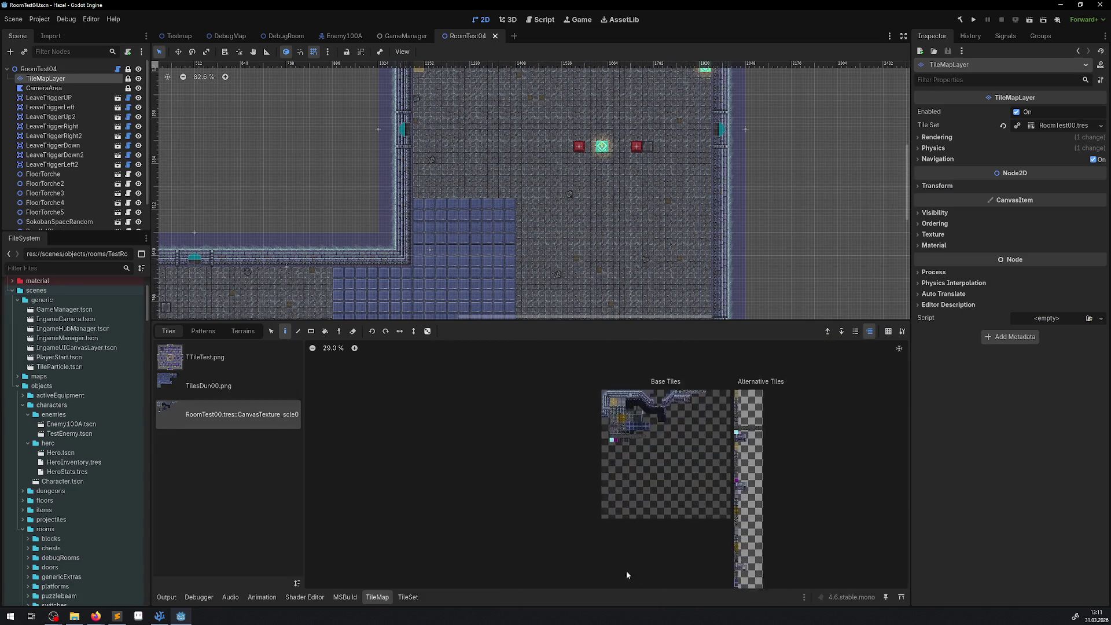
scroll(480, 418, "up", 9)
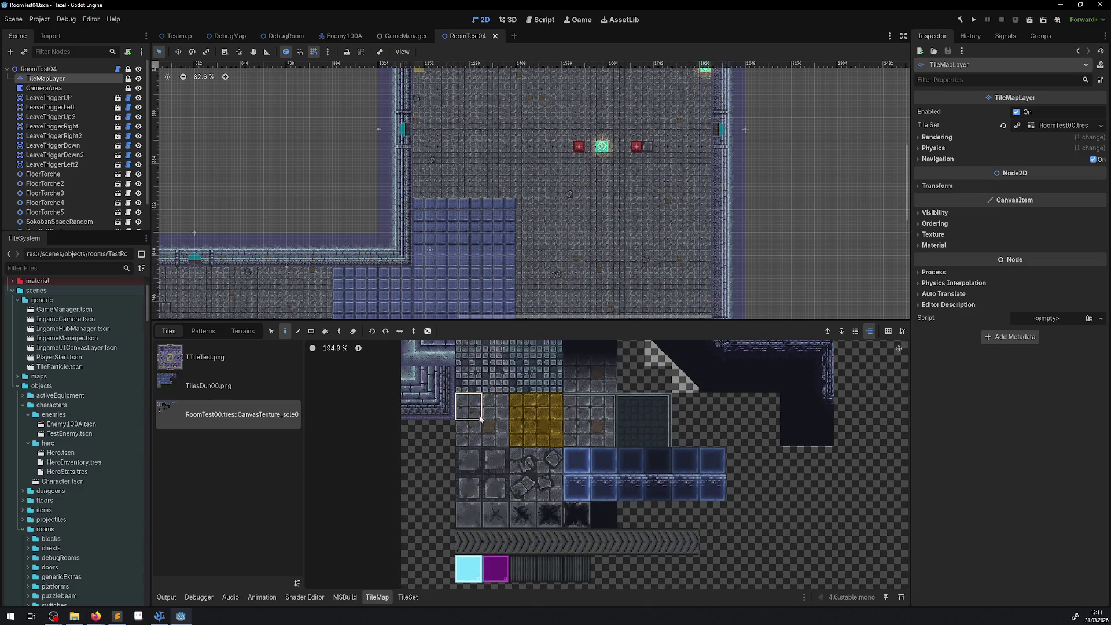
left_click_drag(480, 418, 495, 433)
scroll(345, 254, "down", 3)
scroll(345, 254, "up", 2)
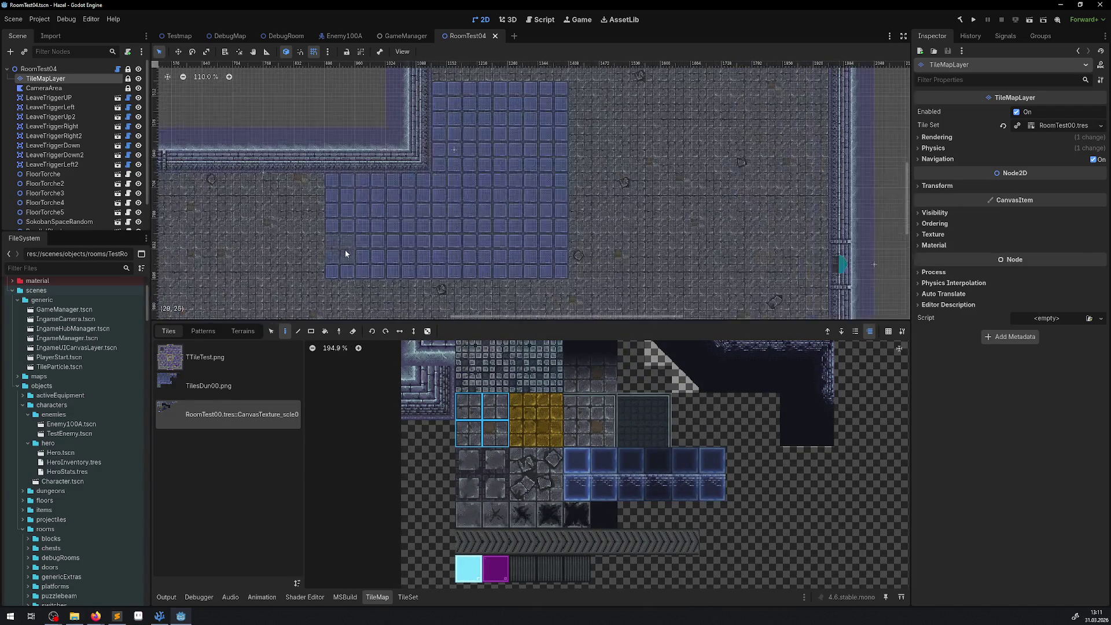
left_click(427, 331)
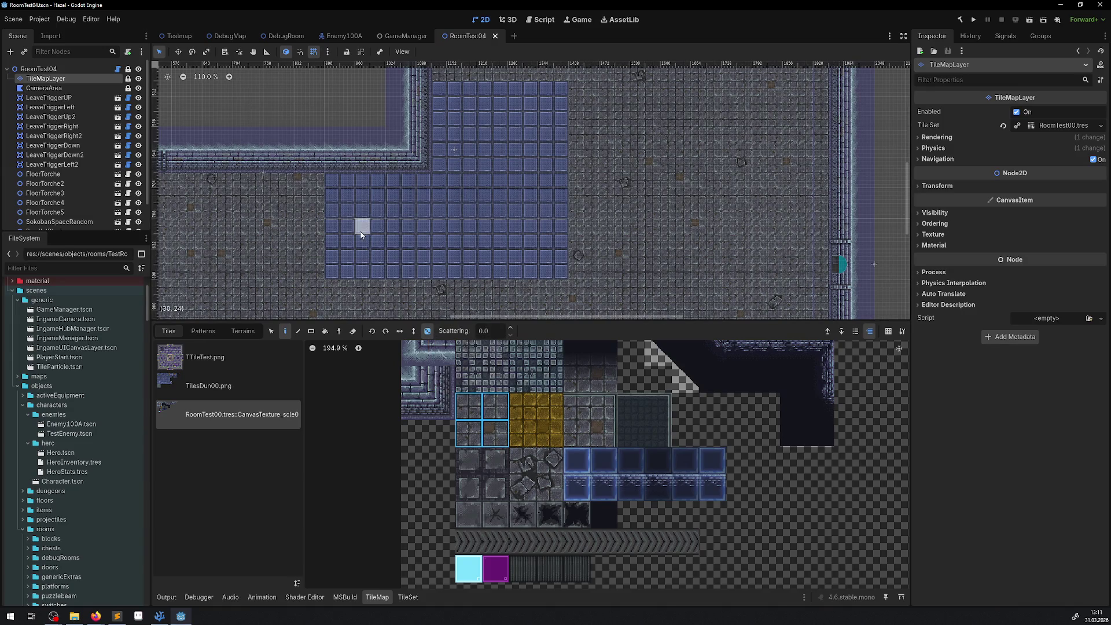
- Paint stone floor over the lower and upper blue tile blocks with pencil and rectangle fills, then save
left_click_drag(347, 271, 582, 198)
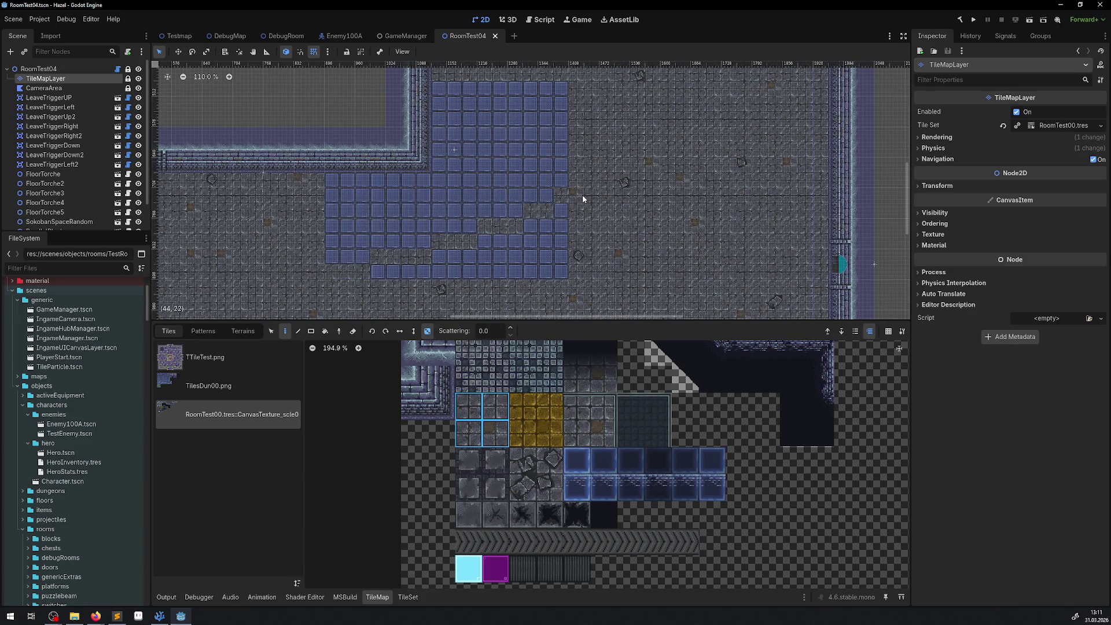
left_click(310, 332)
left_click_drag(330, 273, 563, 179)
left_click_drag(436, 74, 582, 185)
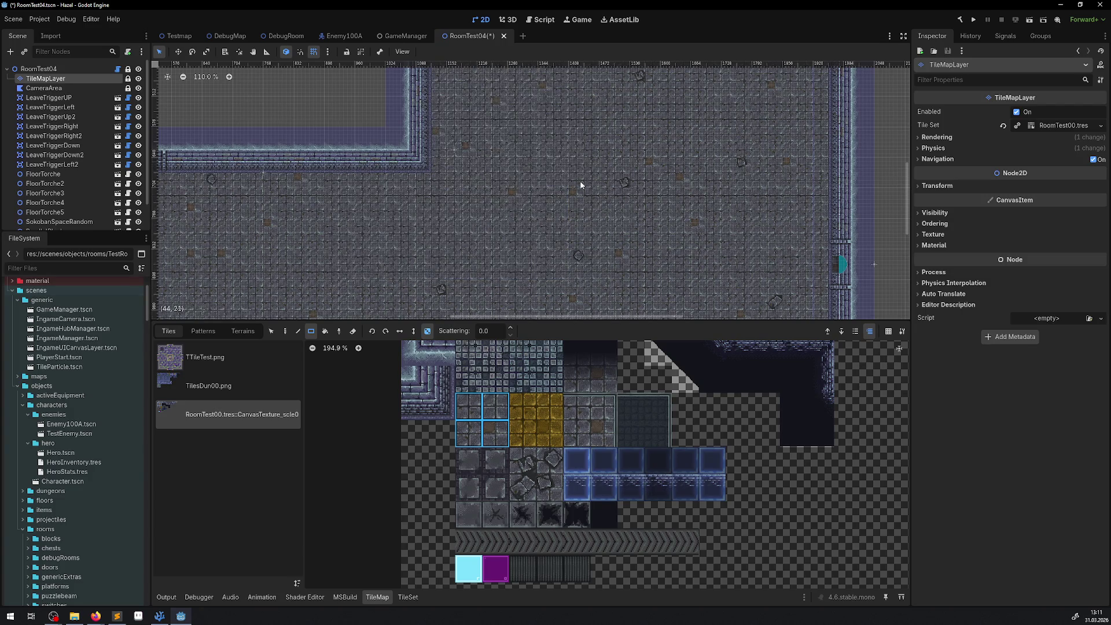
scroll(589, 154, "up", 1)
key("ctrl+s")
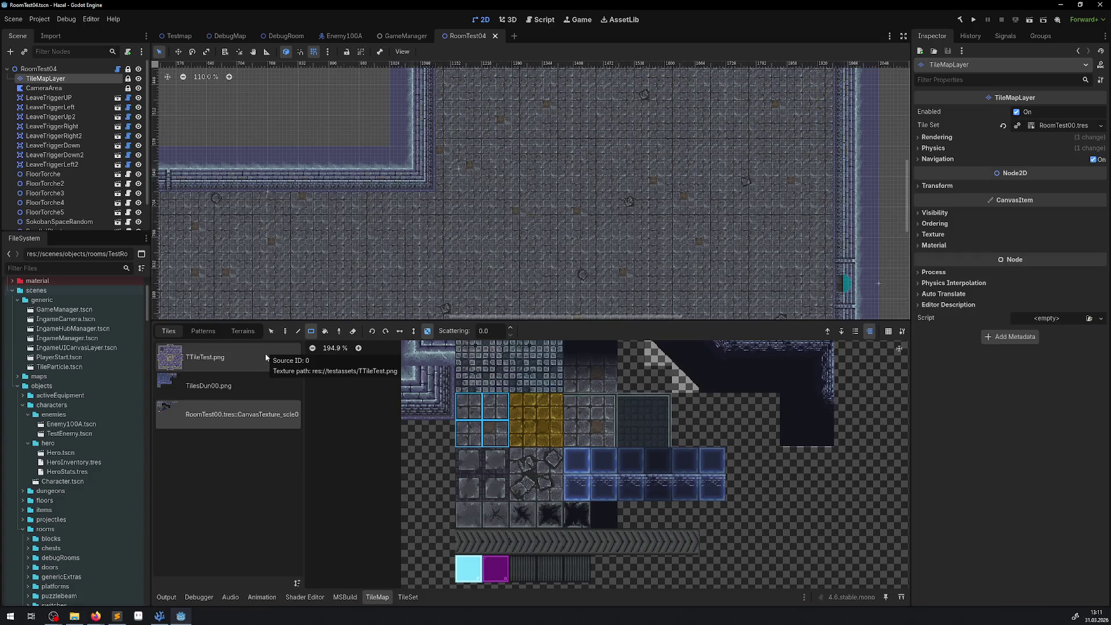
left_click(92, 20)
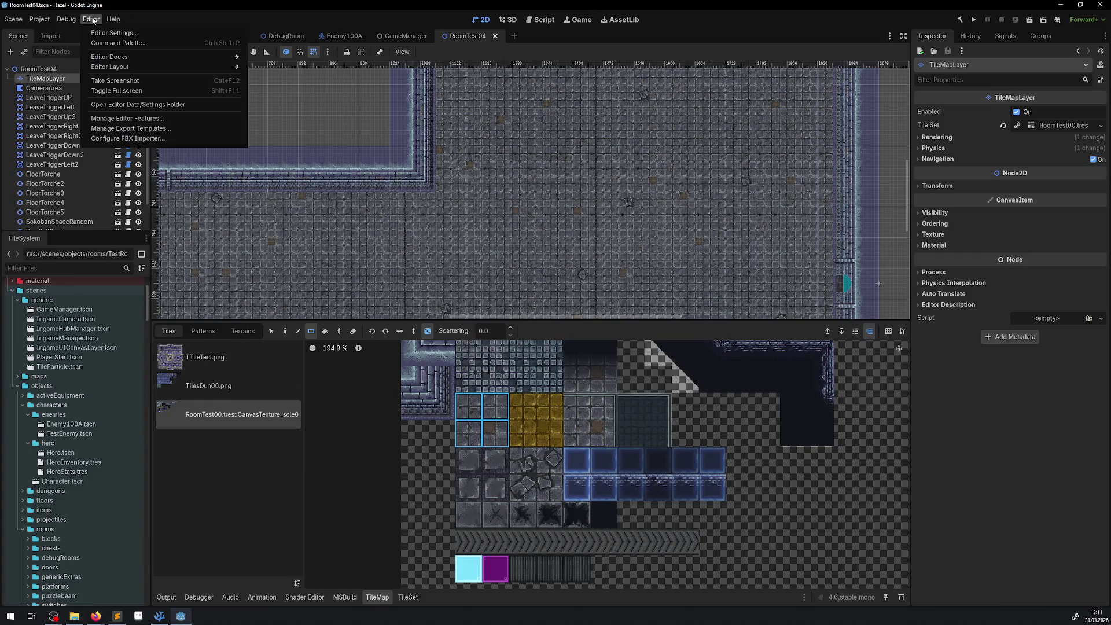
- Revert the 2D navigation edge connection margin, rasterizer cell scale and default cell size to 1.0
left_click(40, 19)
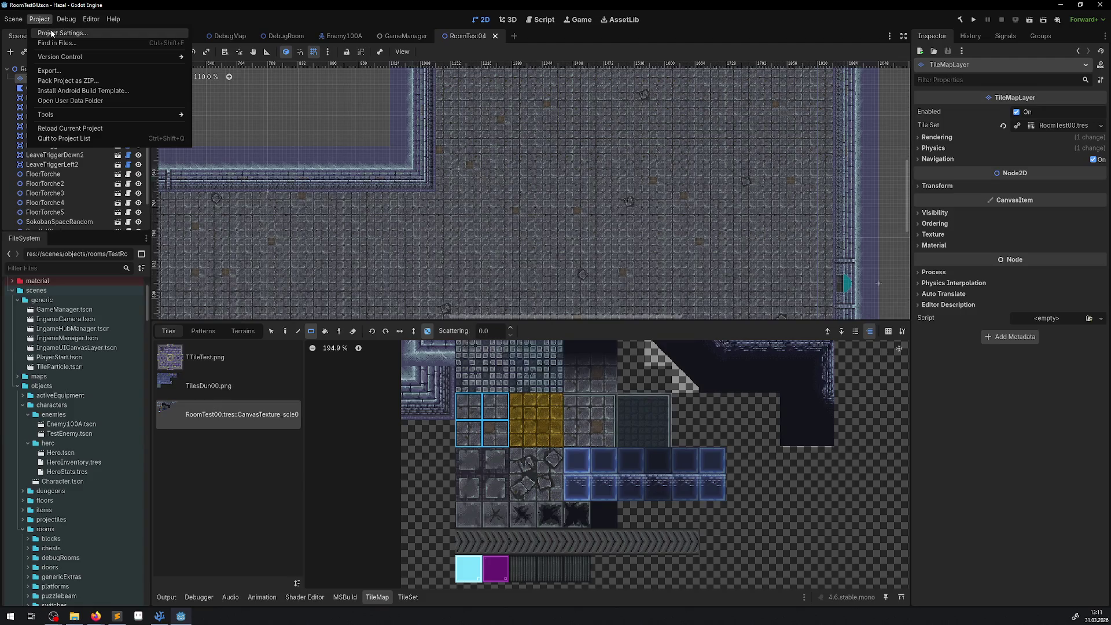
left_click(55, 33)
scroll(276, 290, "down", 5)
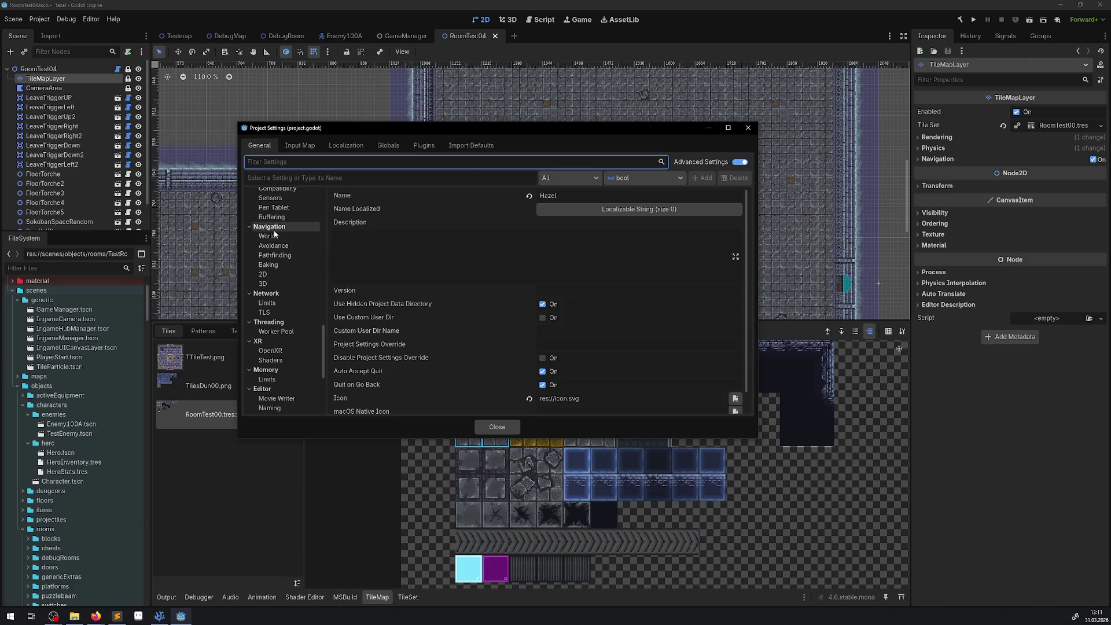
left_click(267, 276)
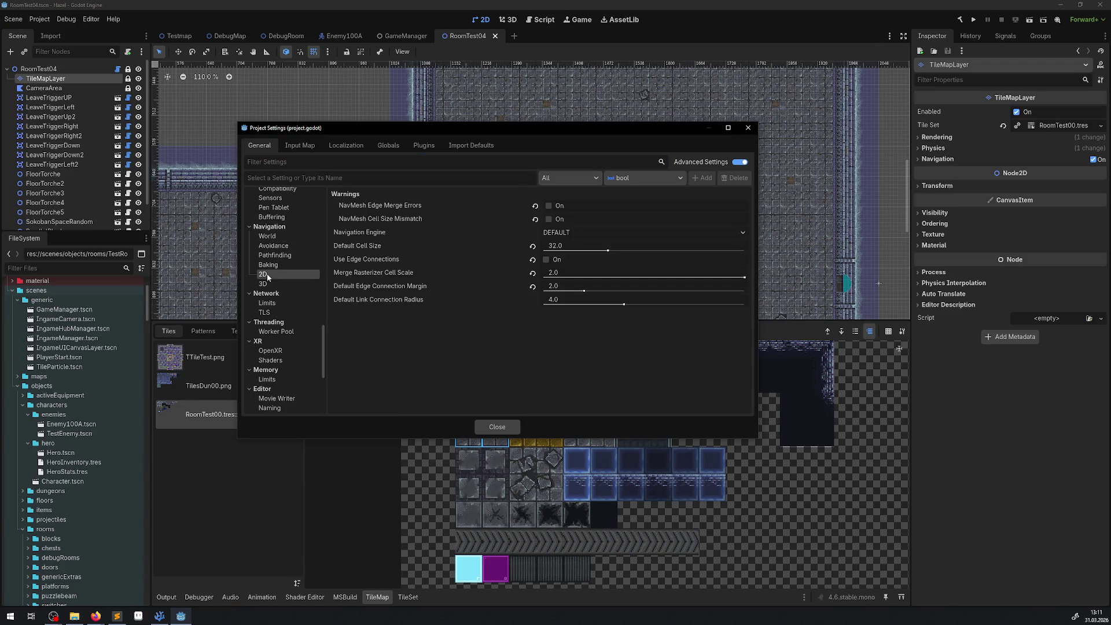
left_click(533, 286)
left_click(533, 273)
left_click(532, 246)
- Re-enable the navmesh edge merge errors and cell size mismatch warnings, then run the project
left_click(547, 208)
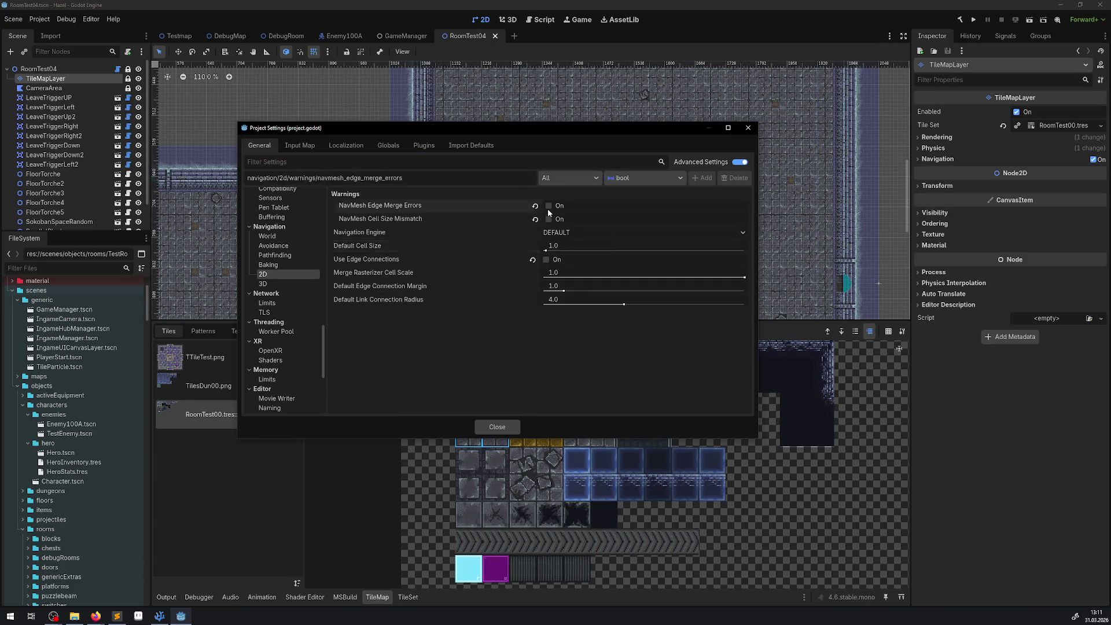
left_click(548, 206)
left_click(548, 220)
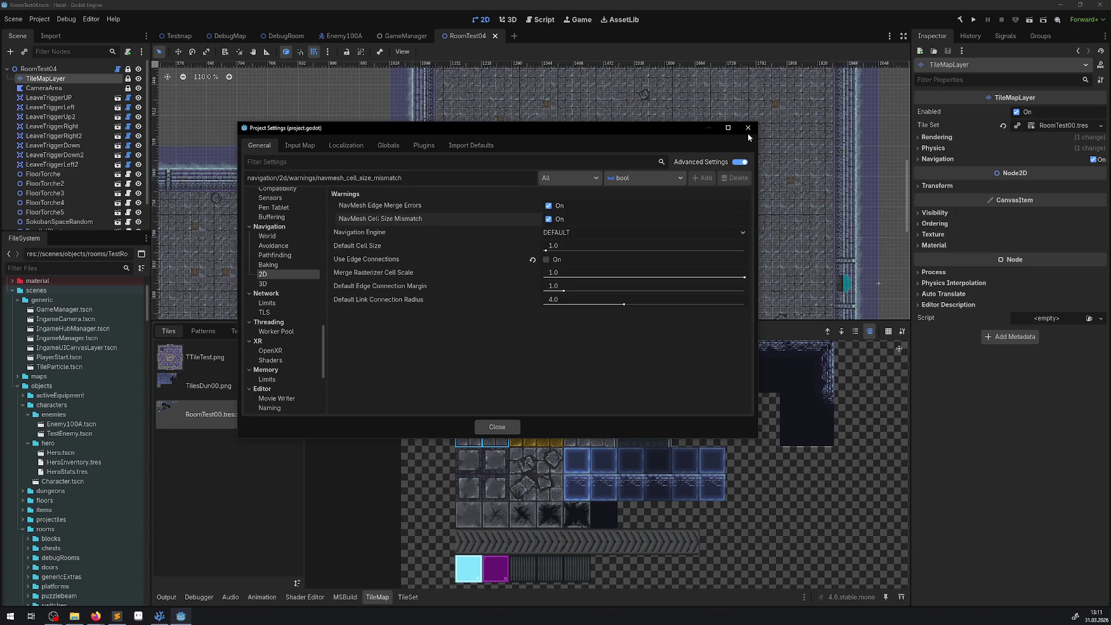
left_click(748, 129)
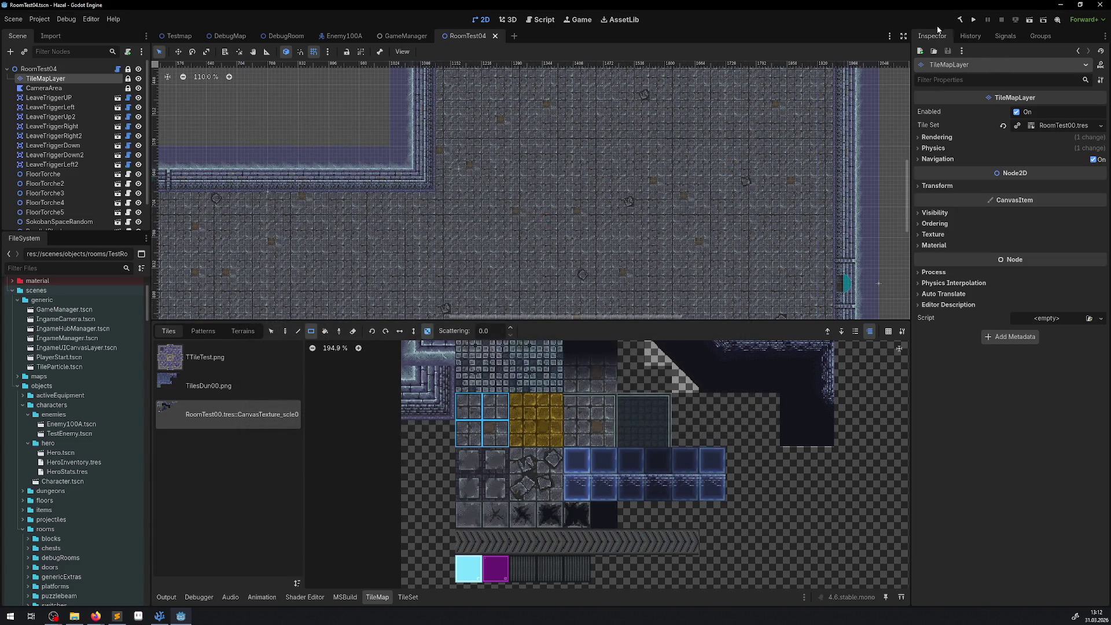
left_click(975, 21)
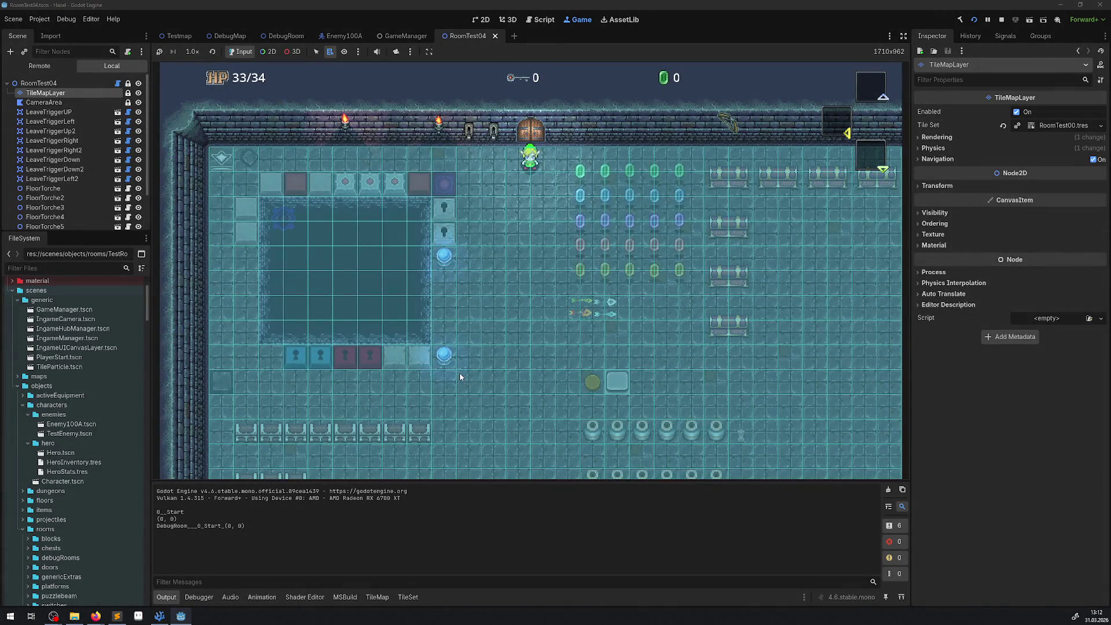
key("Down")
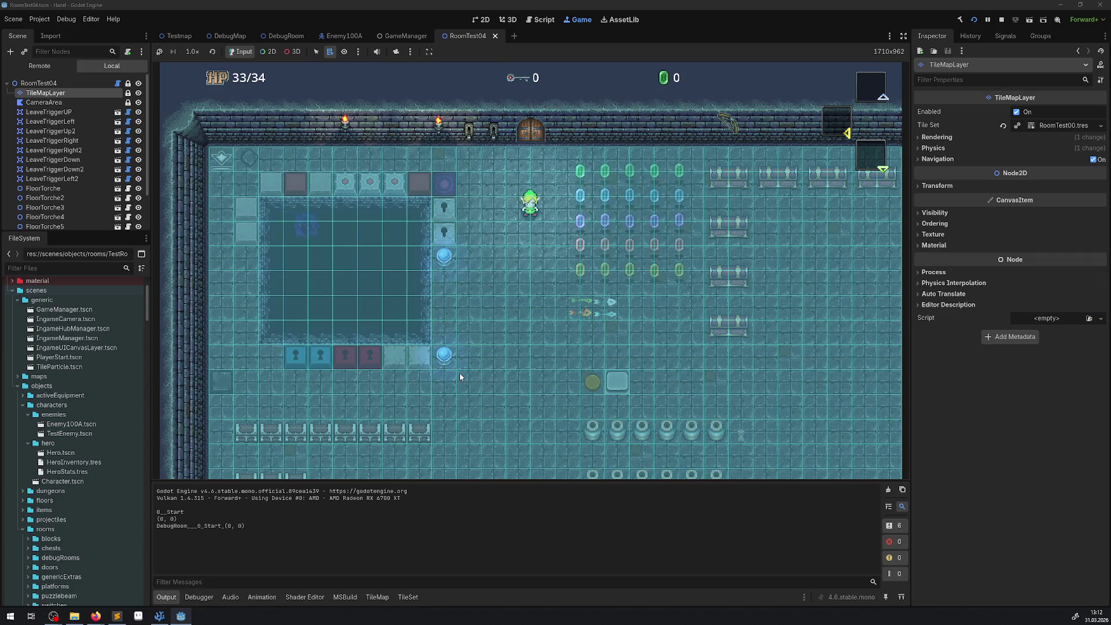
key("Left")
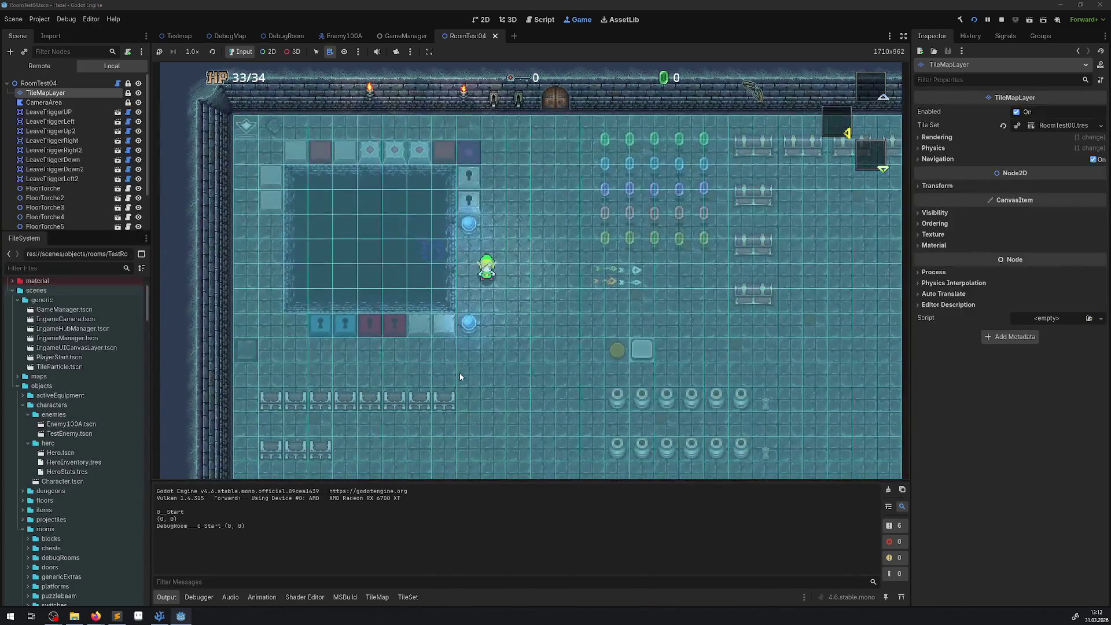
key("Right")
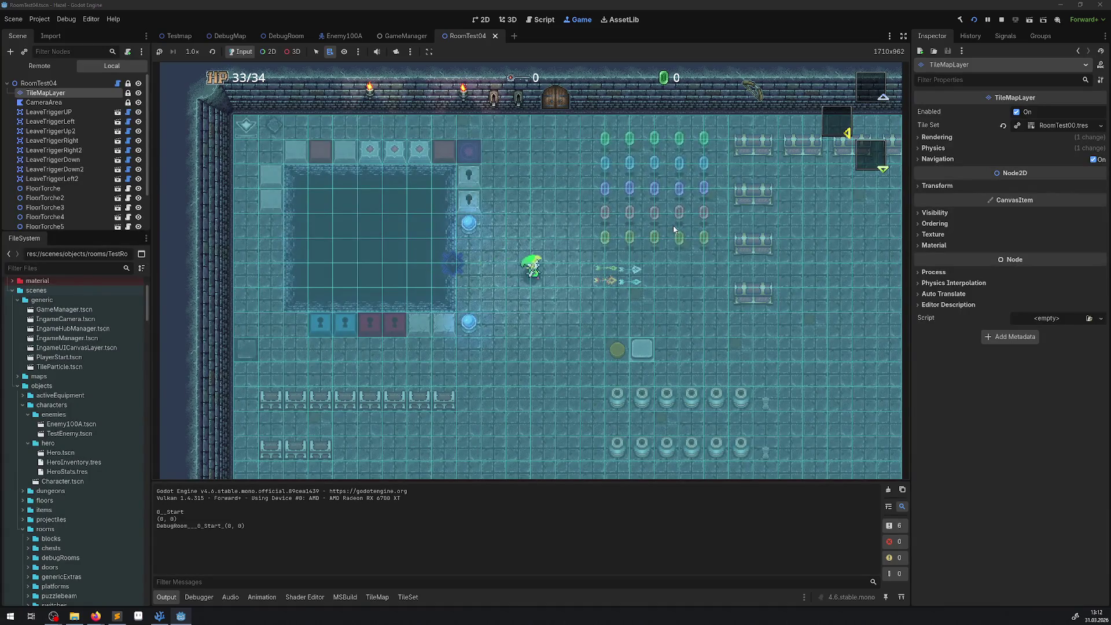
key("F8")
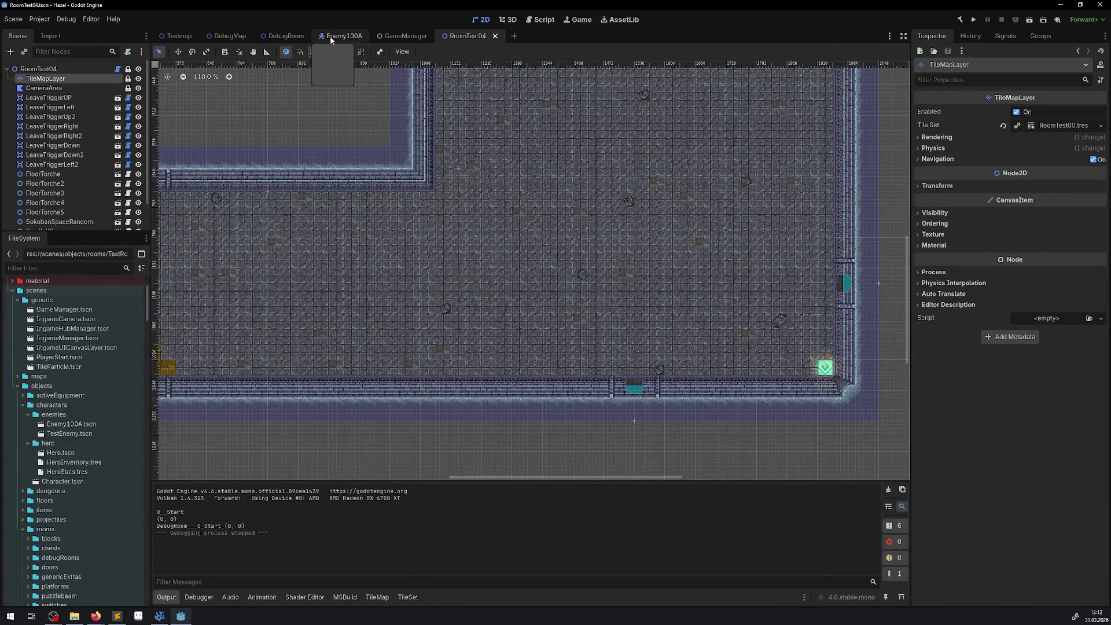
- Put Enemy100A's NavigationAgent2D on navigation layers 1 (Ground) and 2 (Air), save, and run the project
left_click(330, 36)
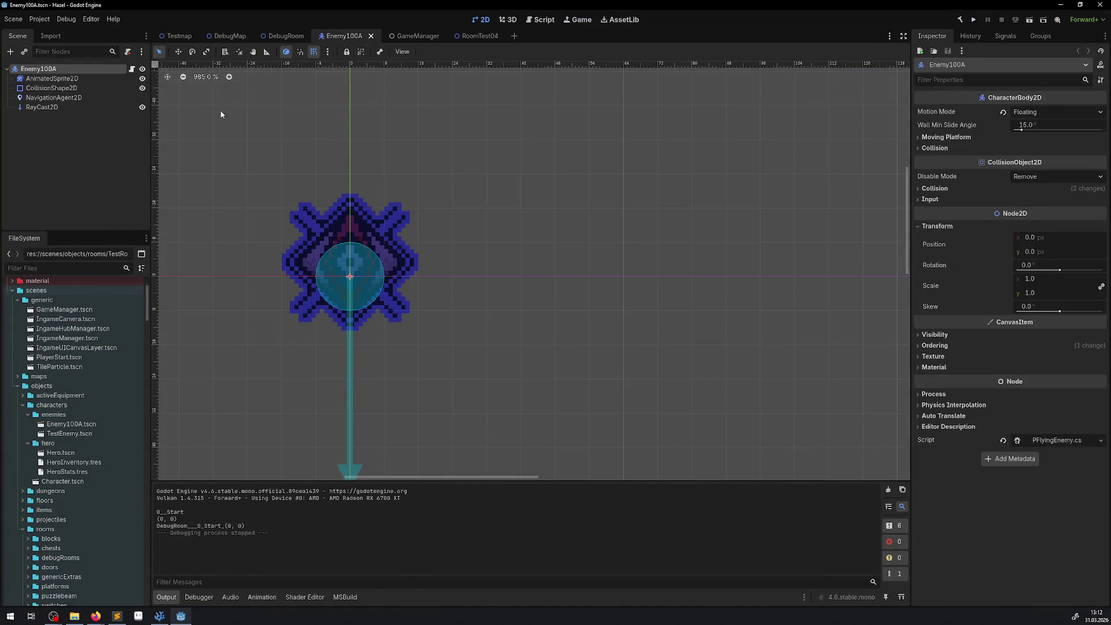
left_click(115, 98)
left_click(928, 176)
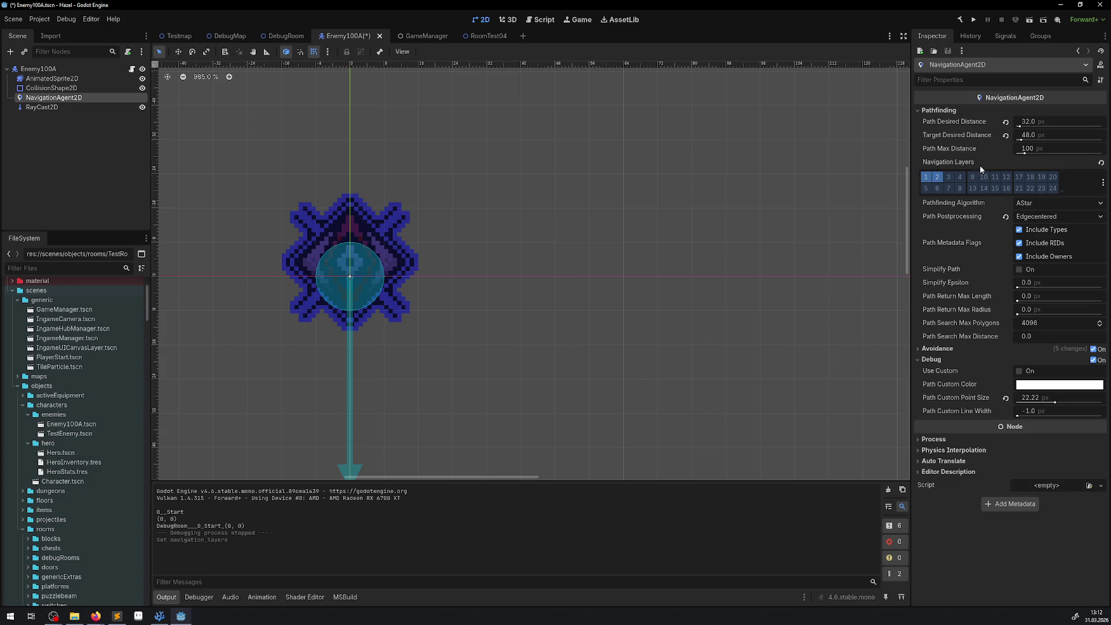
left_click(941, 181)
key("ctrl+s")
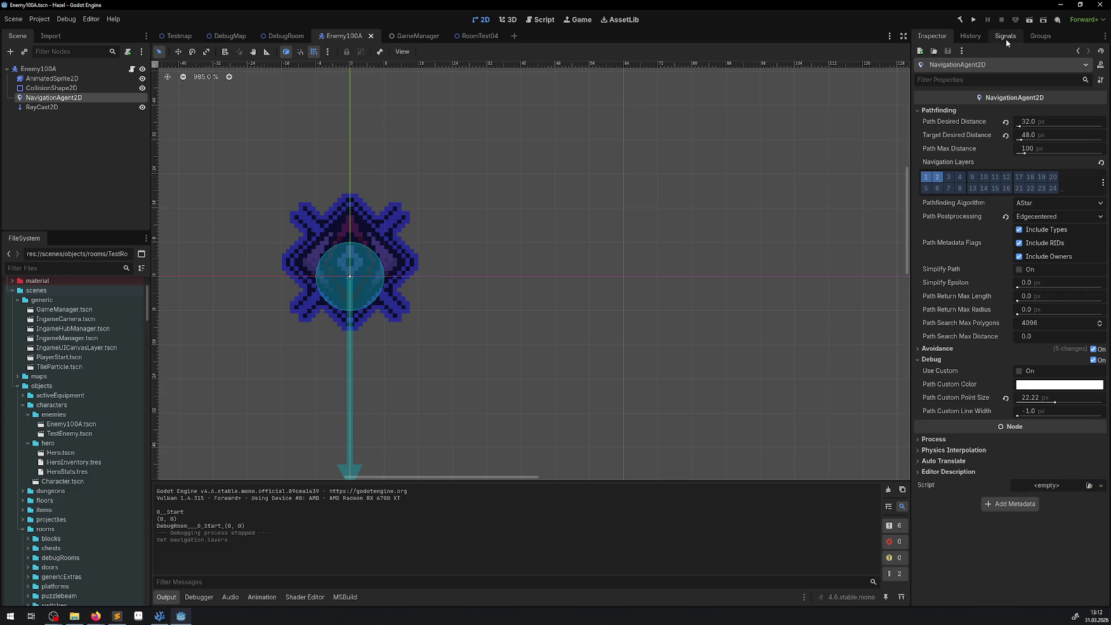
left_click(976, 22)
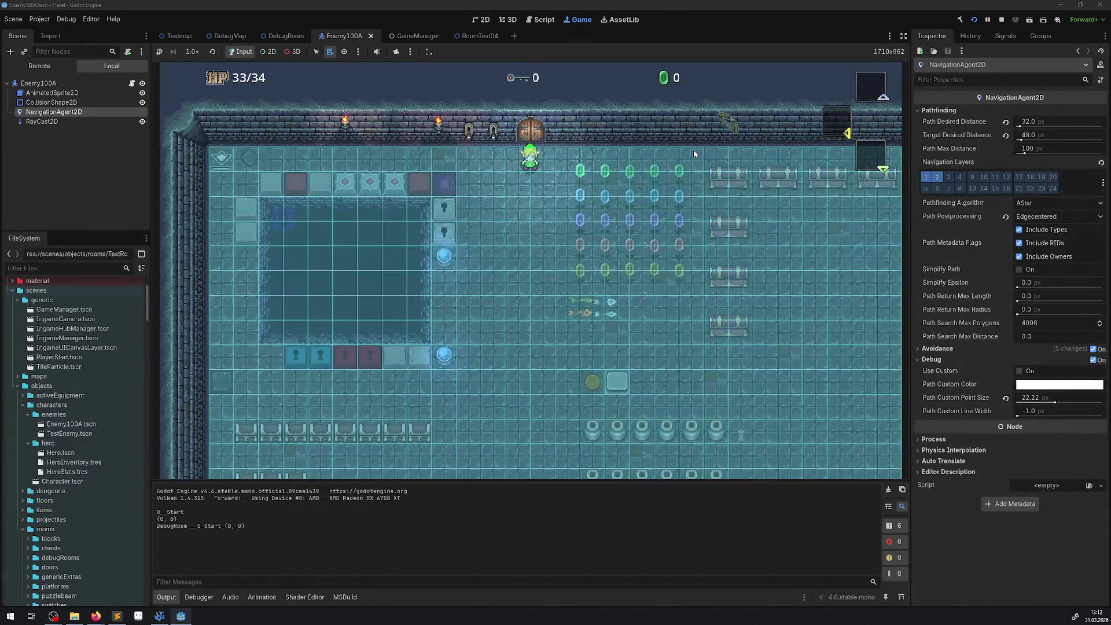
- Walk the hero down, right, up, right and down around the room
key("Down")
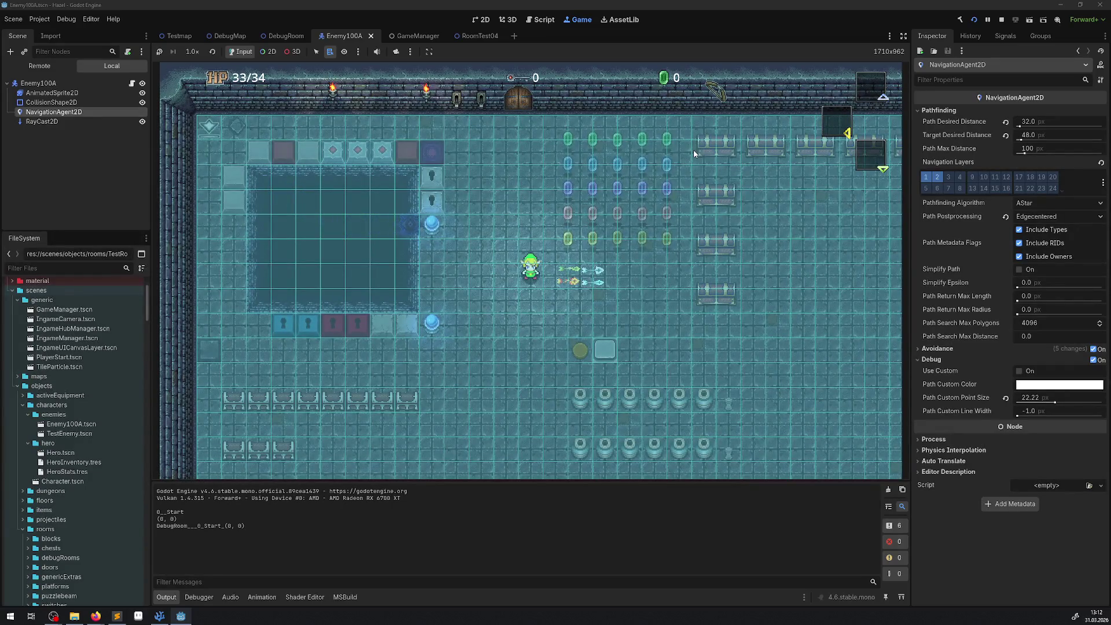
key("Down")
key("Down")
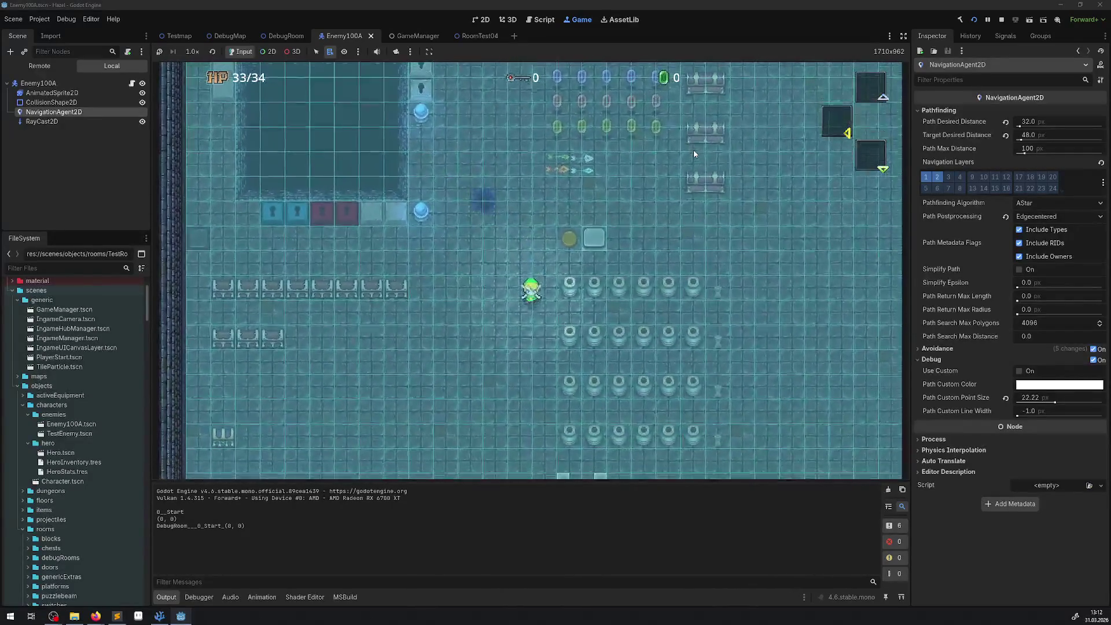
key("Right")
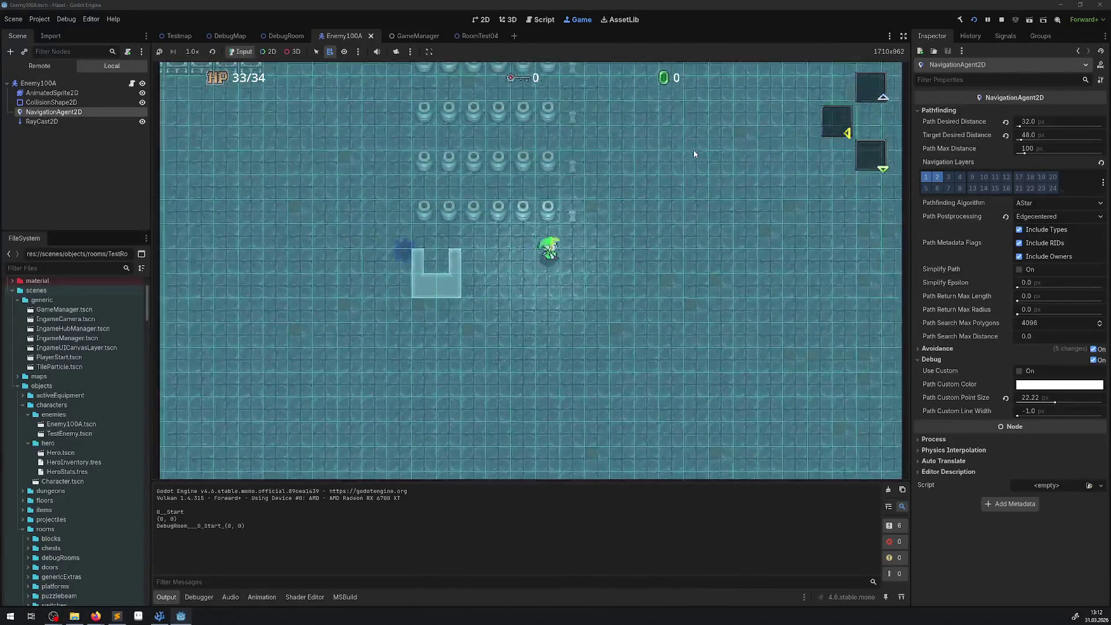
key("Up")
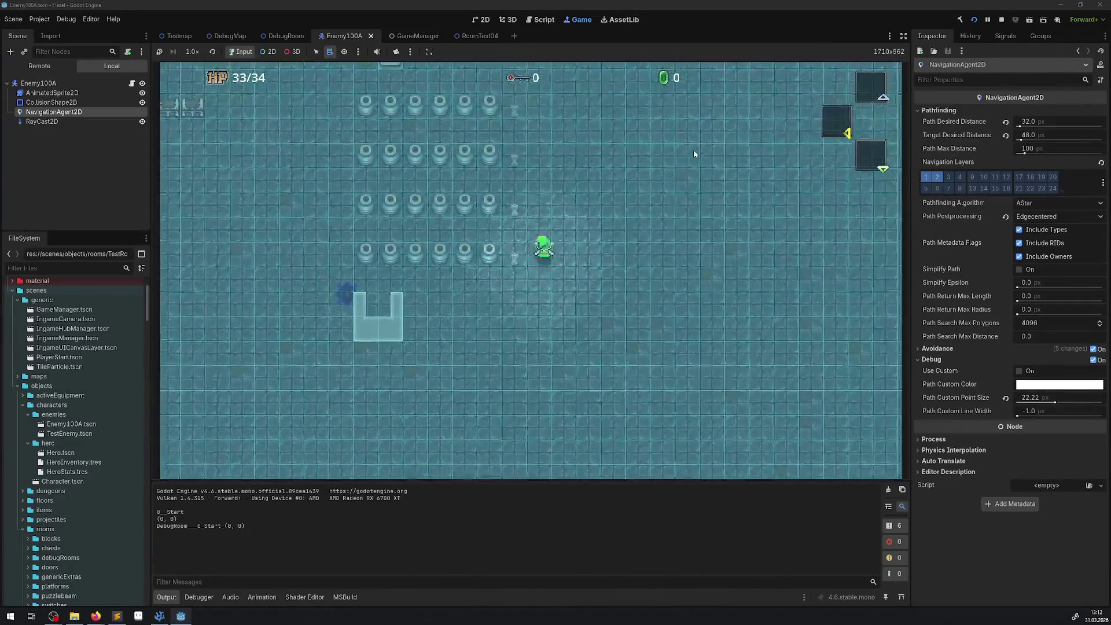
key("Right")
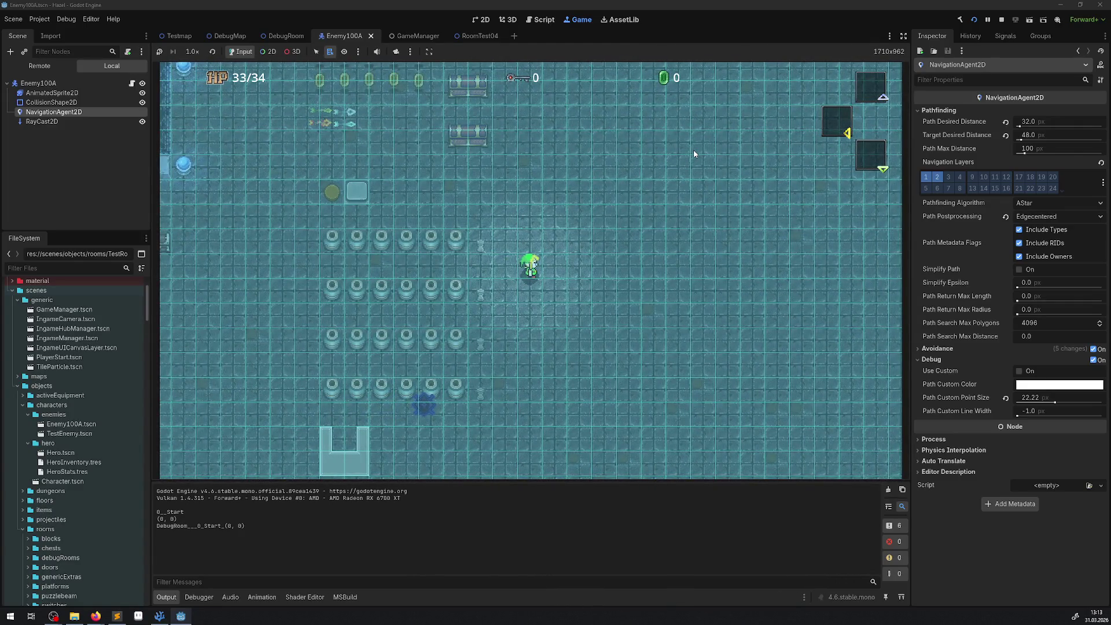
key("Down")
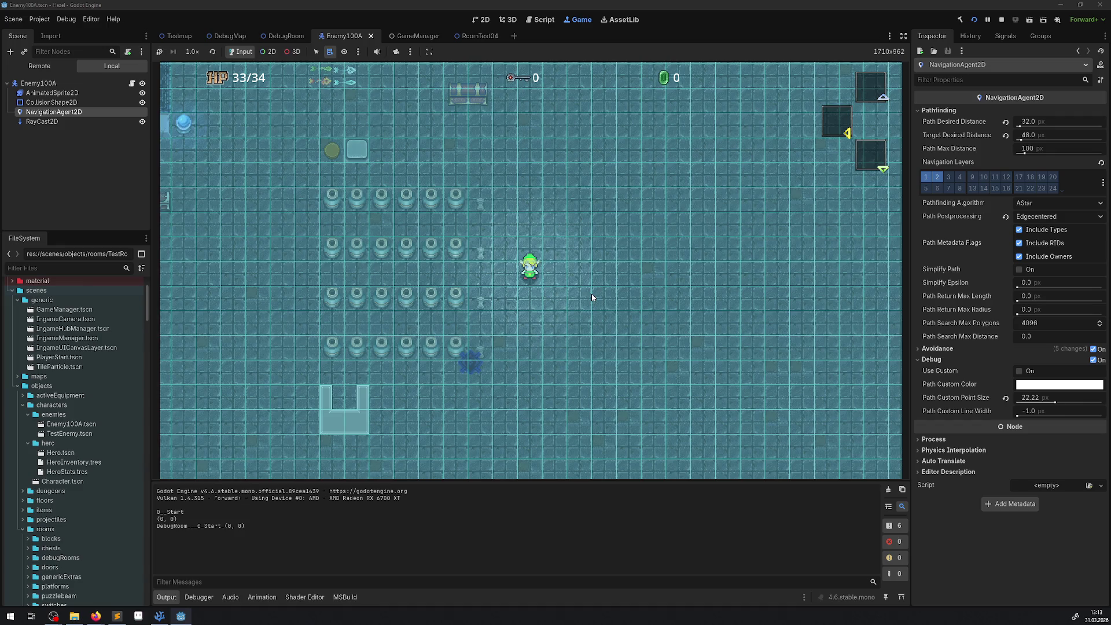
- Glance at the Debug menu, stop the game, and run the Testmap scene with F6
left_click(67, 19)
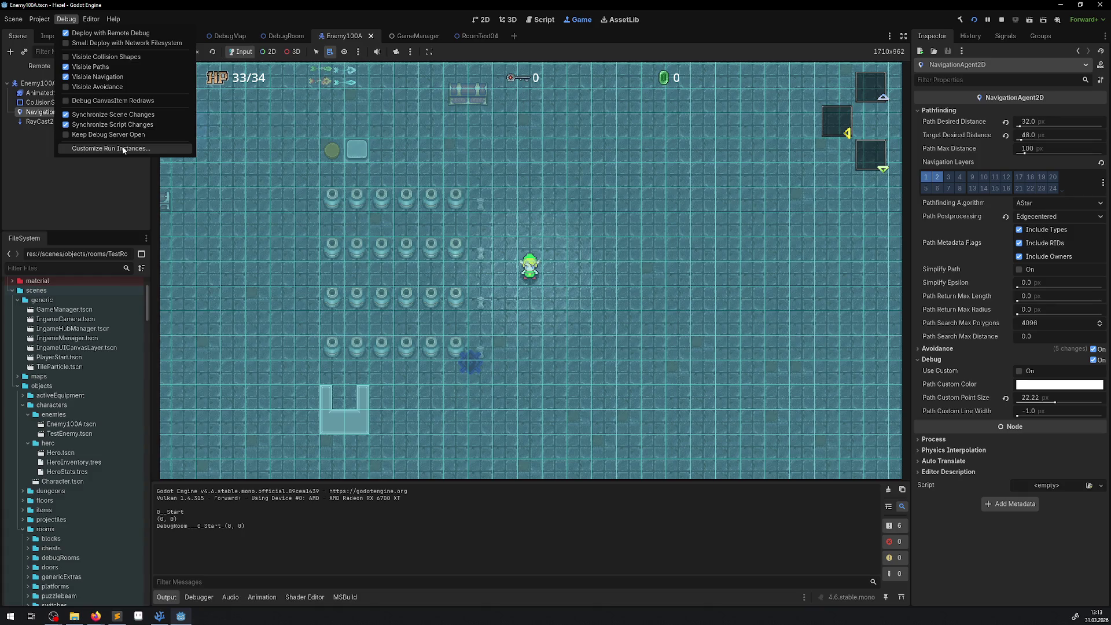
left_click(267, 176)
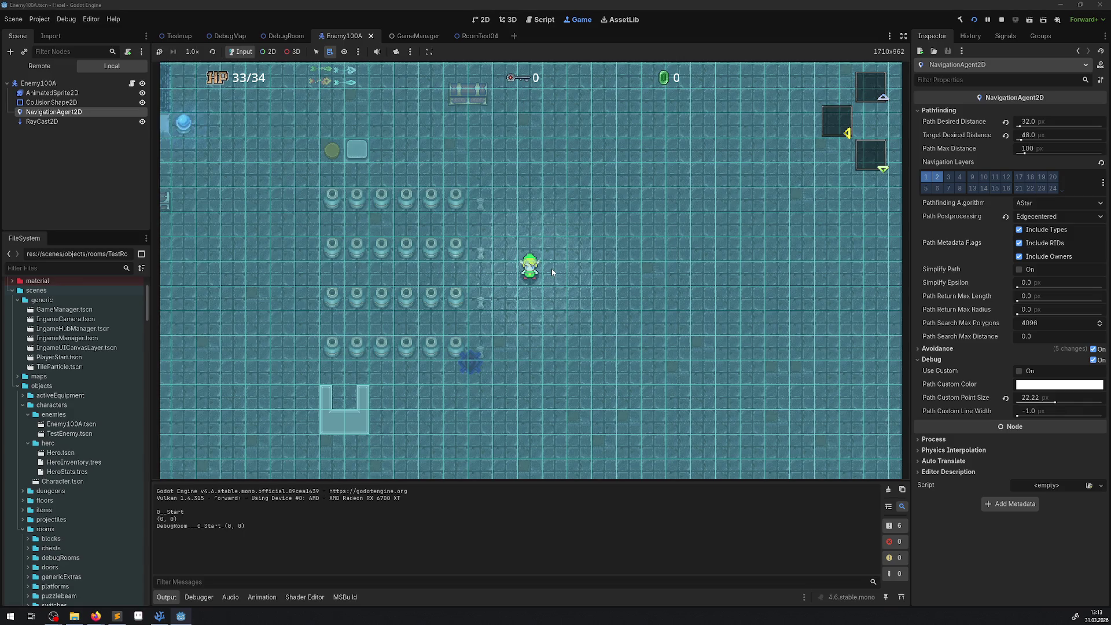
key("F8")
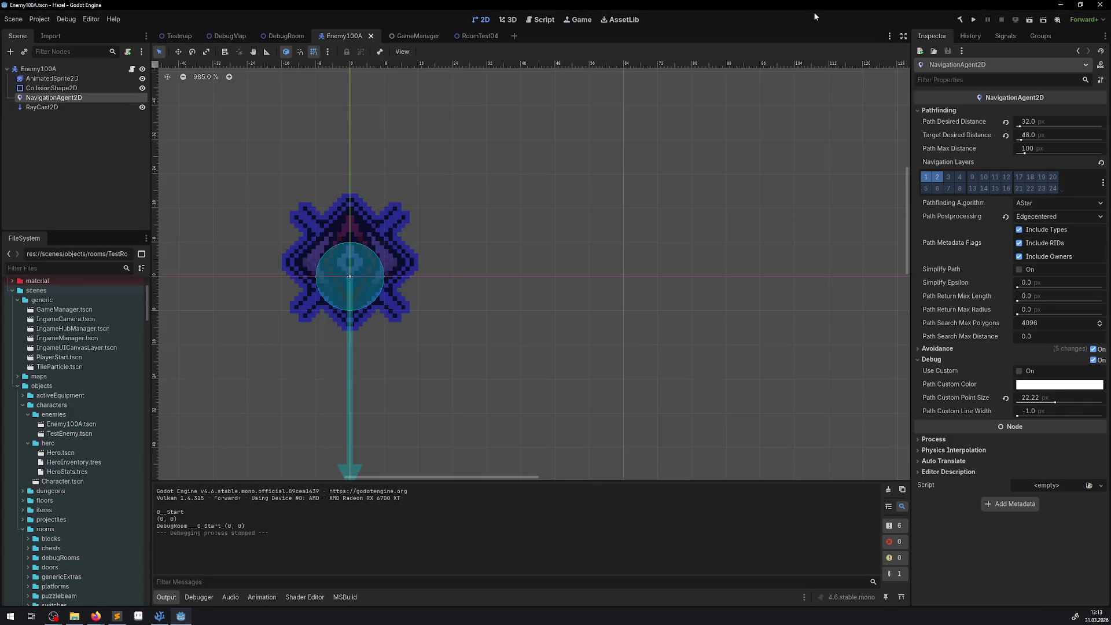
left_click(181, 37)
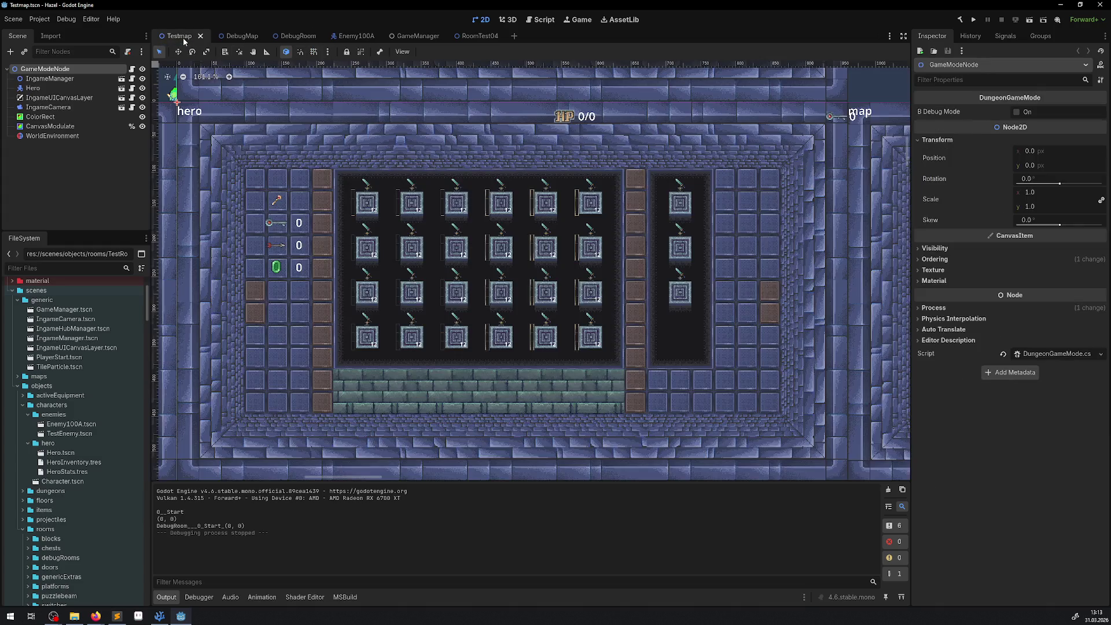
key("F6")
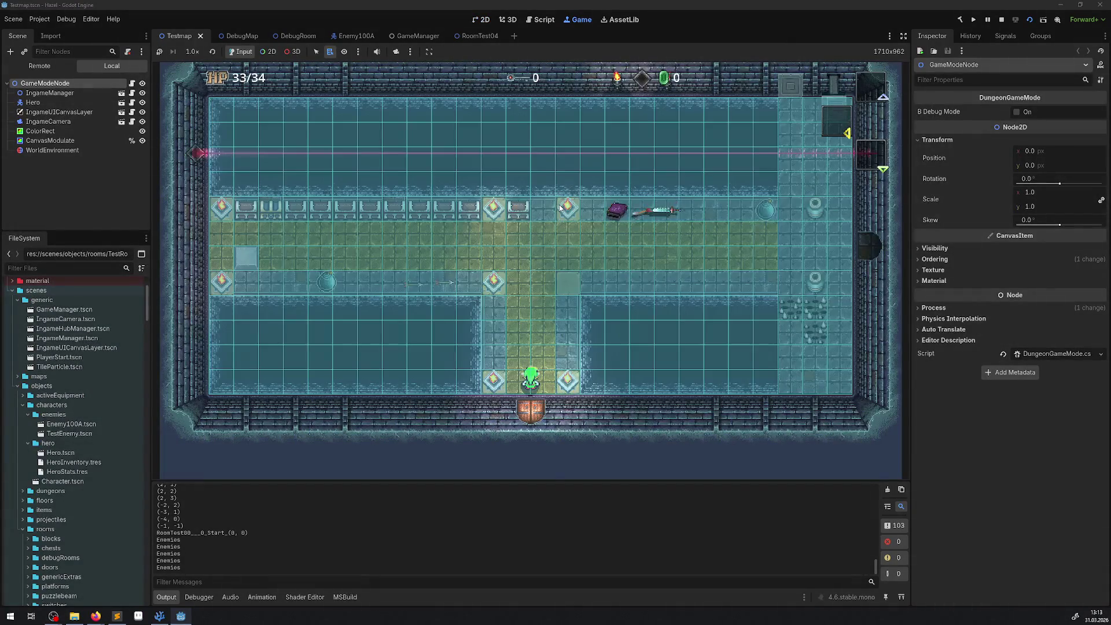
- Walk the hero up the corridor, through the east doorway, around the next room, then stop the game
key("Up")
key("Right")
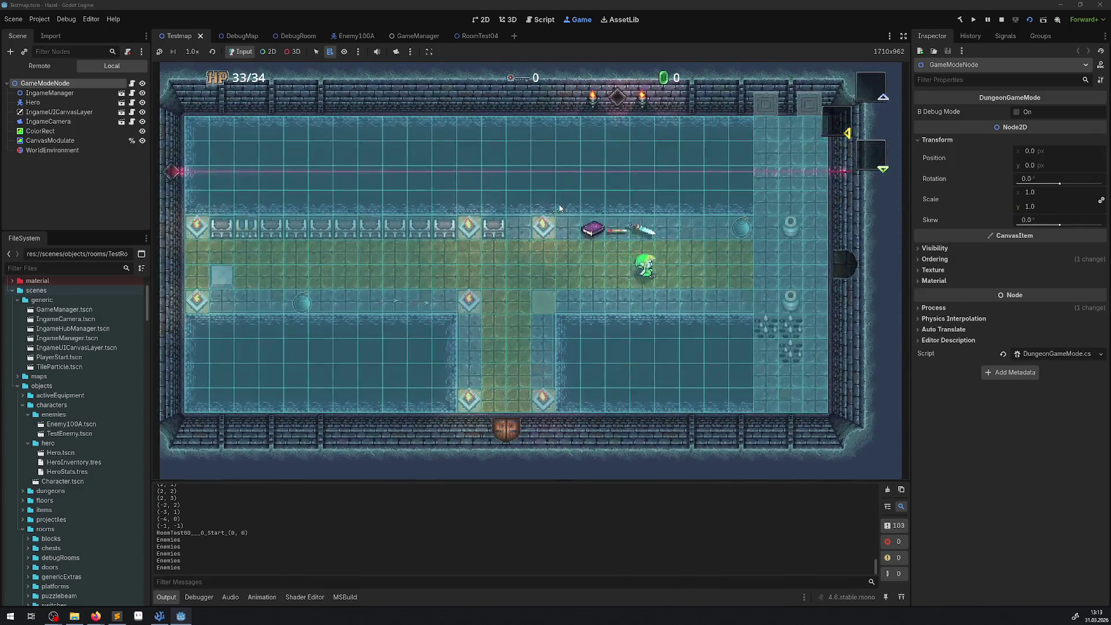
key("Right")
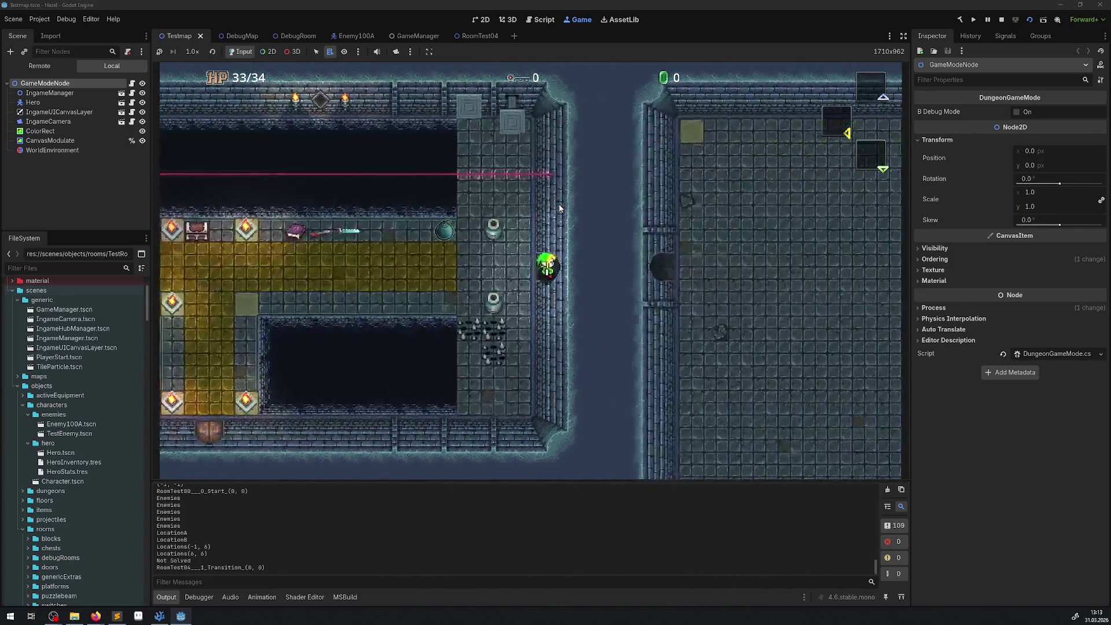
key("Right")
key("Down")
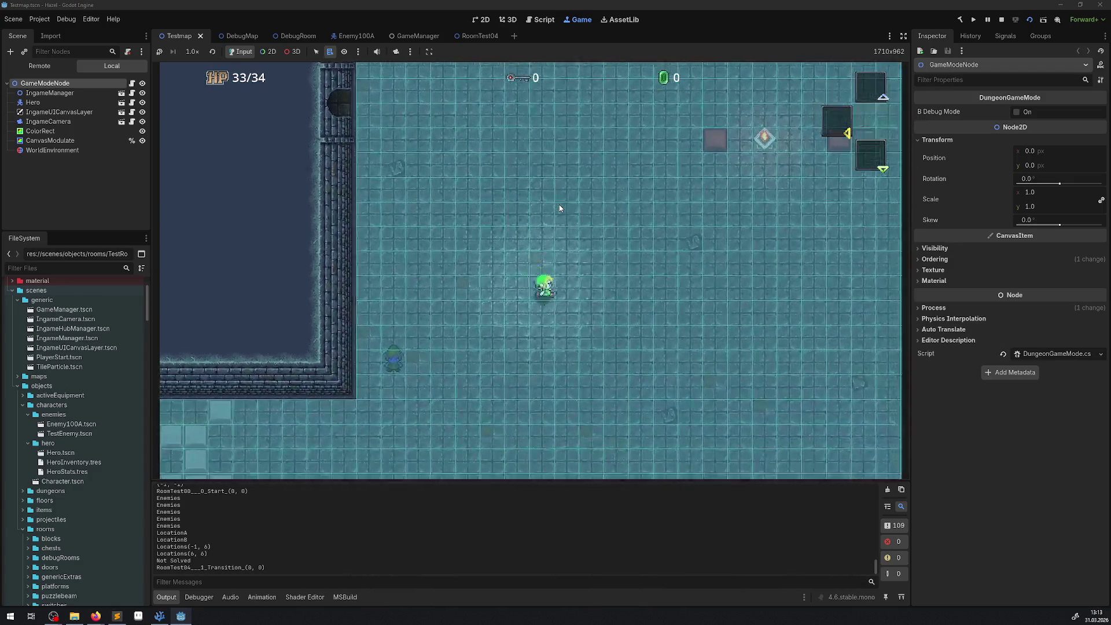
key("Right")
key("Down")
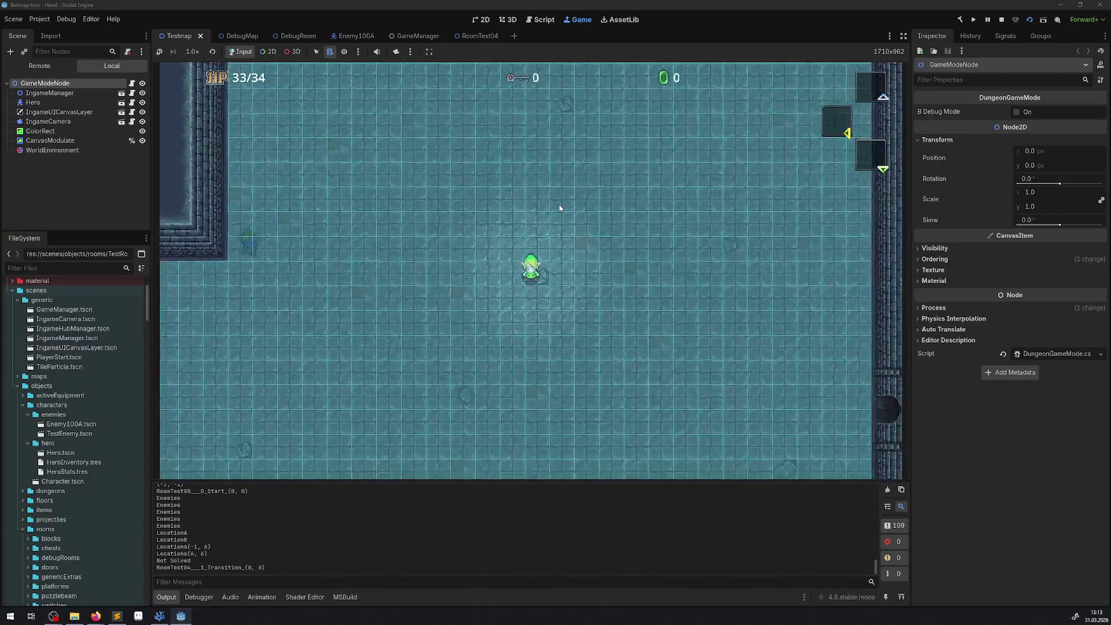
key("Down")
key("Left")
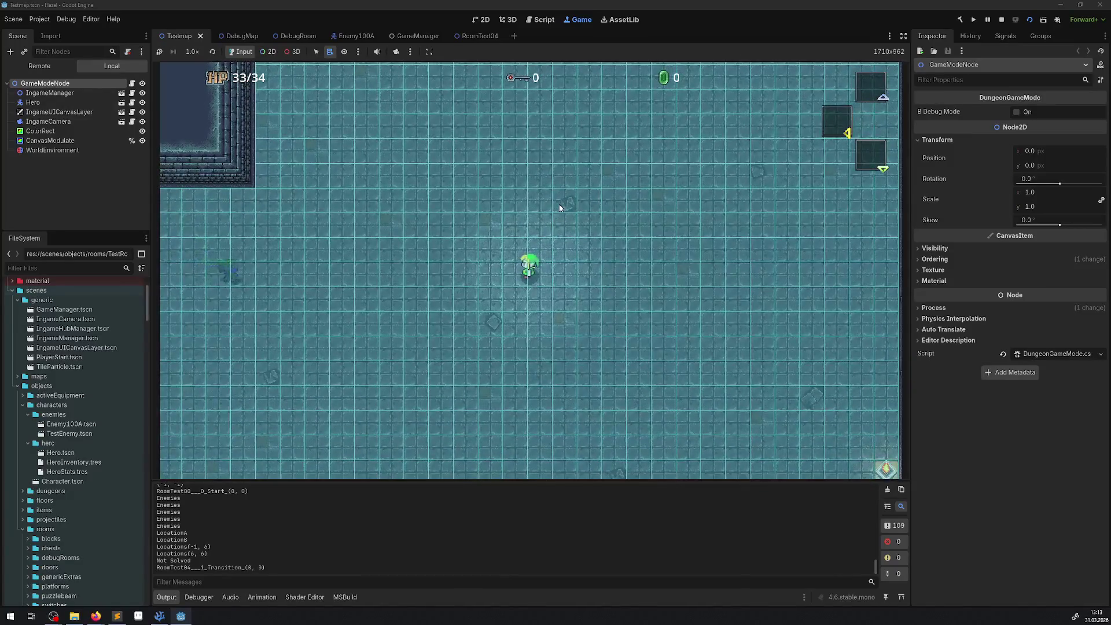
key("Up")
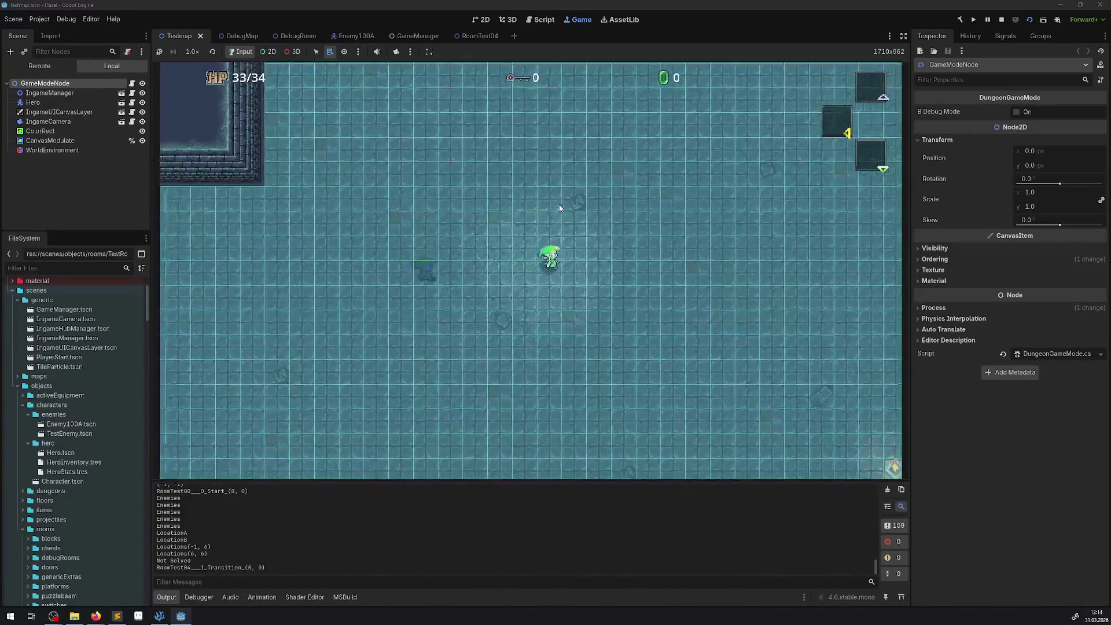
key("Left")
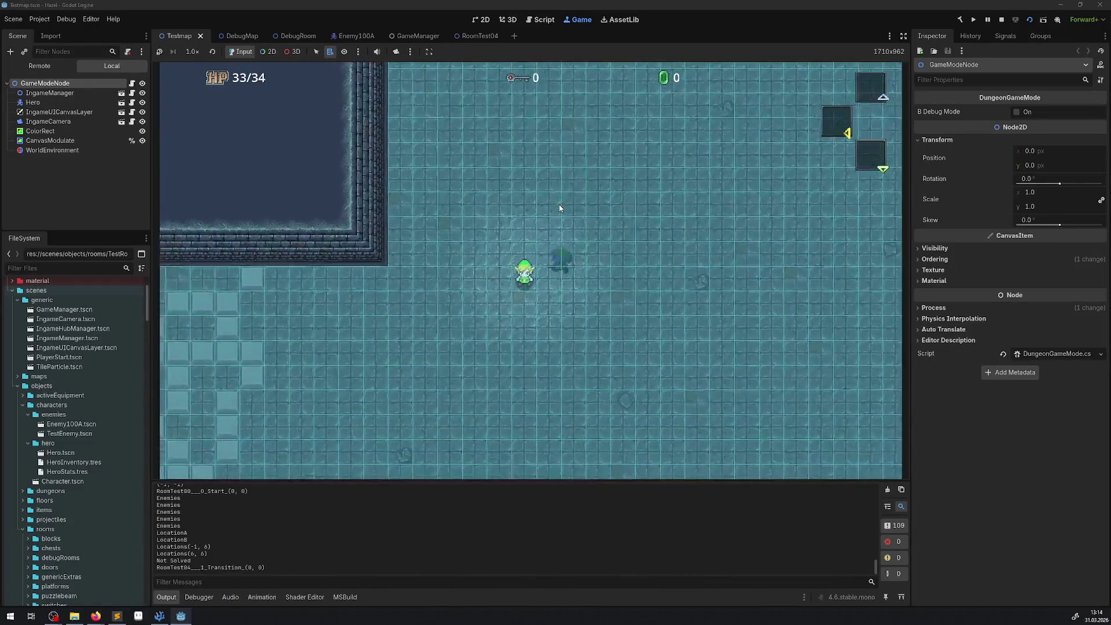
left_click(1002, 20)
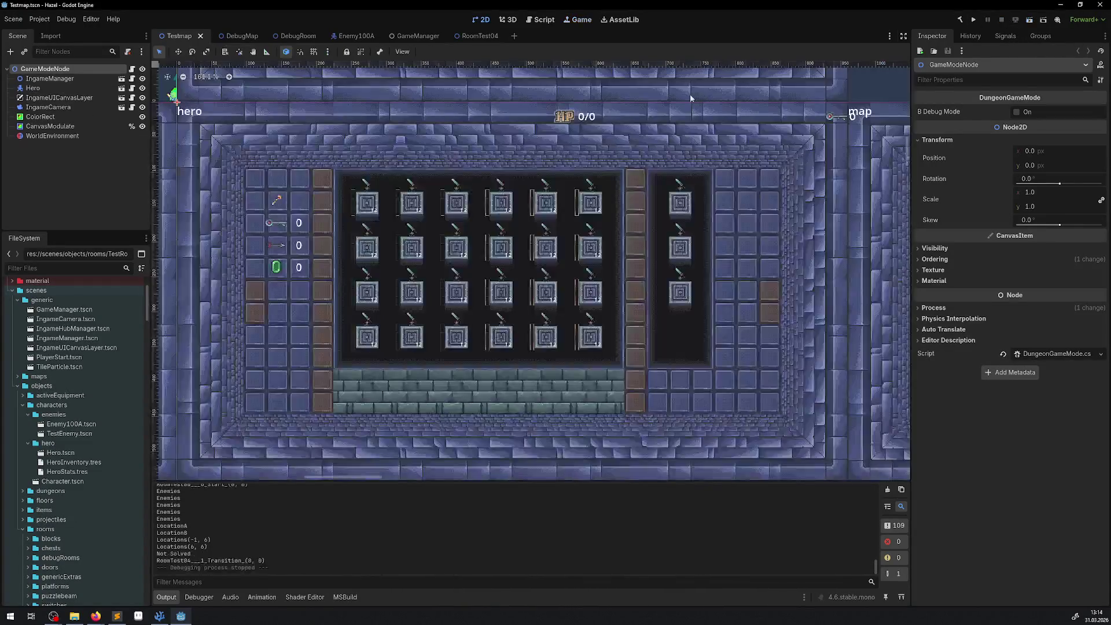
- Paint a dark tile rectangle on RoomTest04's floor, then rerun the game from the Testmap scene
left_click(476, 37)
scroll(518, 411, "up", 3)
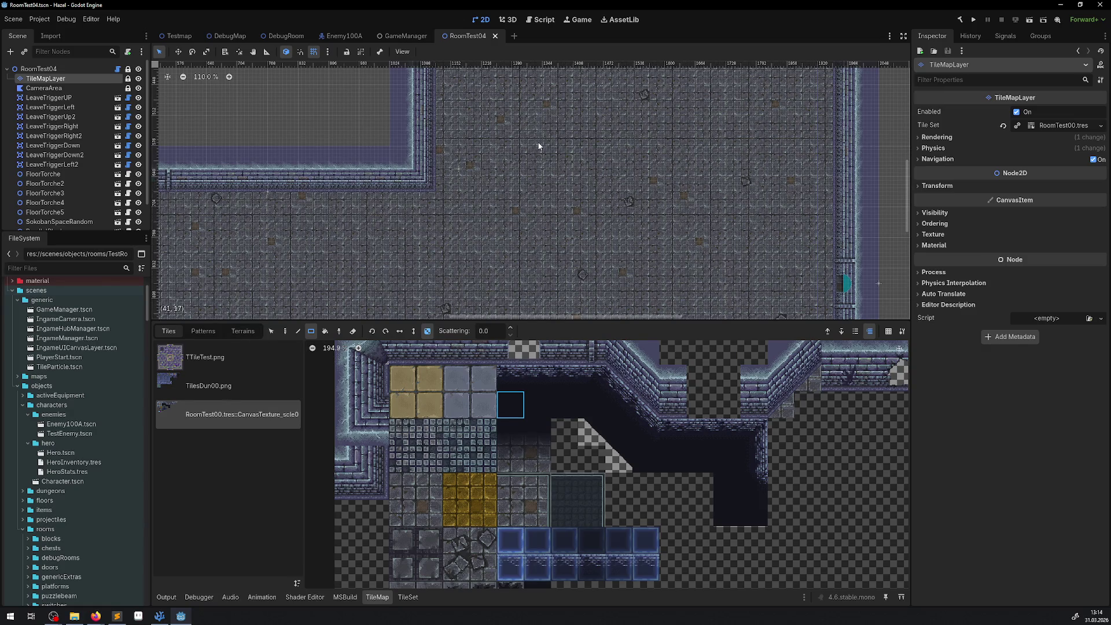
mouse_move(529, 133)
left_mouse_down()
mouse_move(613, 307)
mouse_move(645, 307)
left_mouse_up()
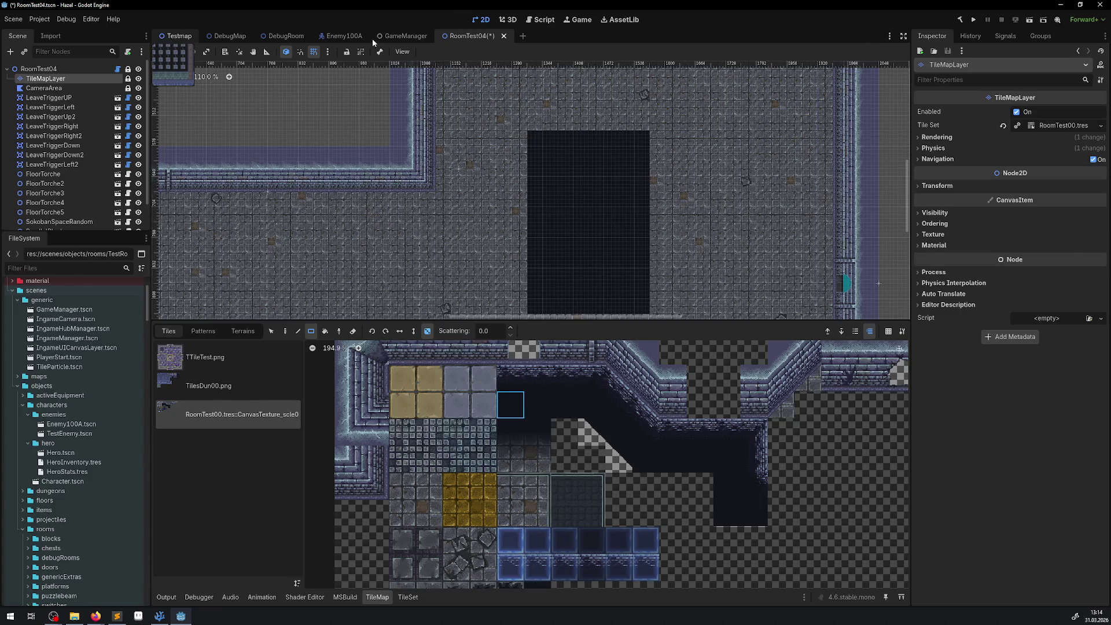
left_click(176, 36)
left_click(1028, 22)
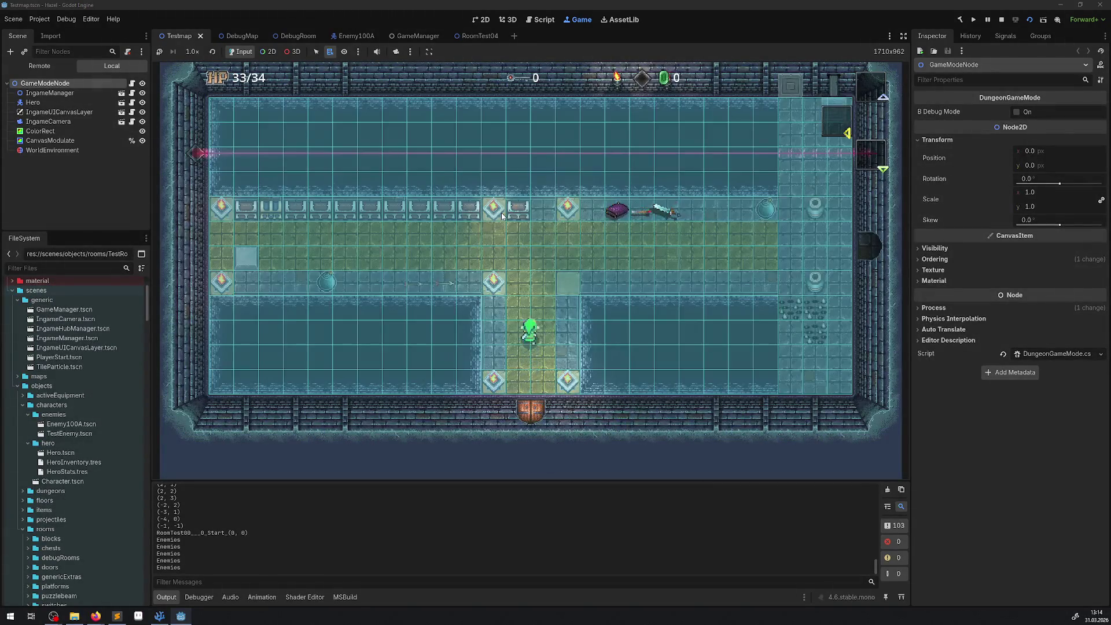
- Walk the hero east into the next room and down toward its bottom wall
key("Right")
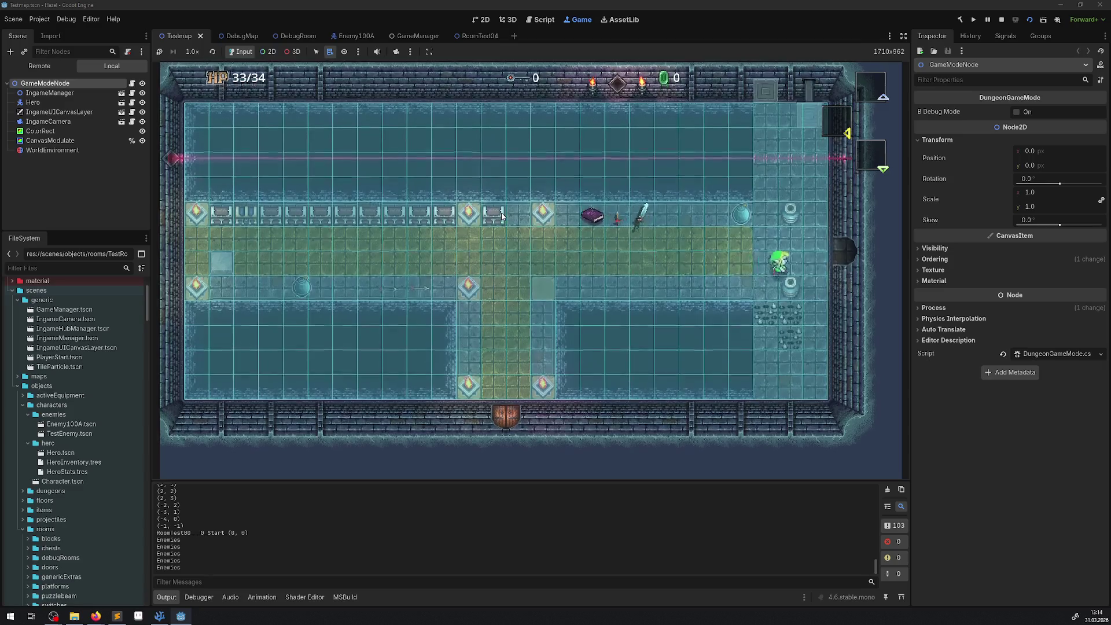
key("Right")
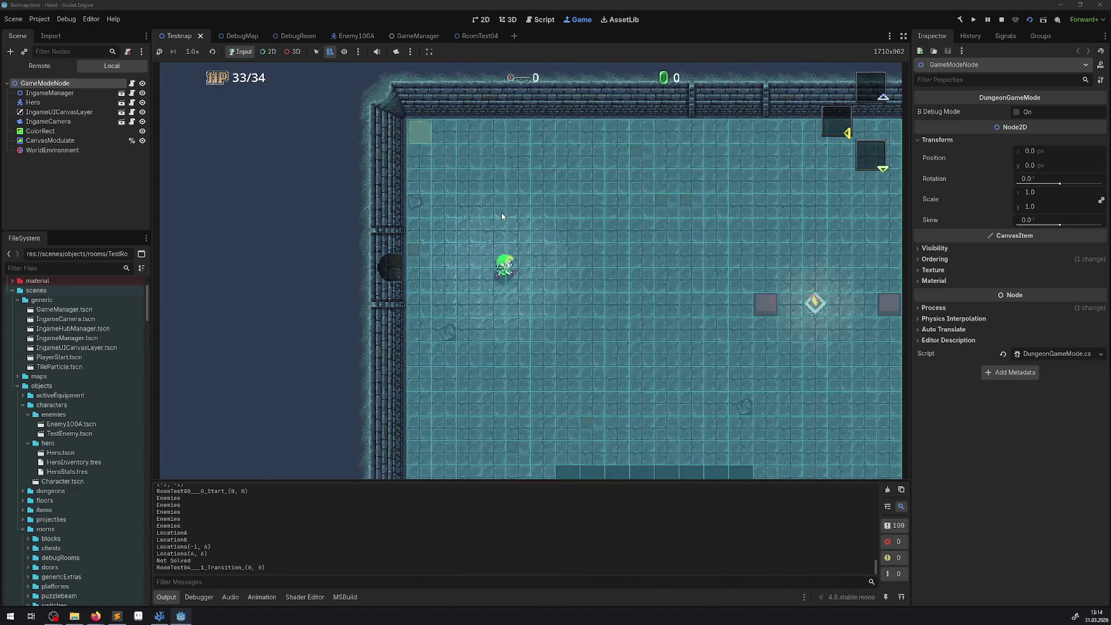
key("Right")
key("Down")
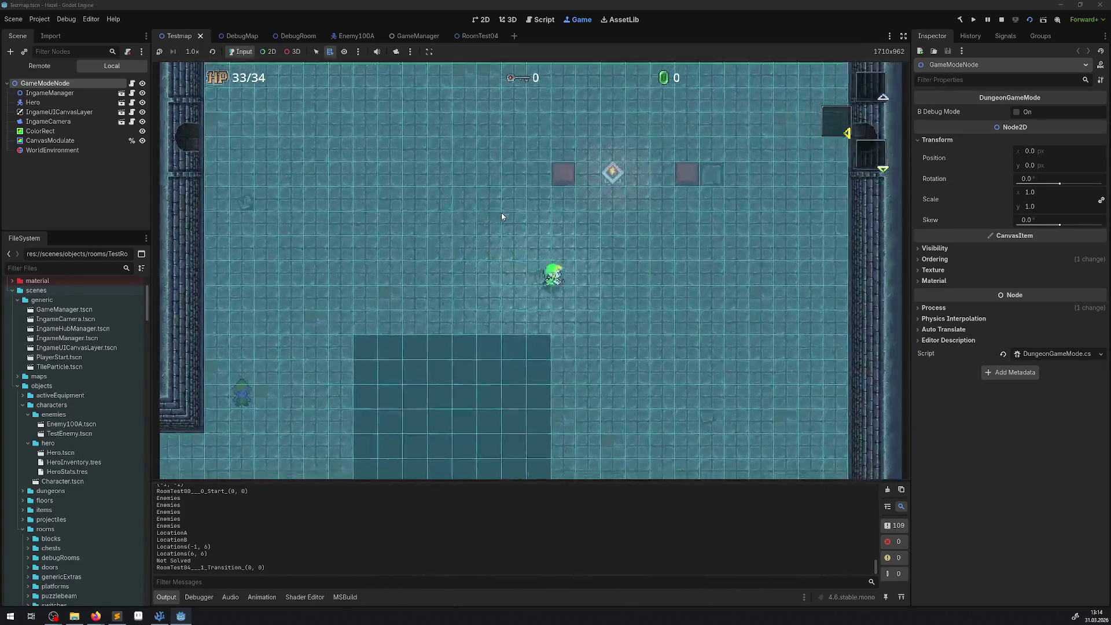
key("Down")
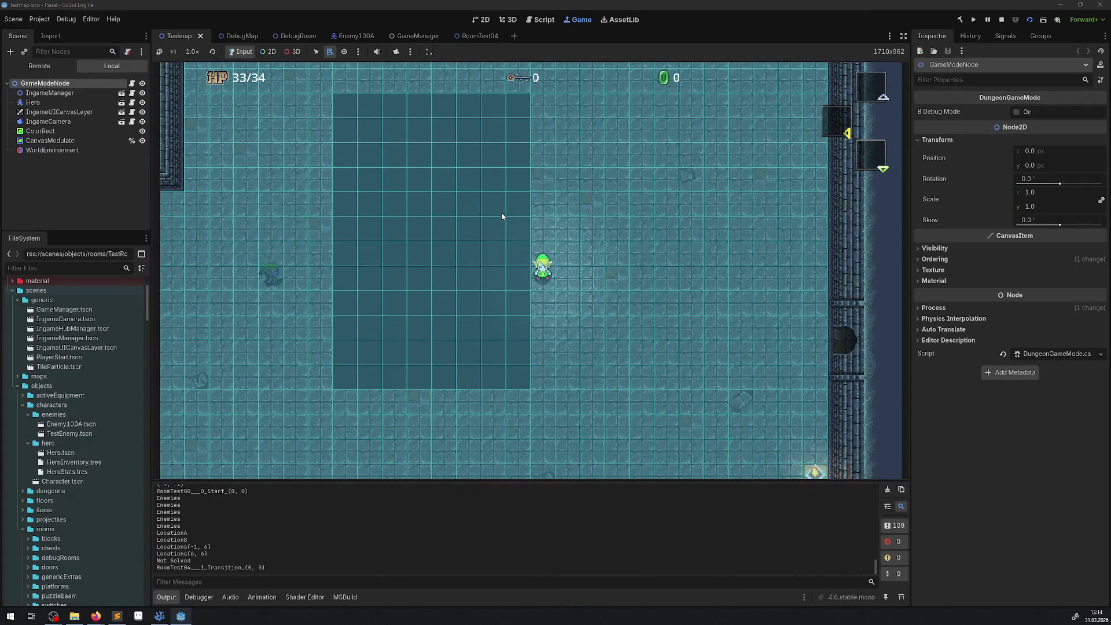
key("Down")
- Walk the hero around the newly painted dark tile block and back up the room
key("Left")
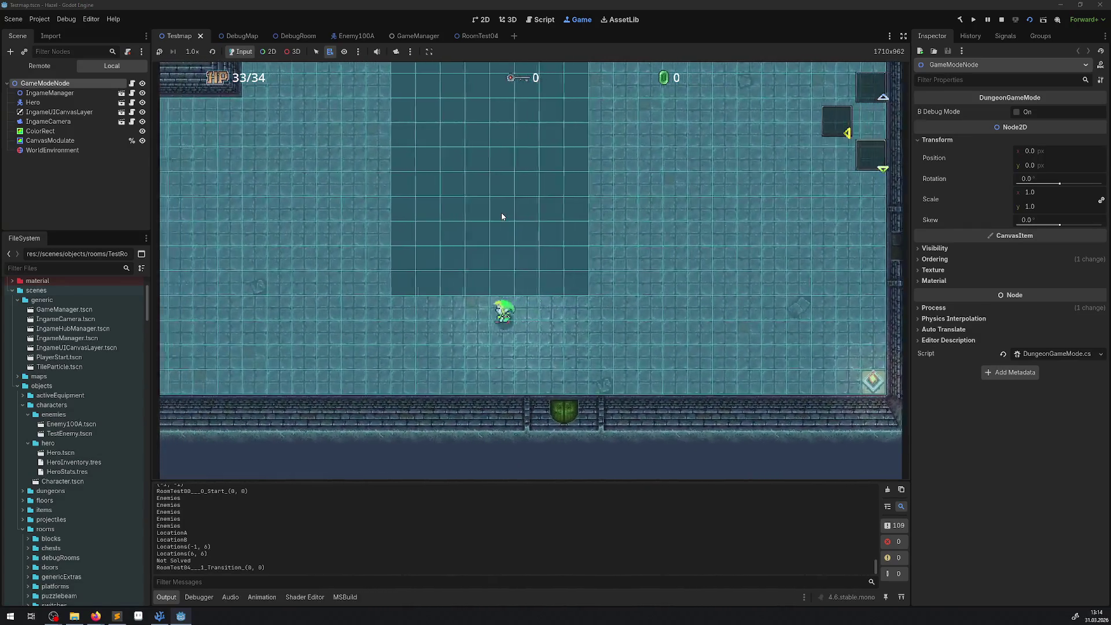
key("Up")
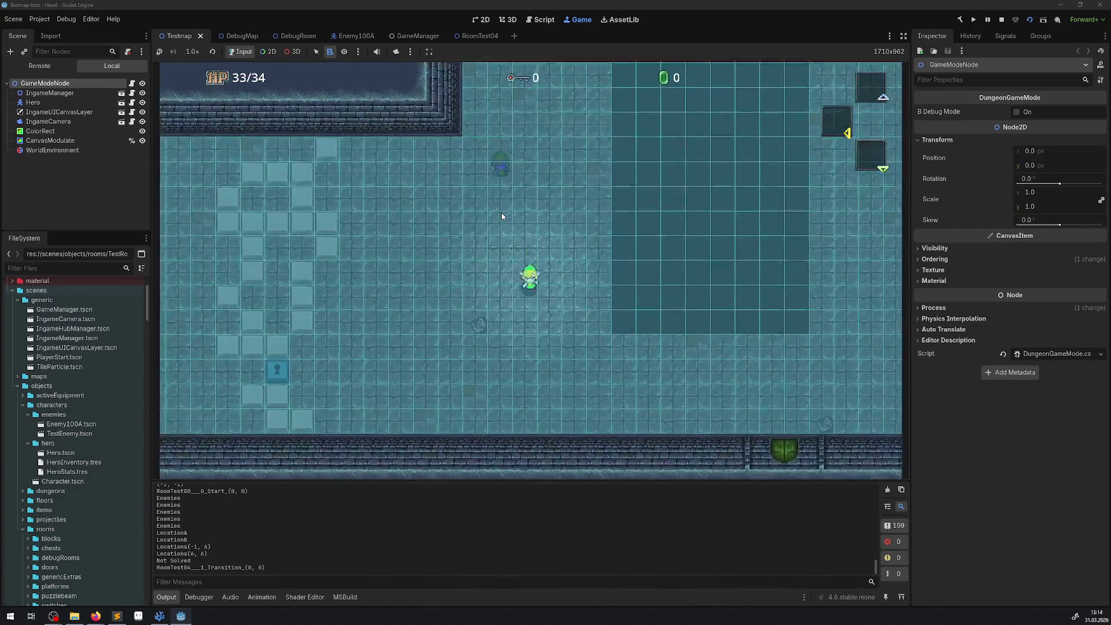
key("Down")
key("Right")
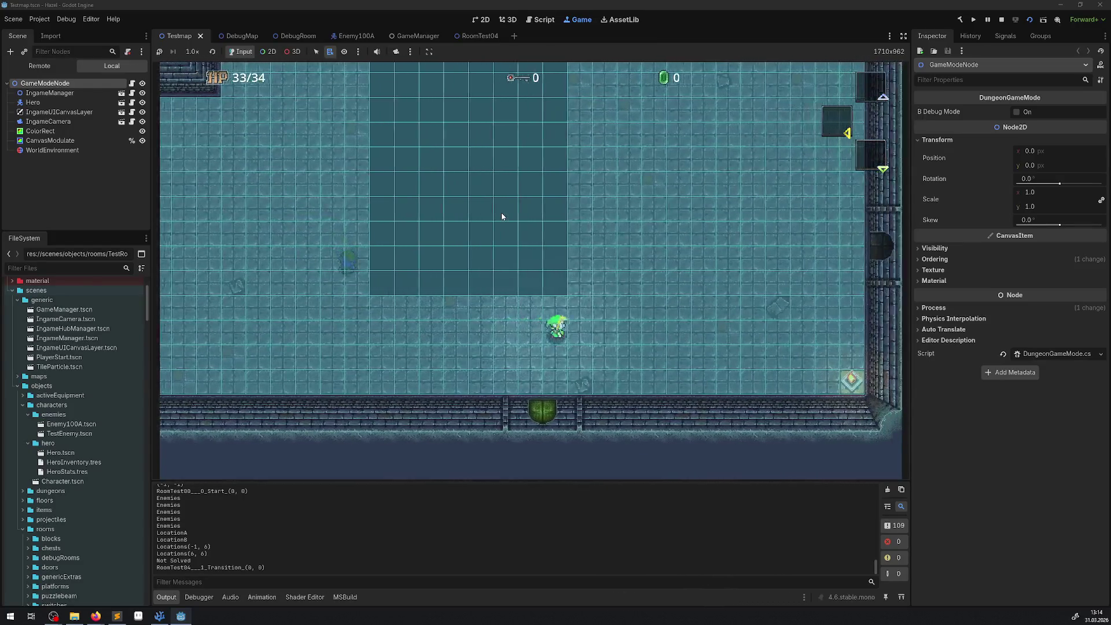
key("Up")
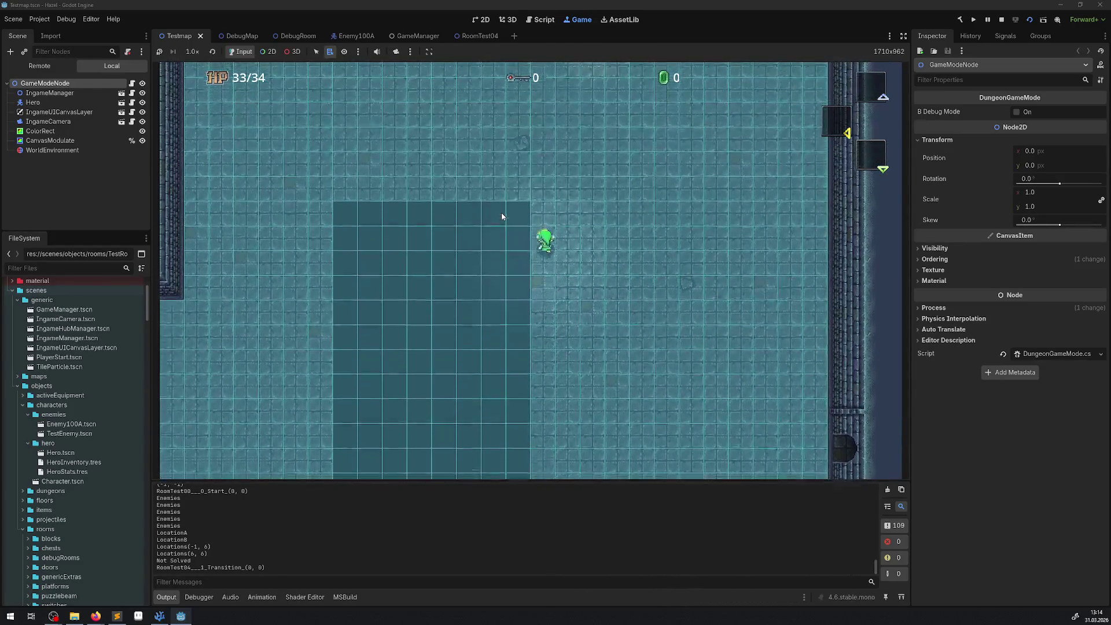
key("Left")
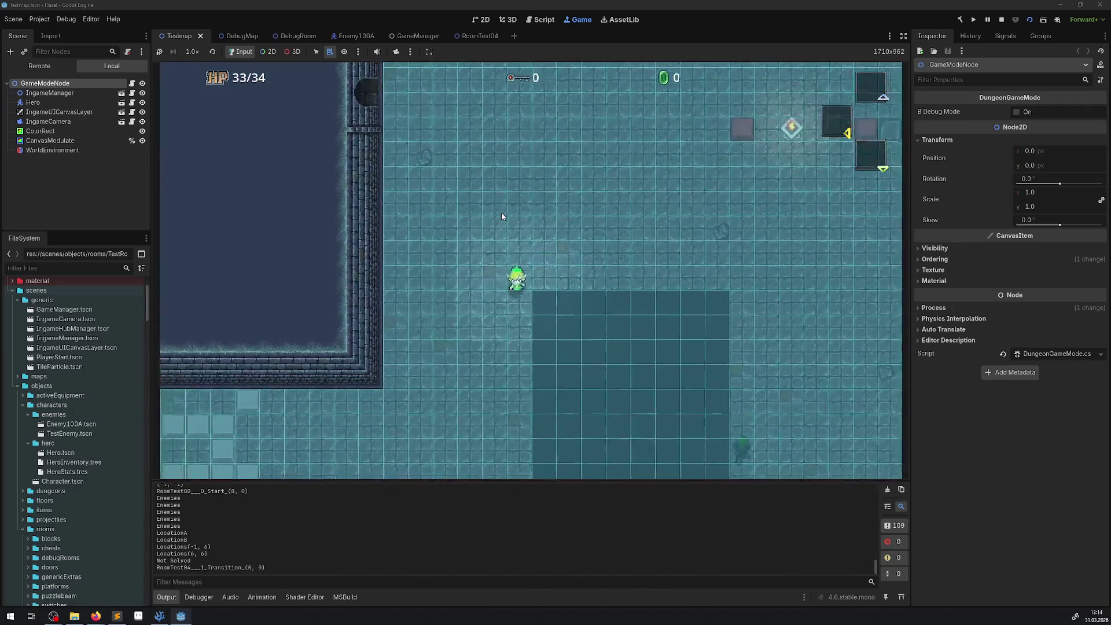
key("Down")
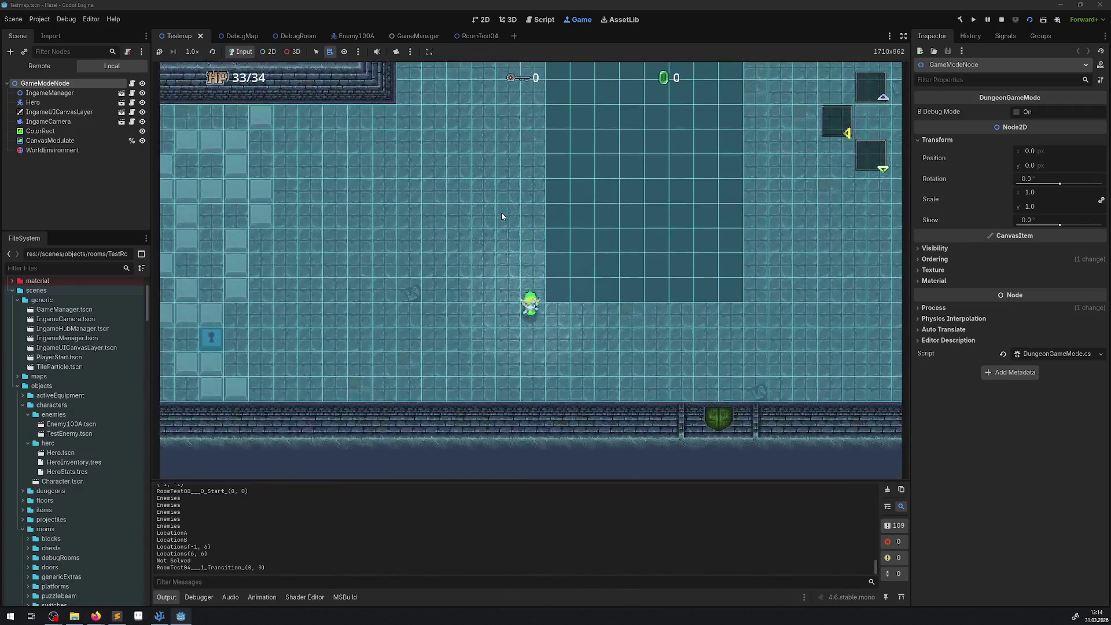
key("Right")
key("Up")
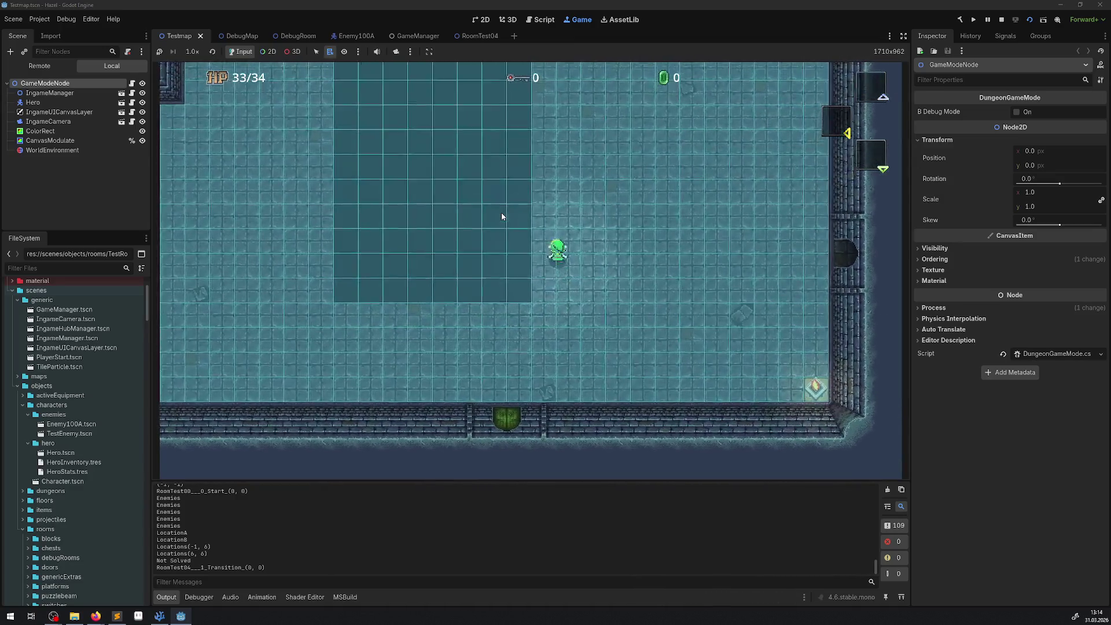
key("Down")
key("Left")
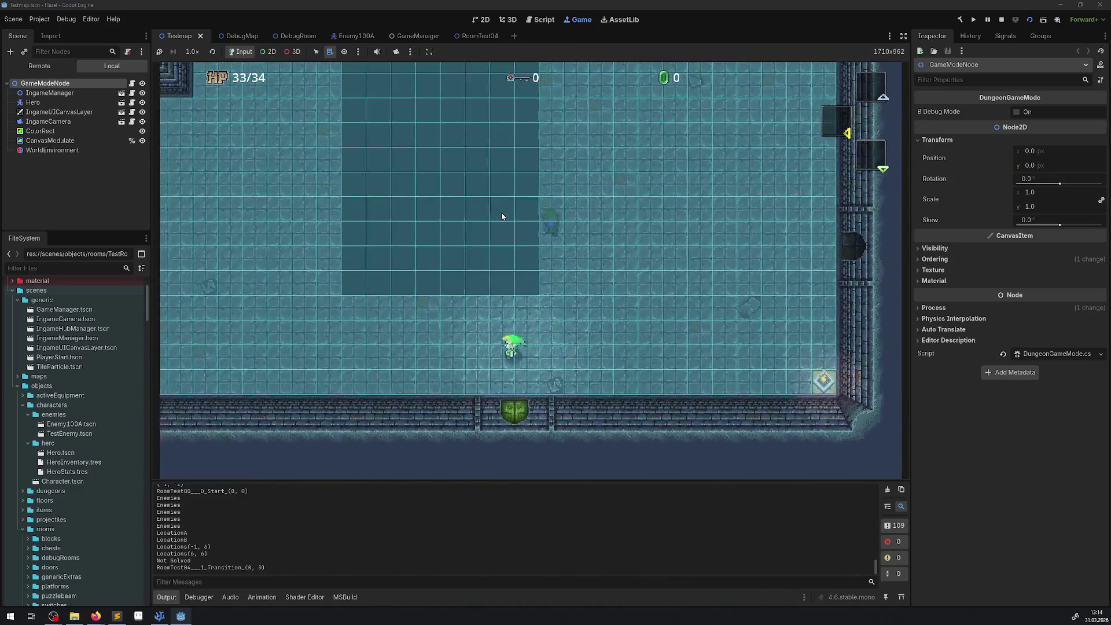
key("Up")
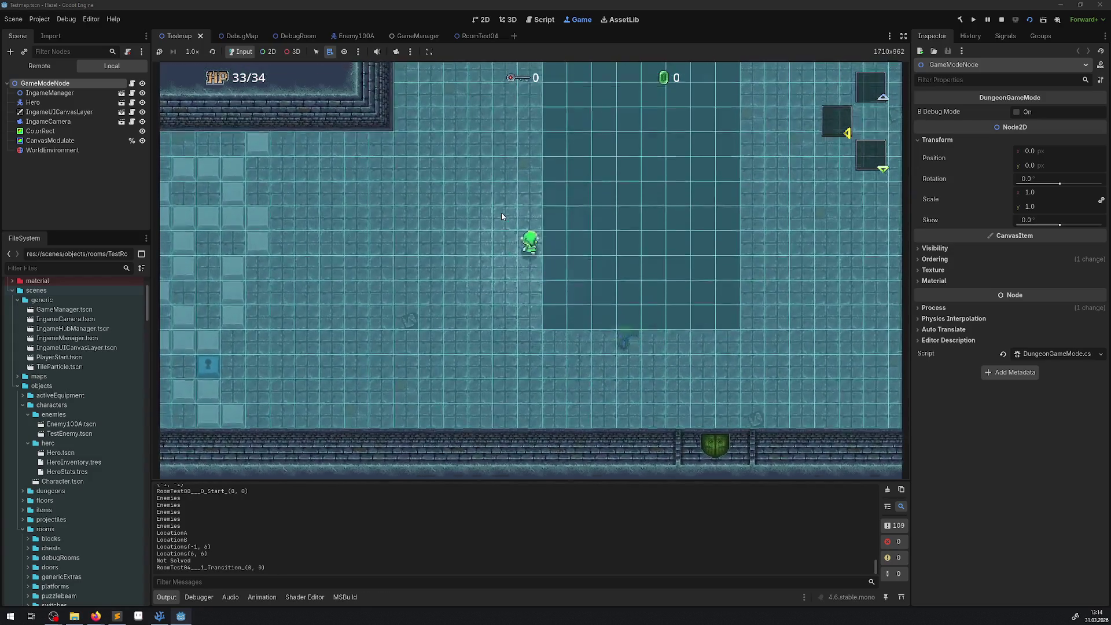
key("Up")
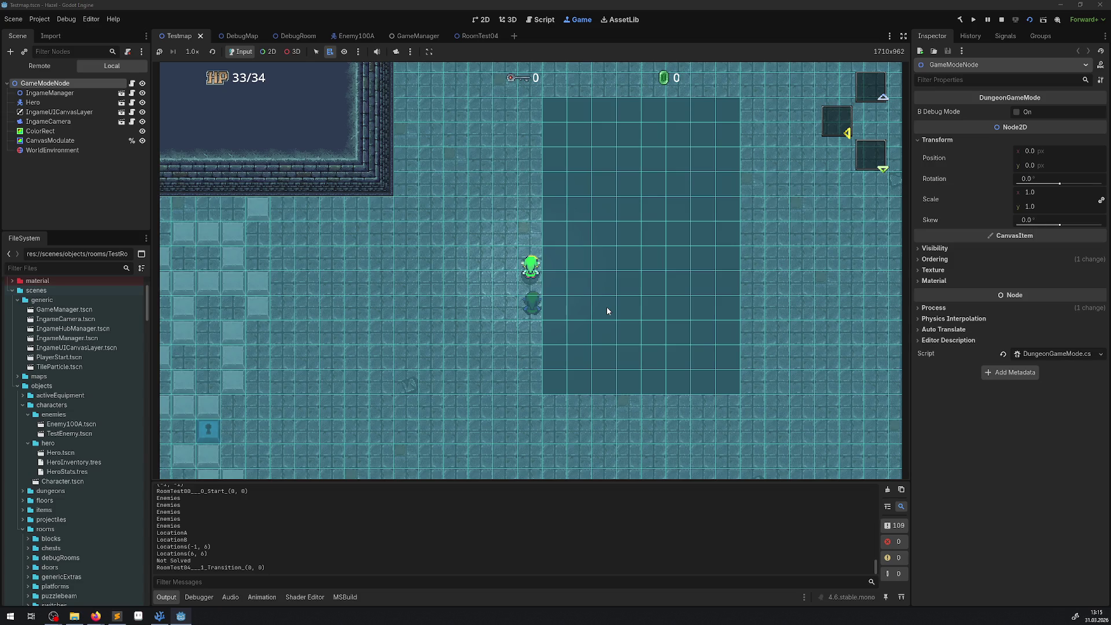
- Walk the hero around the room, ending right and down beside an enemy east of the dark tiles
key("Up")
key("Right")
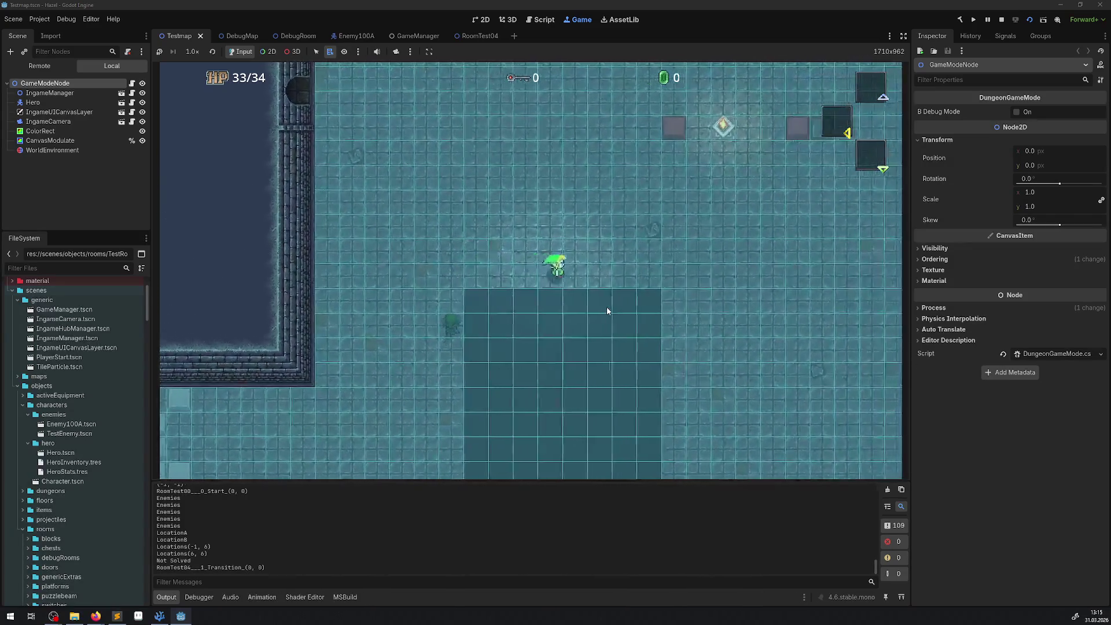
key("Down")
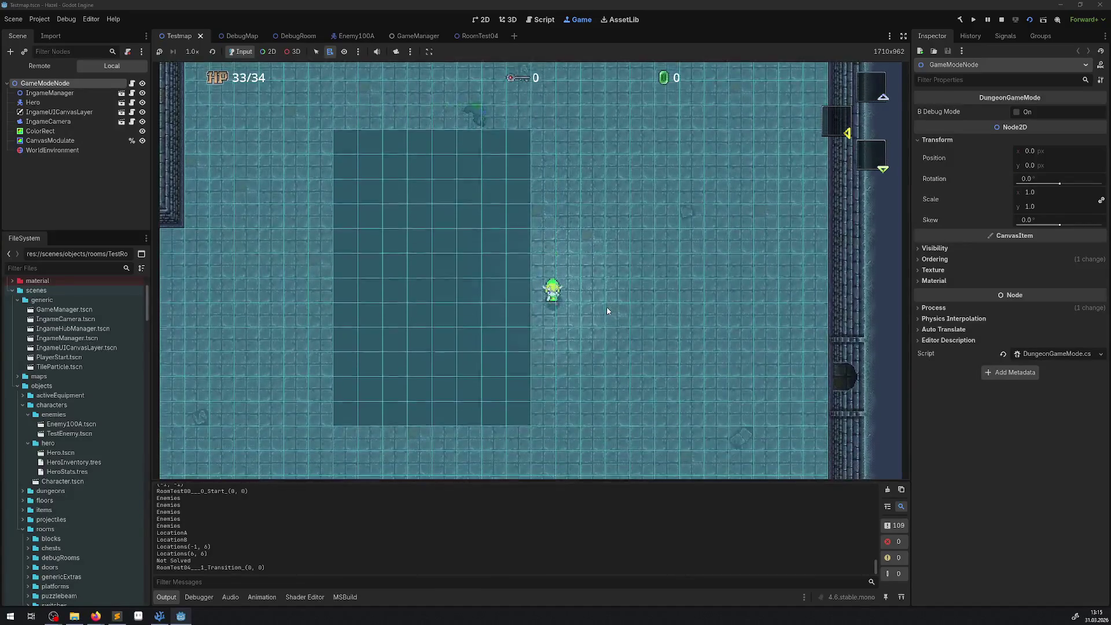
key("Left")
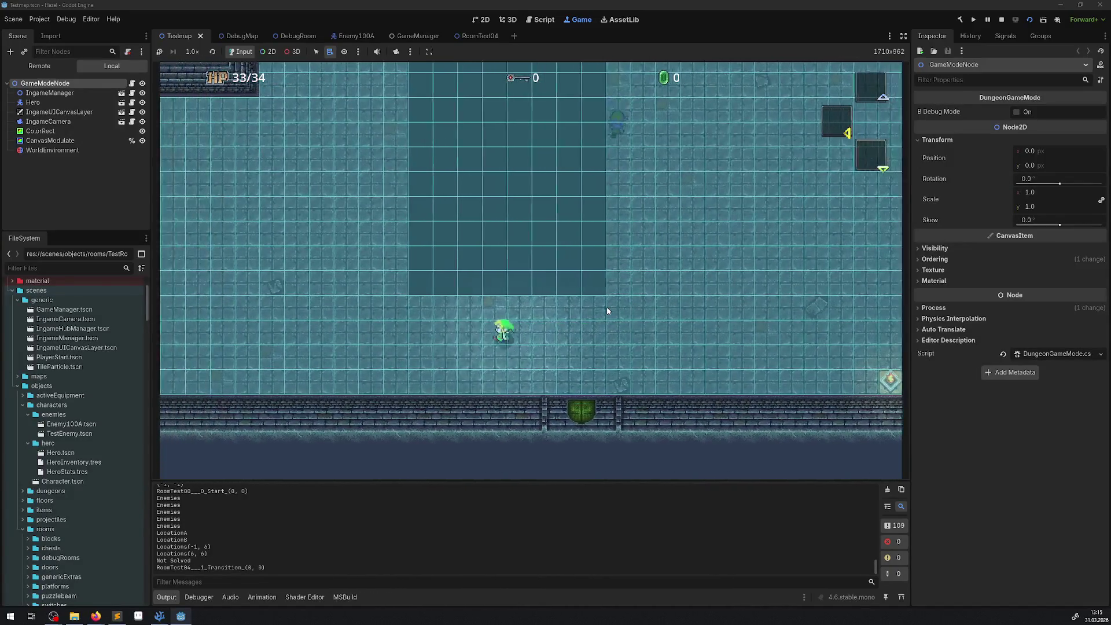
key("Up")
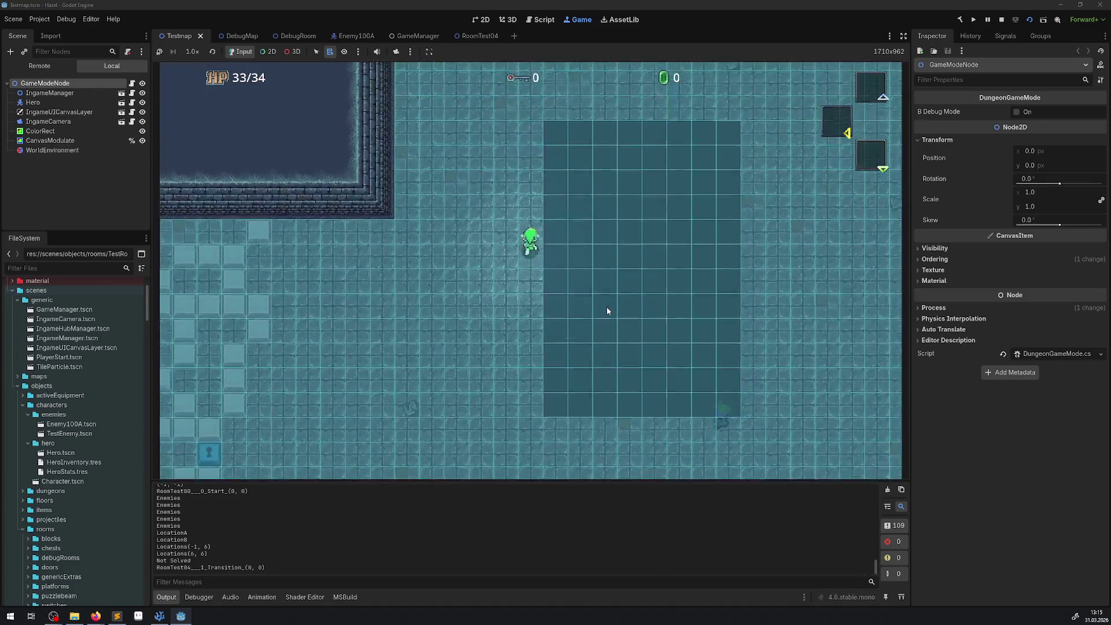
key("Right")
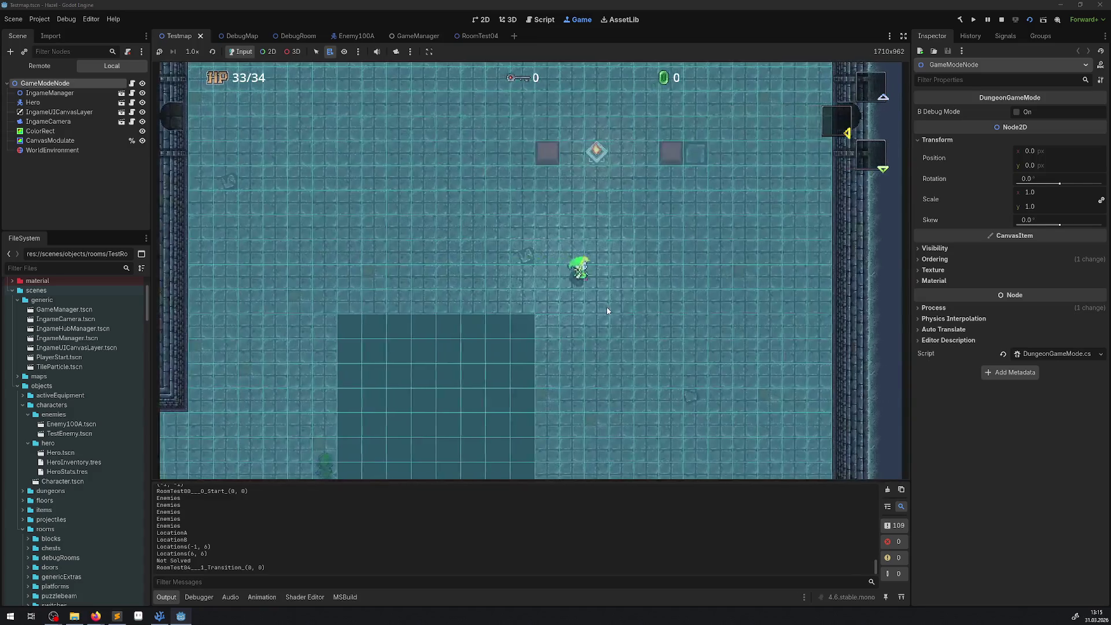
key("Down")
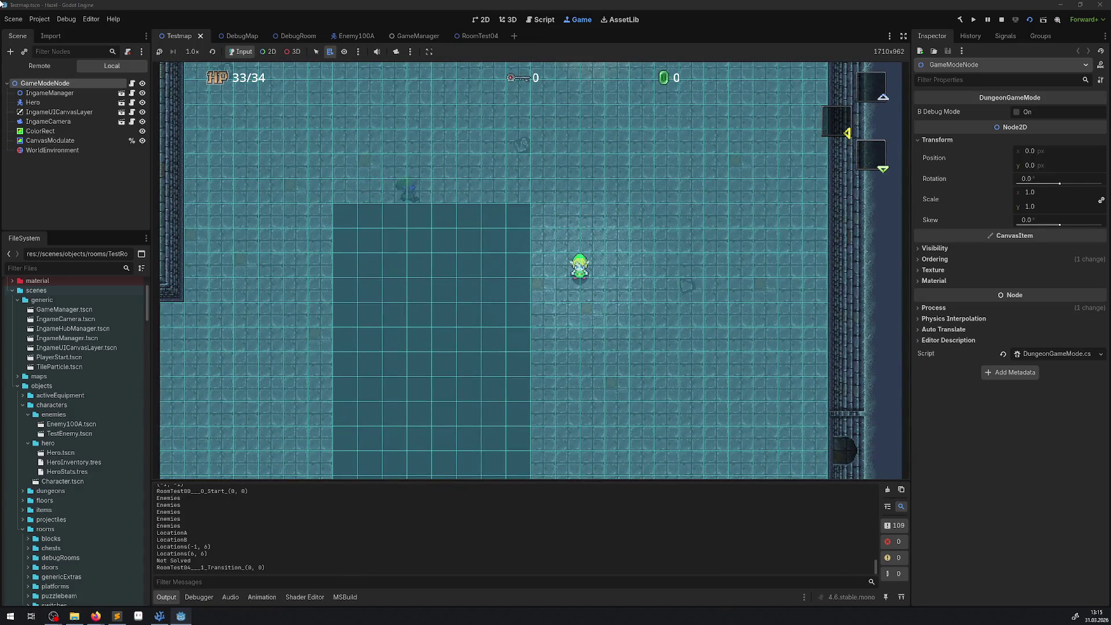
left_click(58, 20)
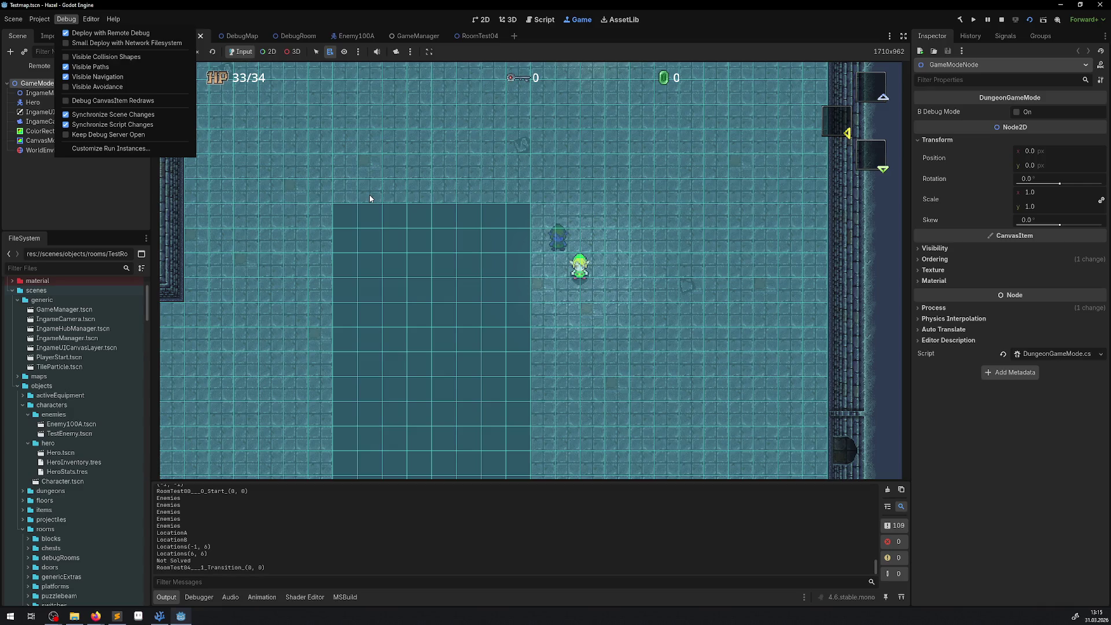
- Dismiss the Debug menu and stop the running game
left_click(496, 252)
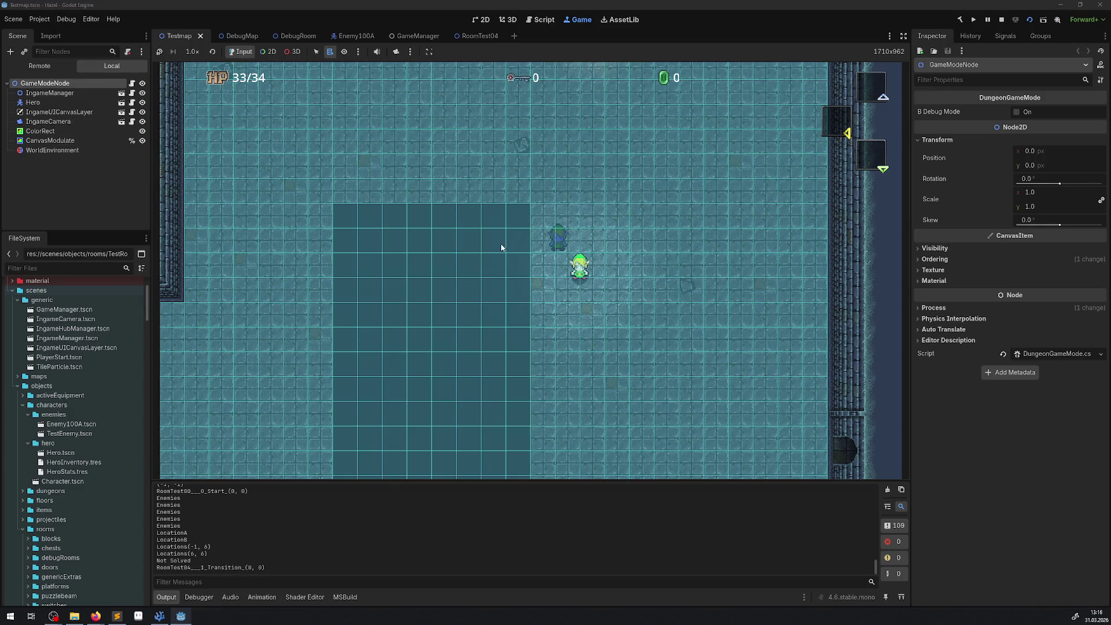
left_click(1001, 20)
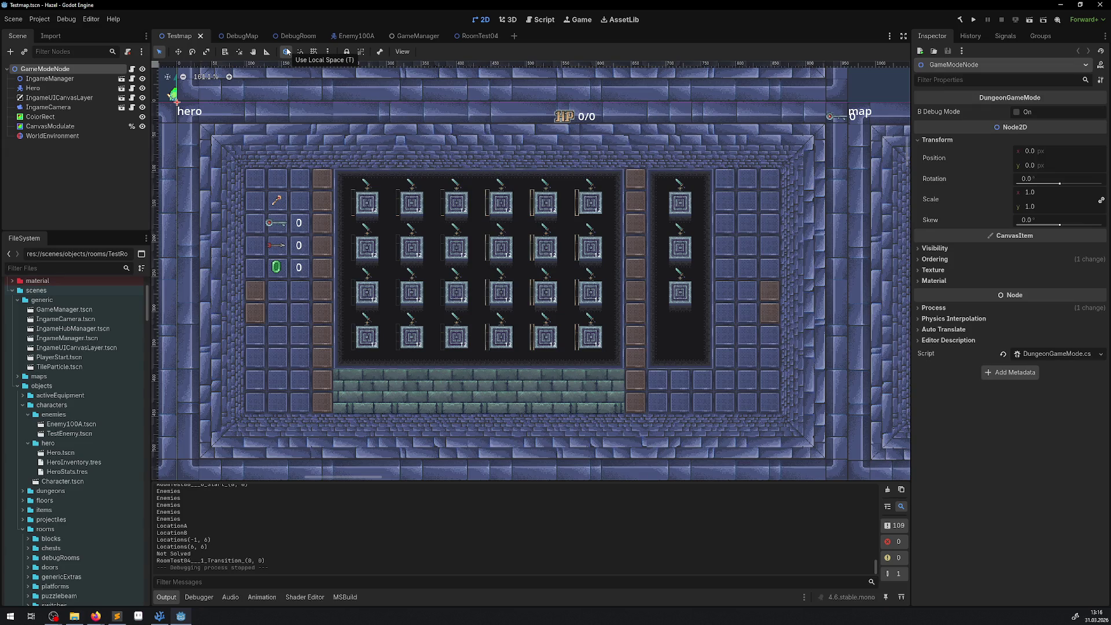
- Switch to local space, turn off Debug > Visible Paths, and open Customize Run Instances
left_click(288, 51)
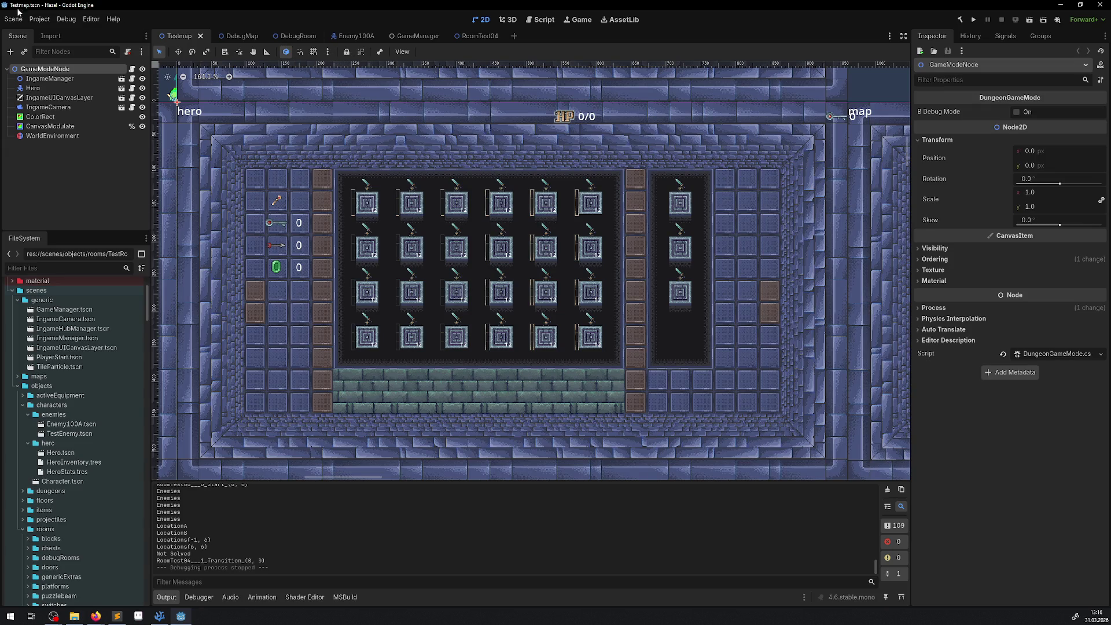
left_click(59, 22)
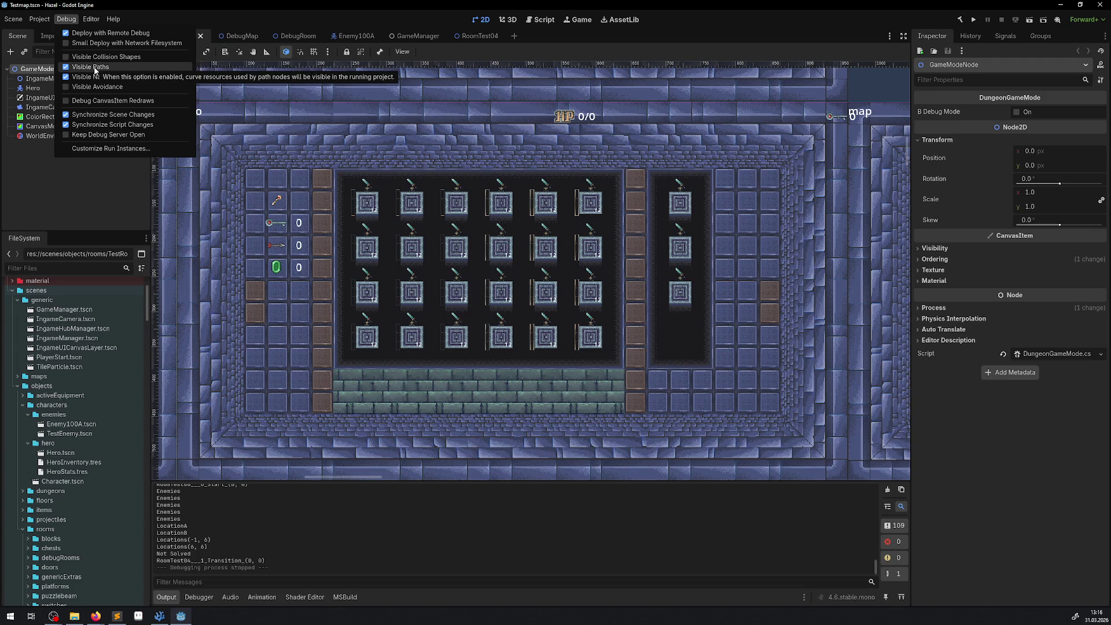
left_click(95, 68)
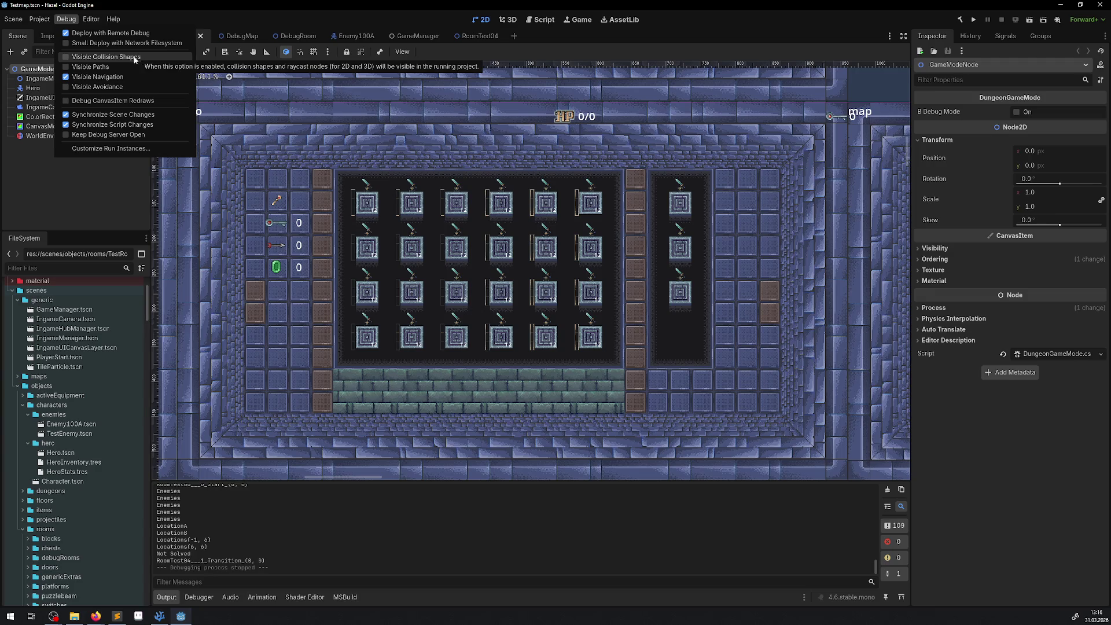
left_click(110, 149)
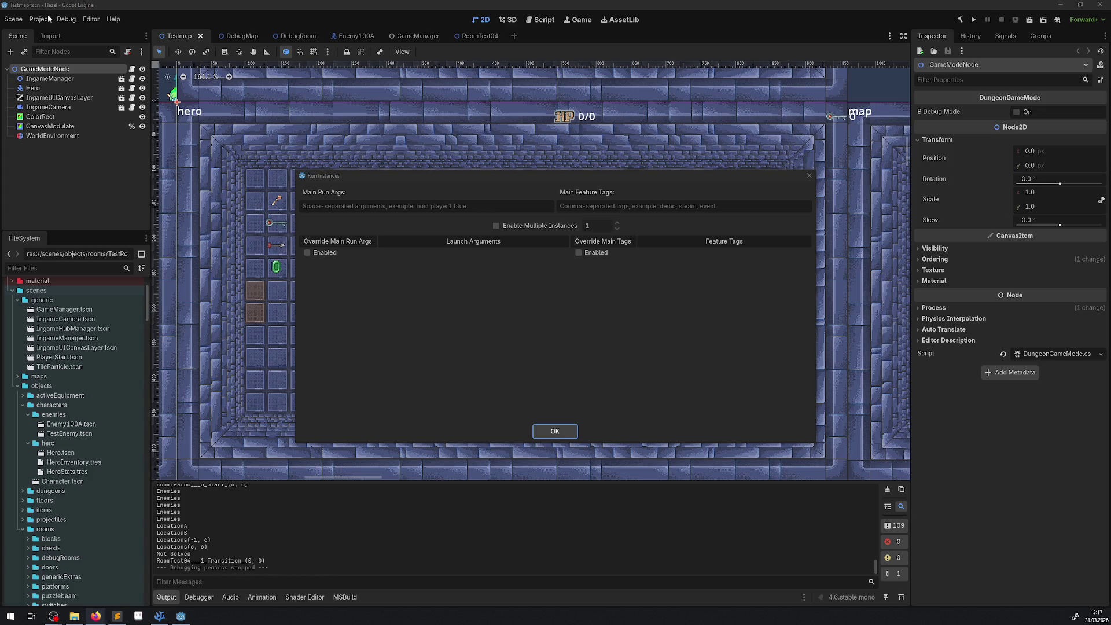
- Close the Run Instances dialog, then open the Debug menu and dismiss it with Escape
left_click(66, 20)
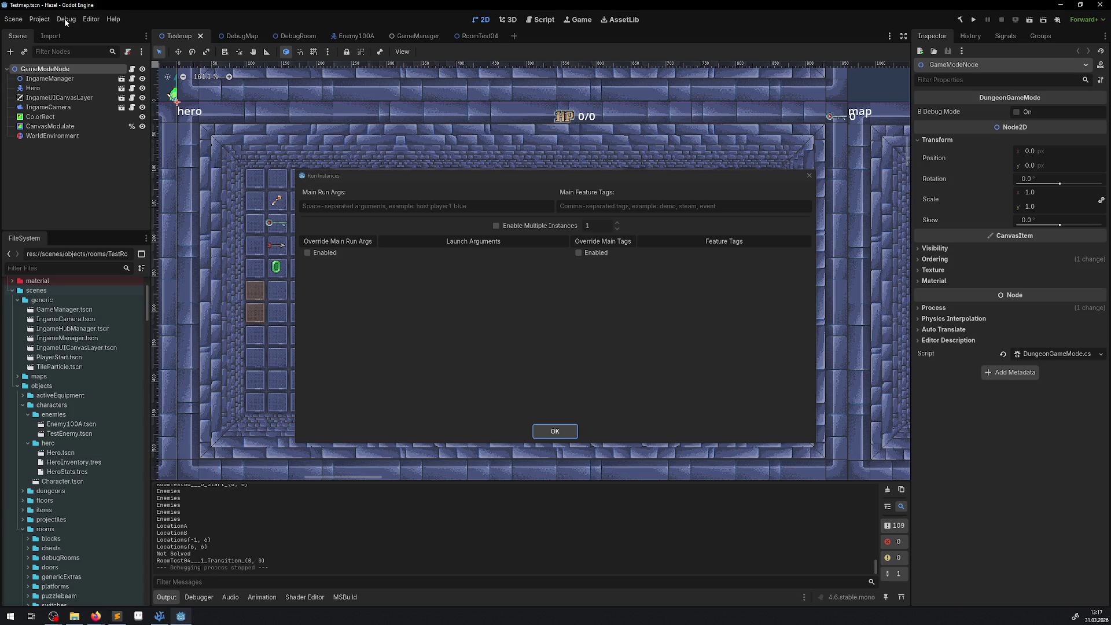
left_click(808, 177)
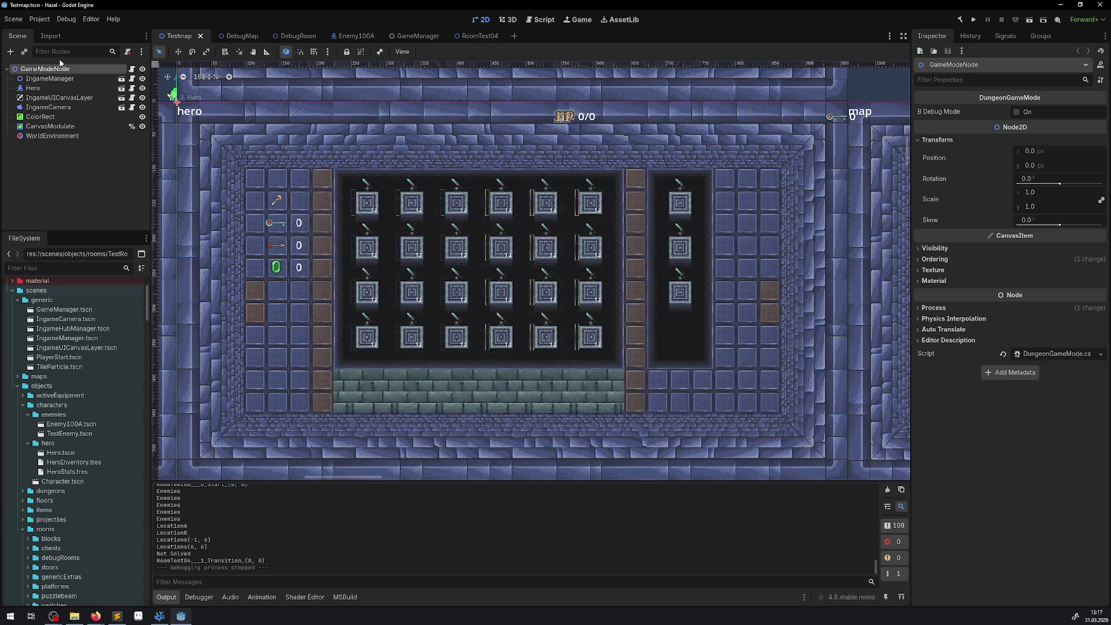
left_click(58, 22)
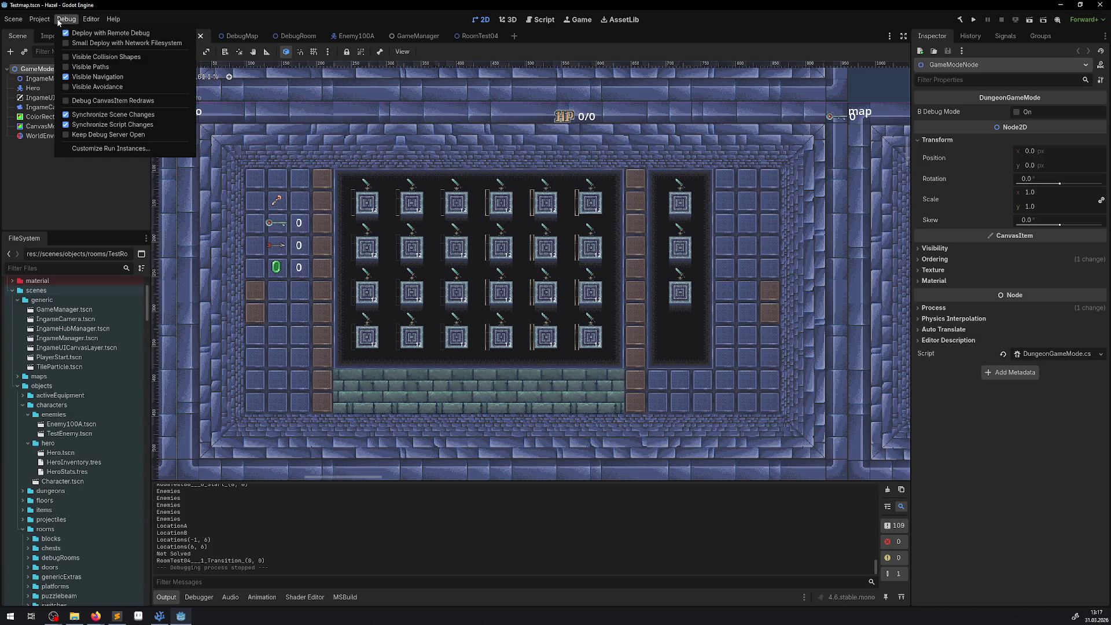
mouse_move(39, 19)
key("Escape")
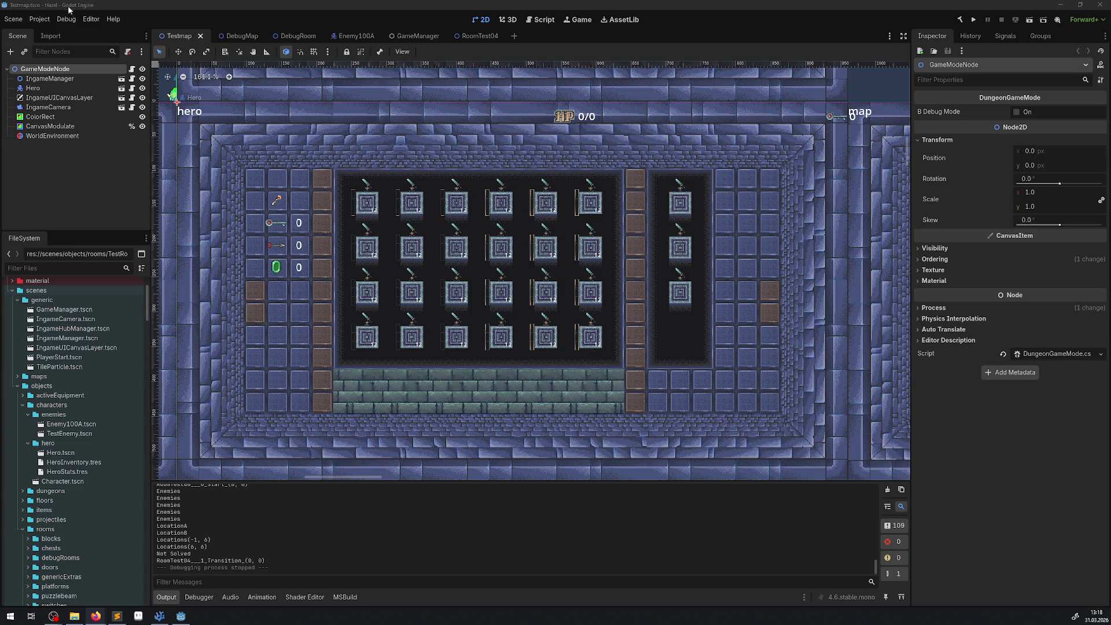
left_click(39, 19)
left_click(62, 33)
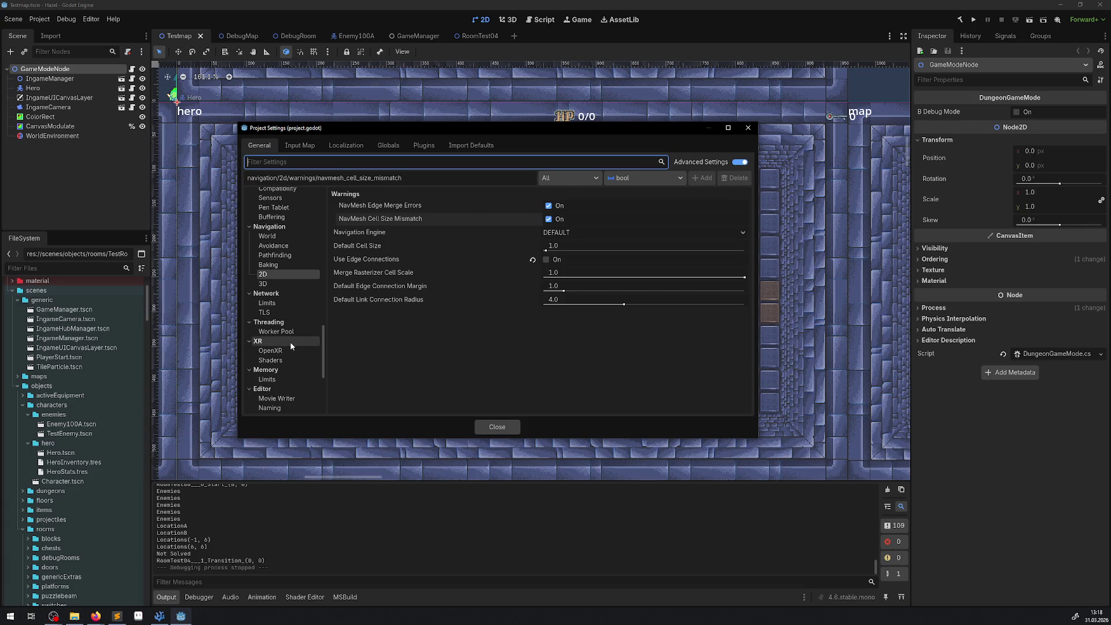
scroll(291, 341, "down", 5)
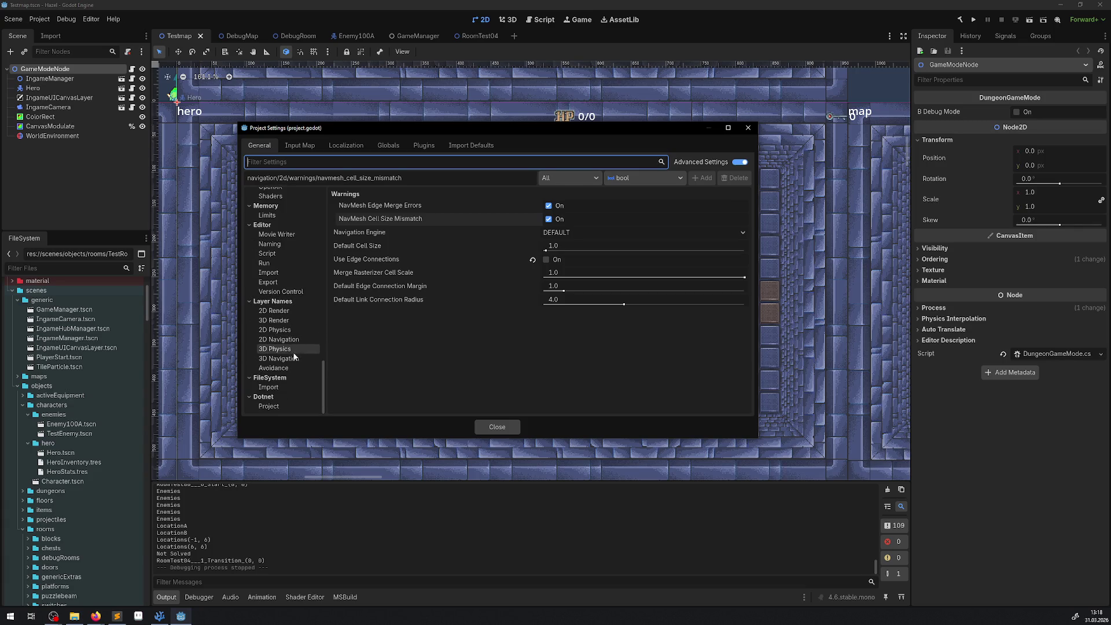
left_click(293, 339)
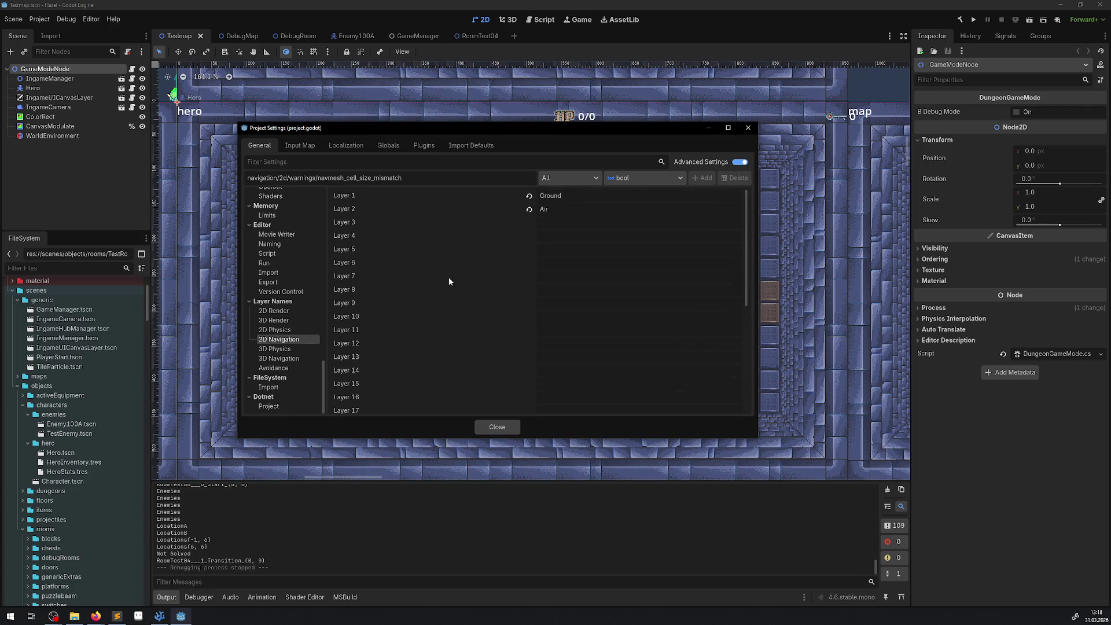
scroll(289, 336, "up", 10)
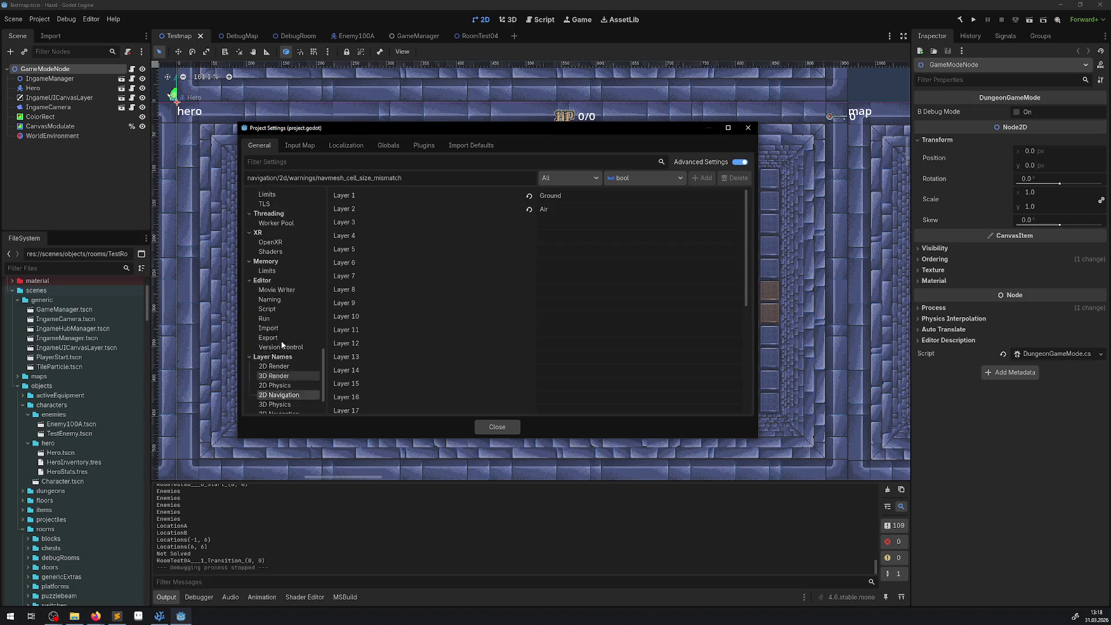
scroll(297, 360, "down", 8)
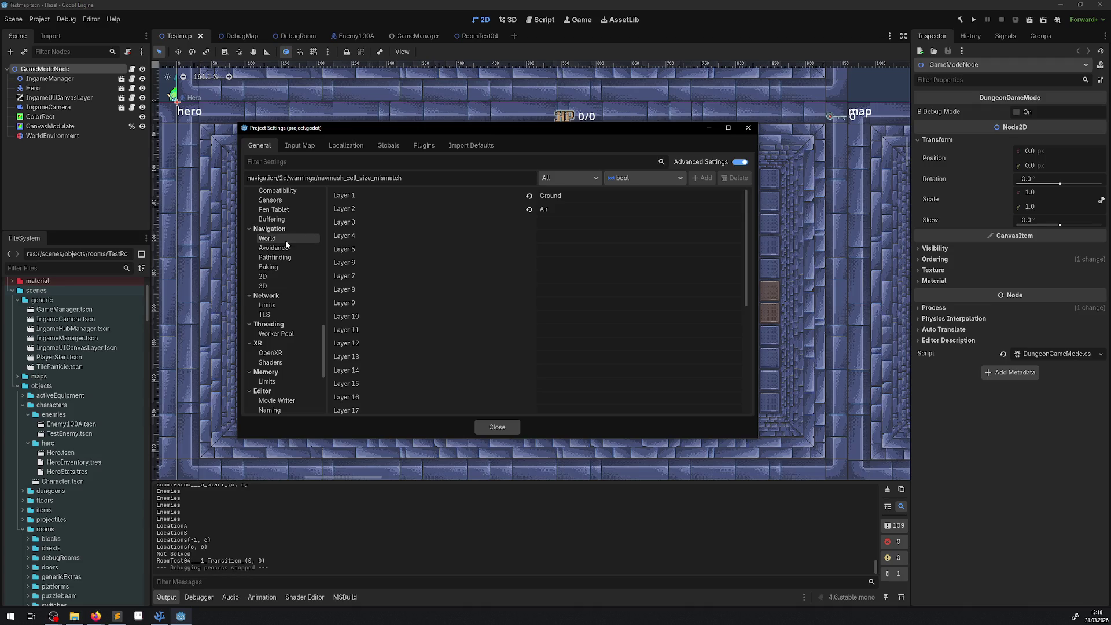
left_click(286, 241)
left_click(288, 249)
left_click(286, 268)
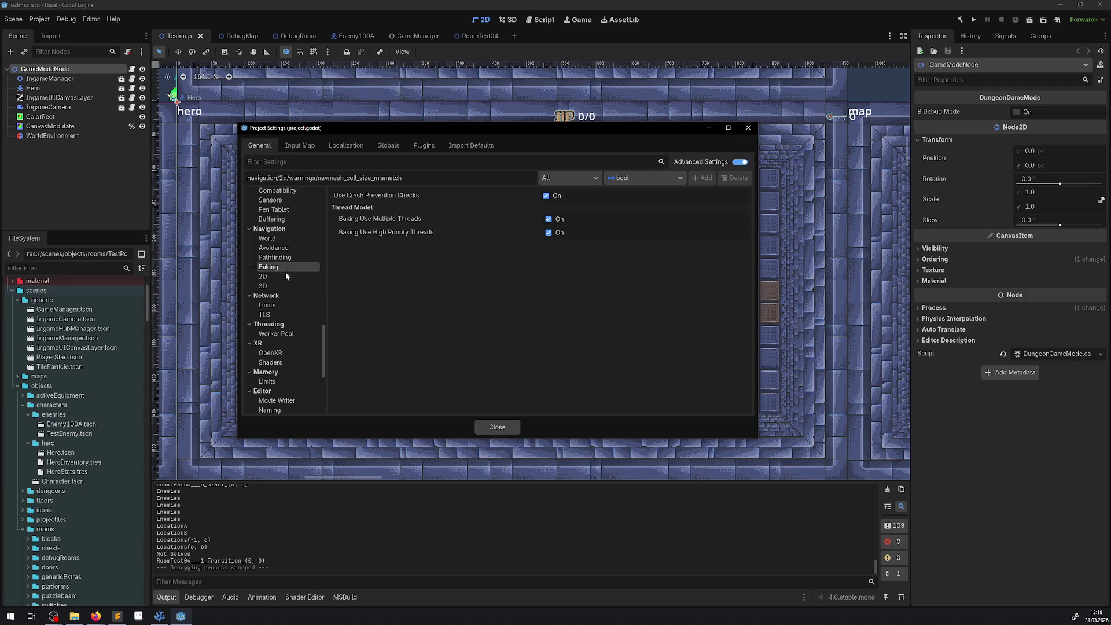
left_click(284, 278)
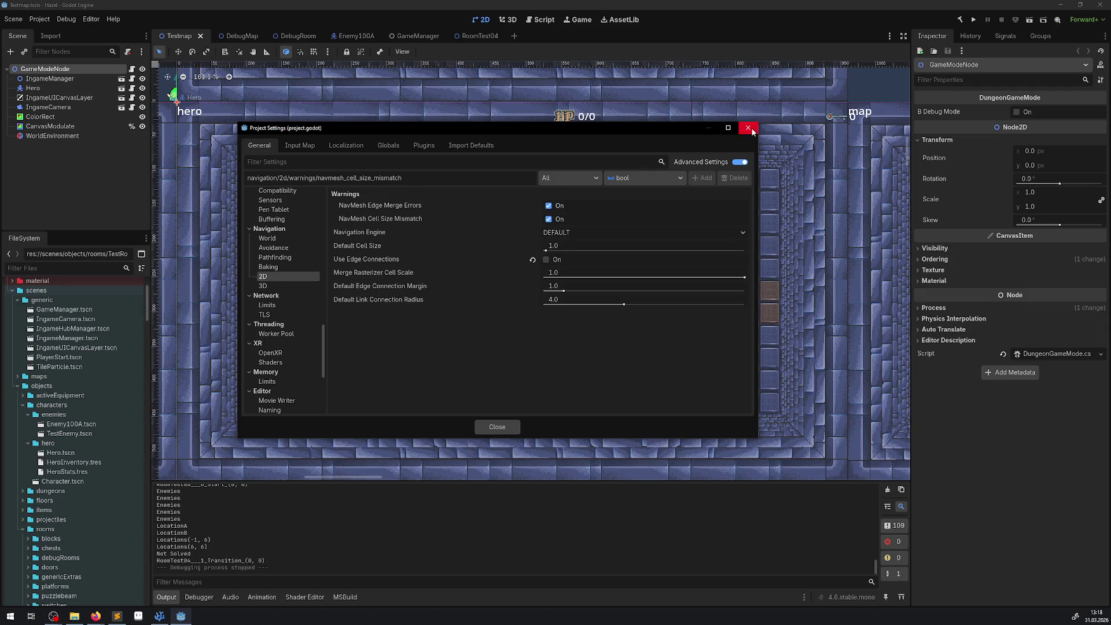
left_click(748, 128)
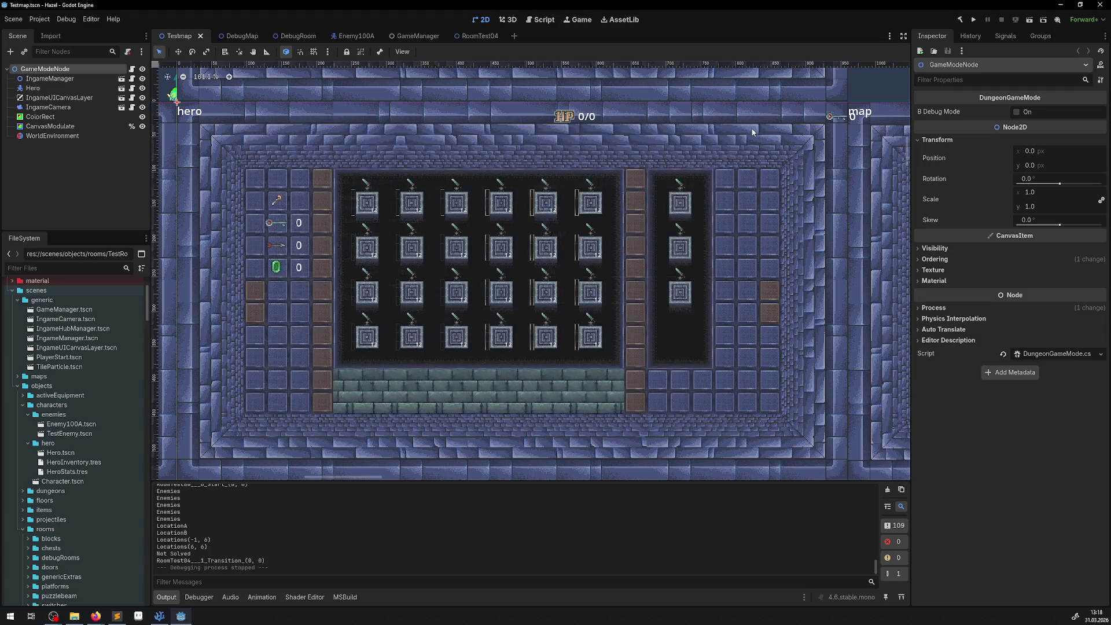
- Open Editor Settings and scroll through the settings list
left_click(61, 24)
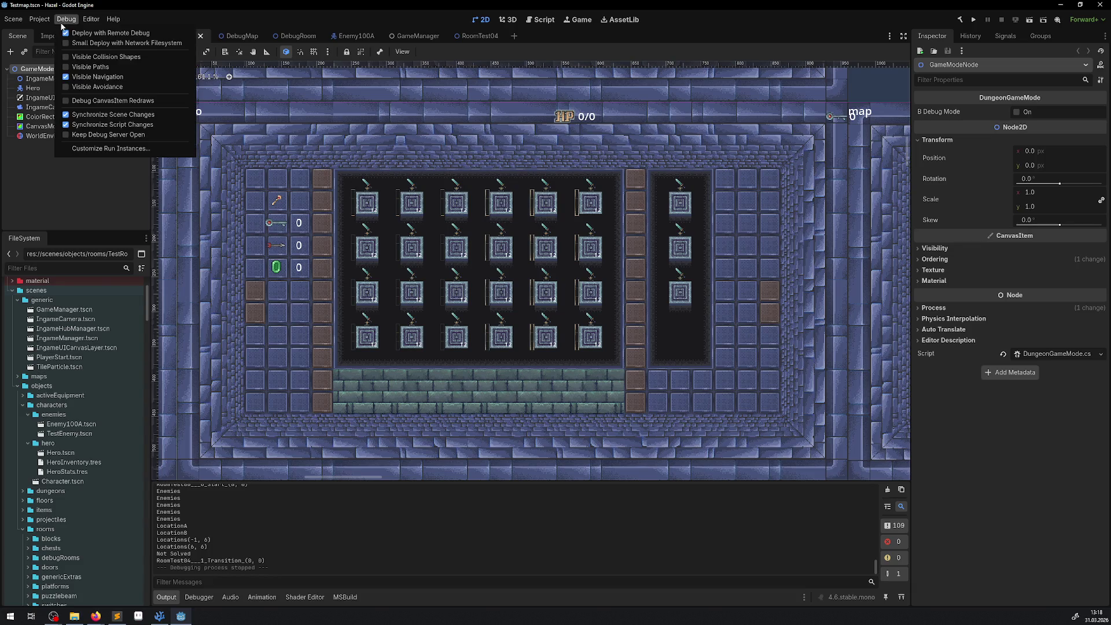
left_click(112, 33)
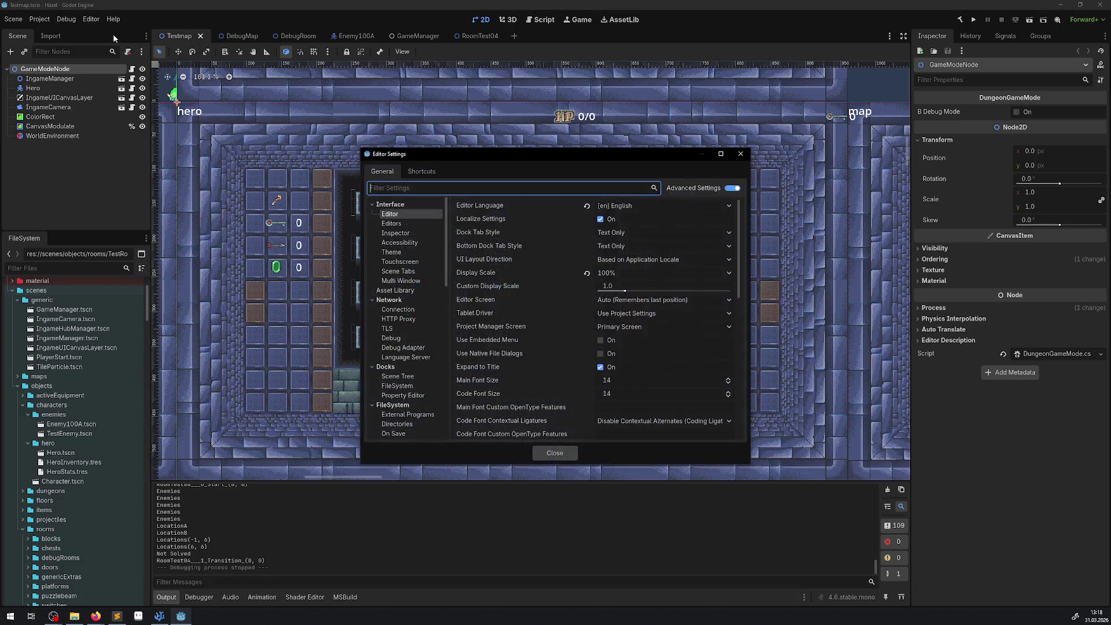
scroll(423, 307, "down", 5)
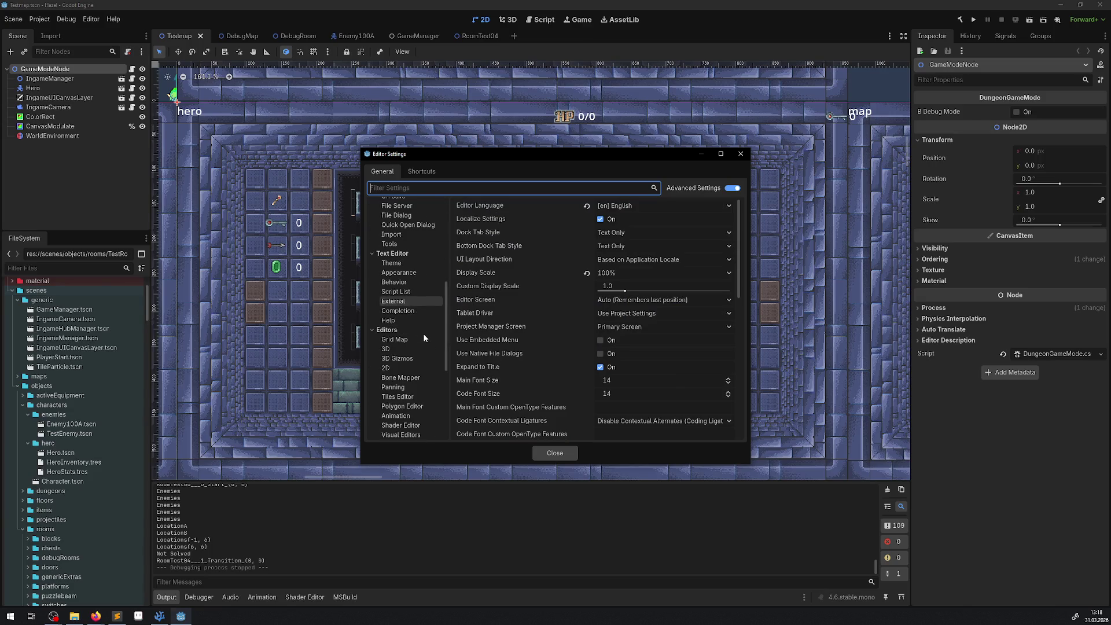
scroll(424, 339, "down", 6)
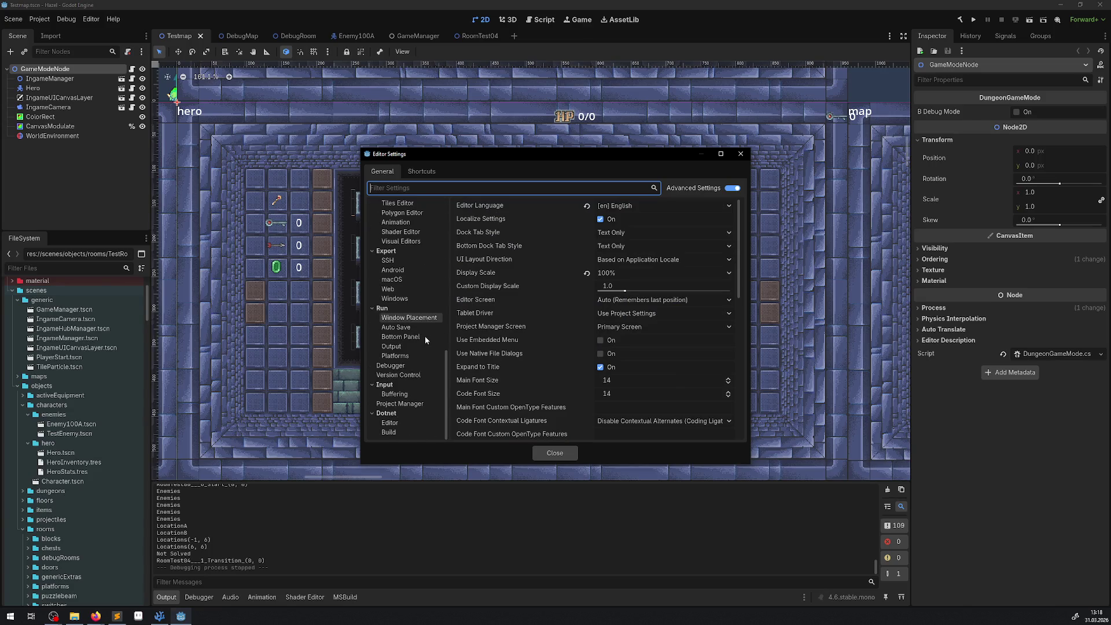
scroll(422, 330, "up", 12)
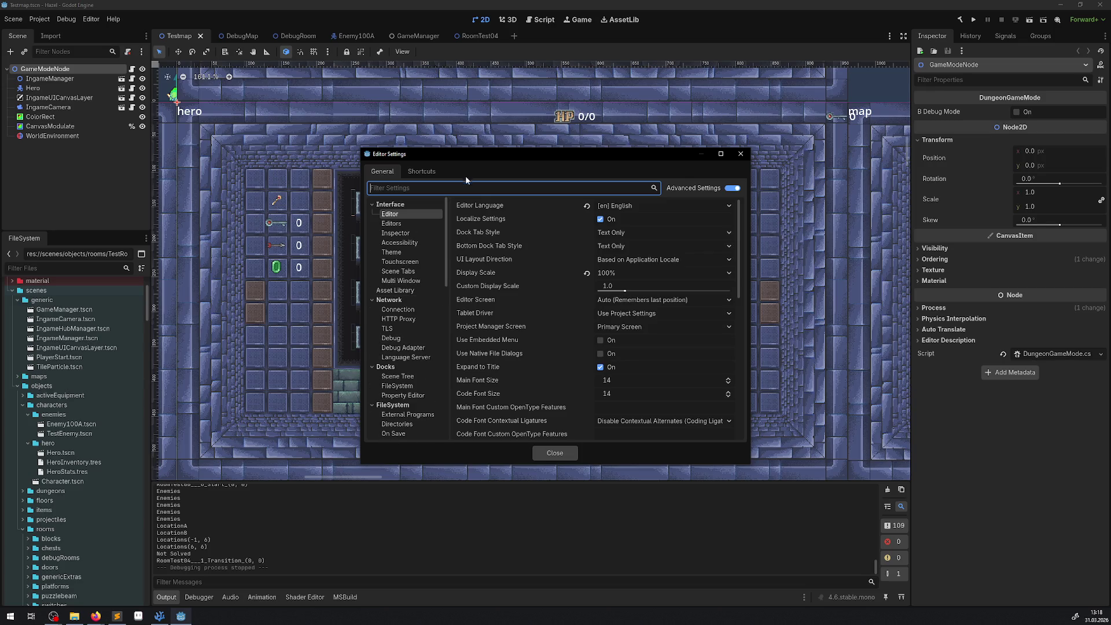
- Filter Editor Settings for 'geom', review the Appearance and 2D matches, and close the window
left_click(421, 185)
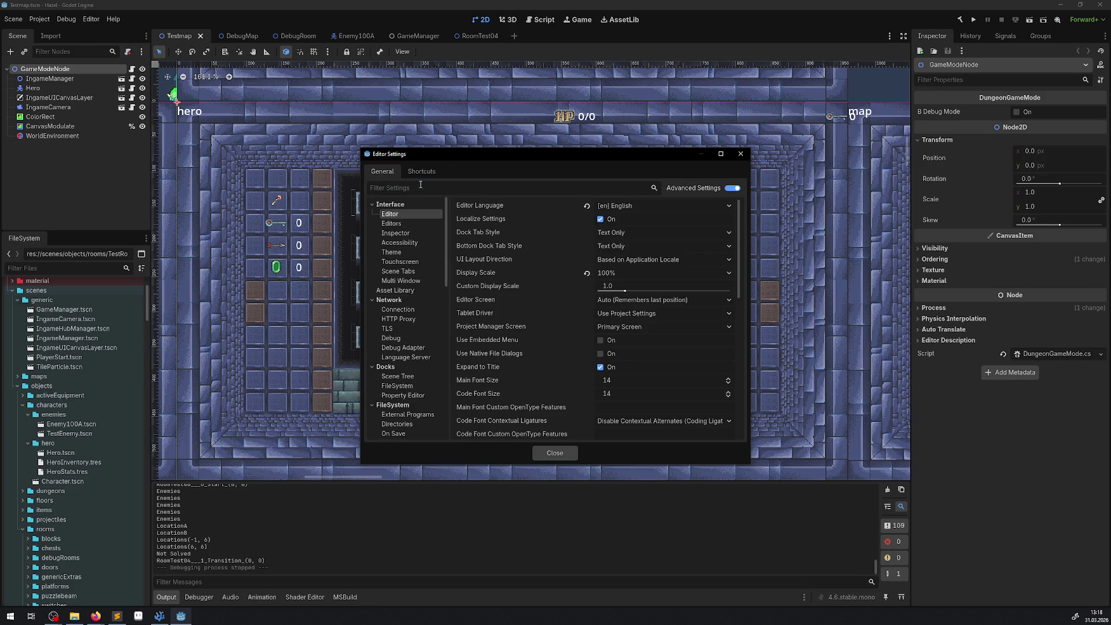
type("geom")
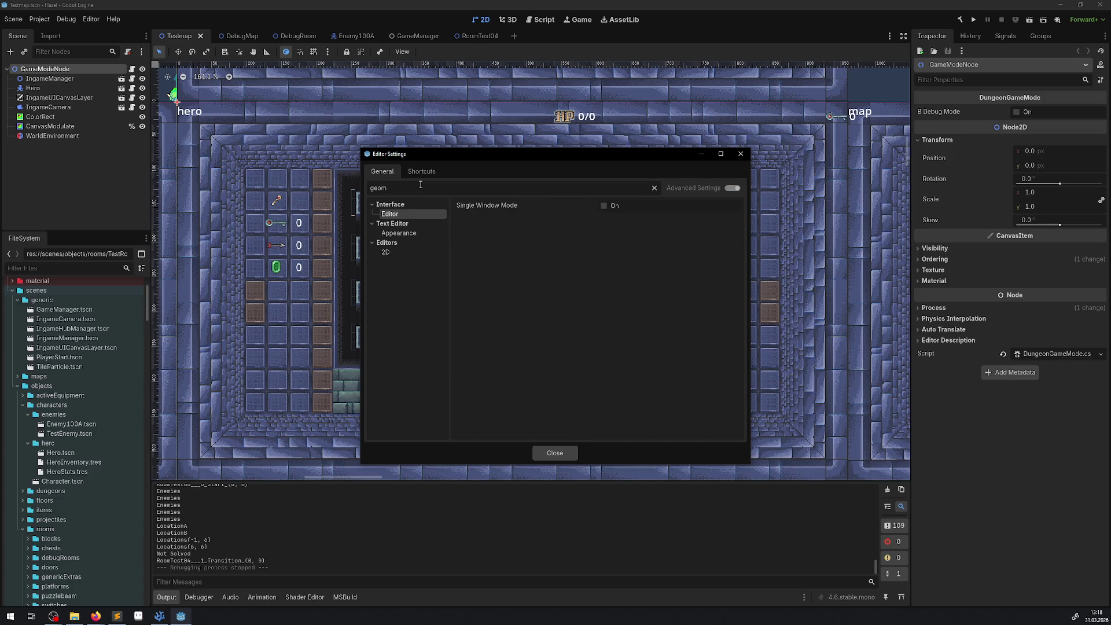
left_click(399, 233)
left_click(385, 252)
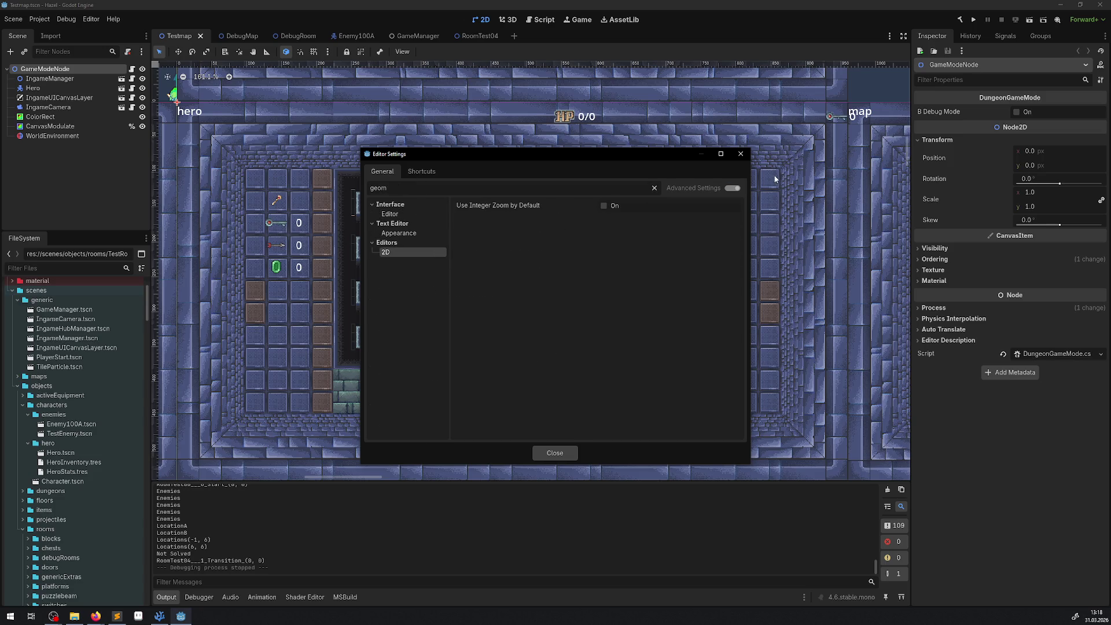
left_click(740, 154)
left_click(40, 20)
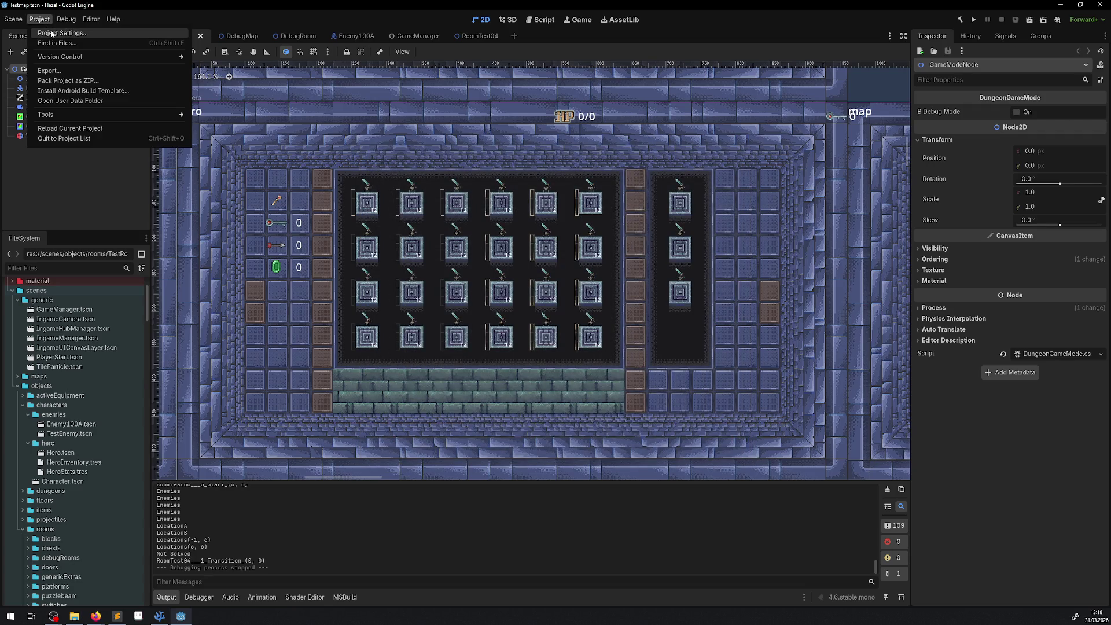
- Filter Project Settings for 'geome' and open the Debug > Shapes navigation colour page
left_click(51, 34)
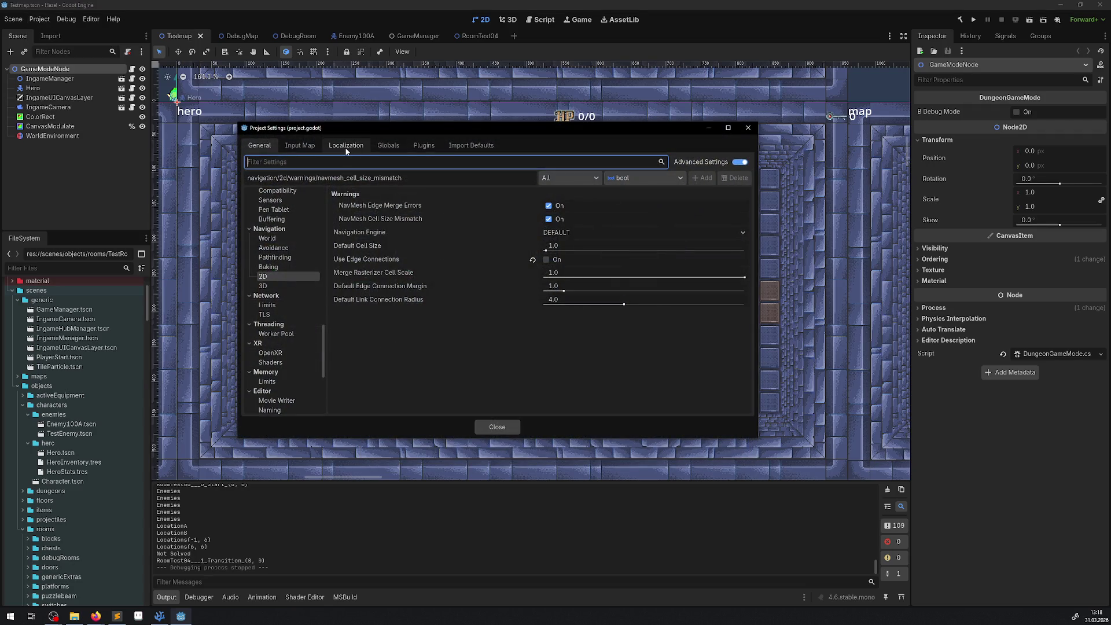
type("geo")
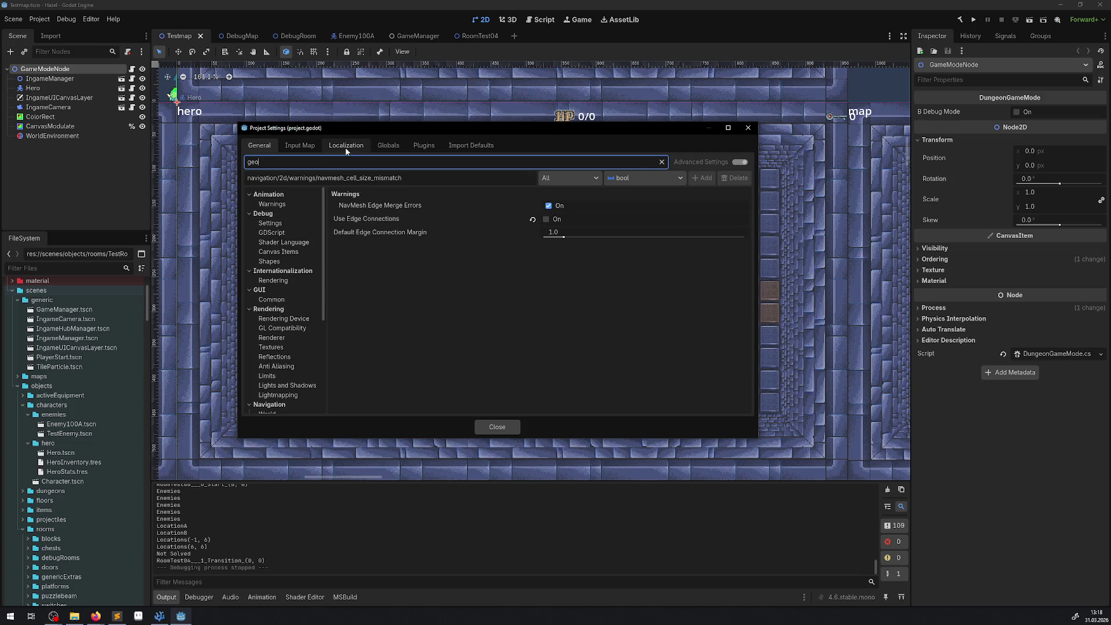
type("me")
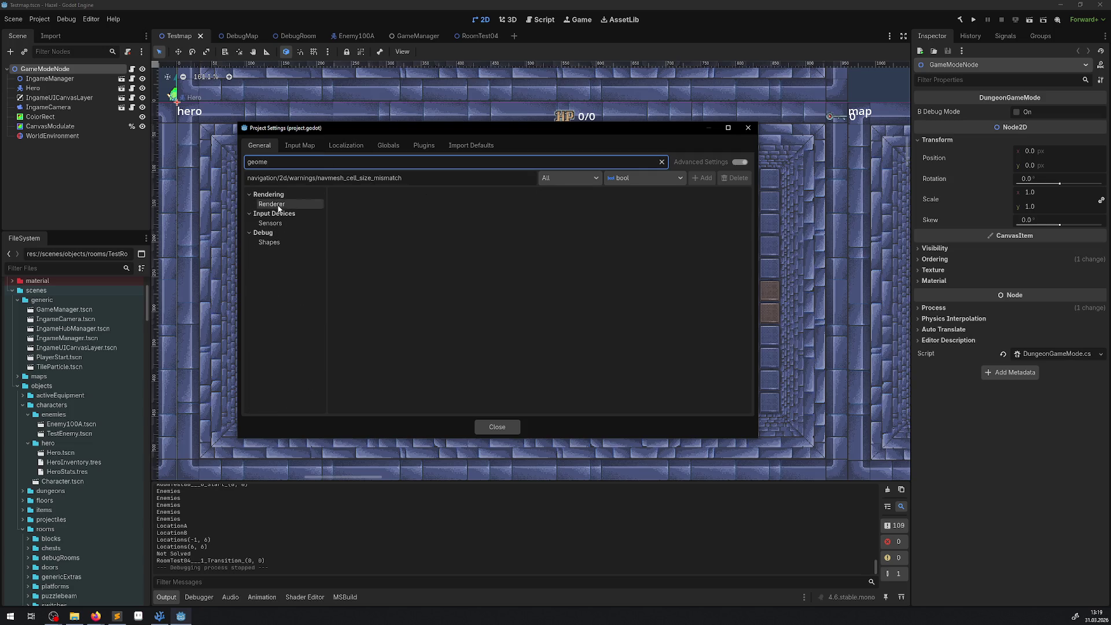
left_click(270, 223)
left_click(269, 243)
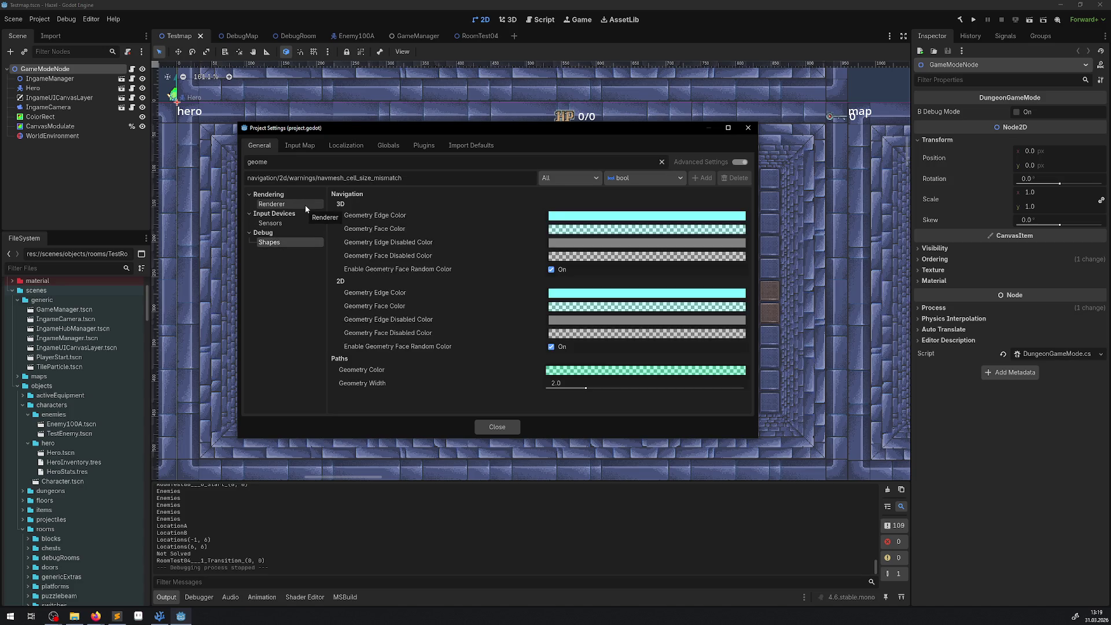
- Clear the filter and look through the 3D and 2D navigation edge, face and path colours
left_click_drag(272, 162, 198, 163)
key("BackSpace")
scroll(284, 347, "down", 5)
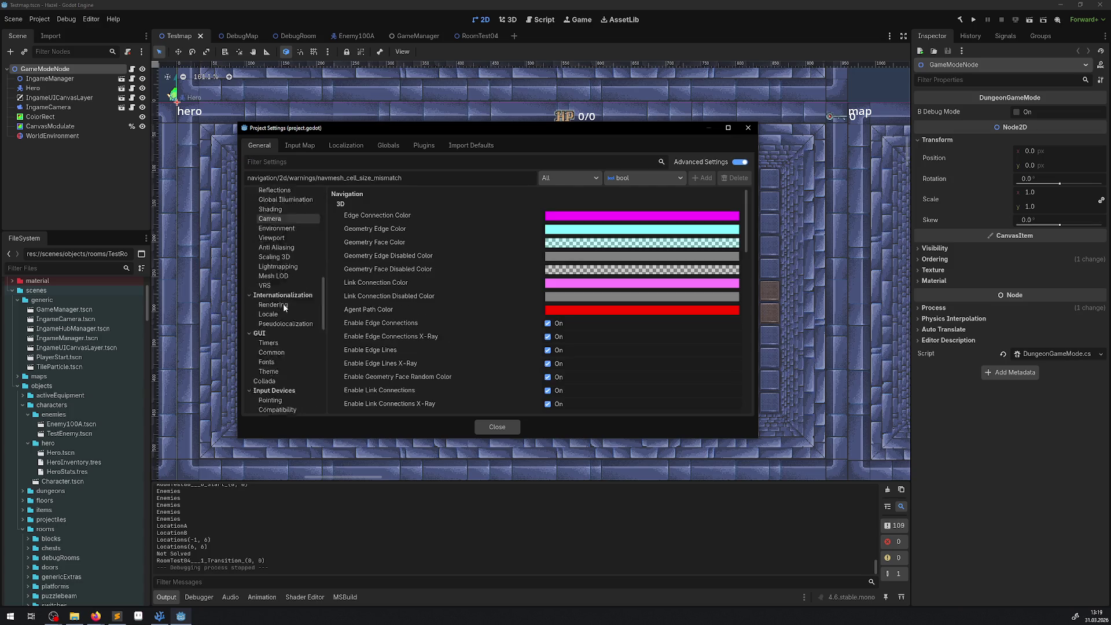
scroll(284, 365, "up", 10)
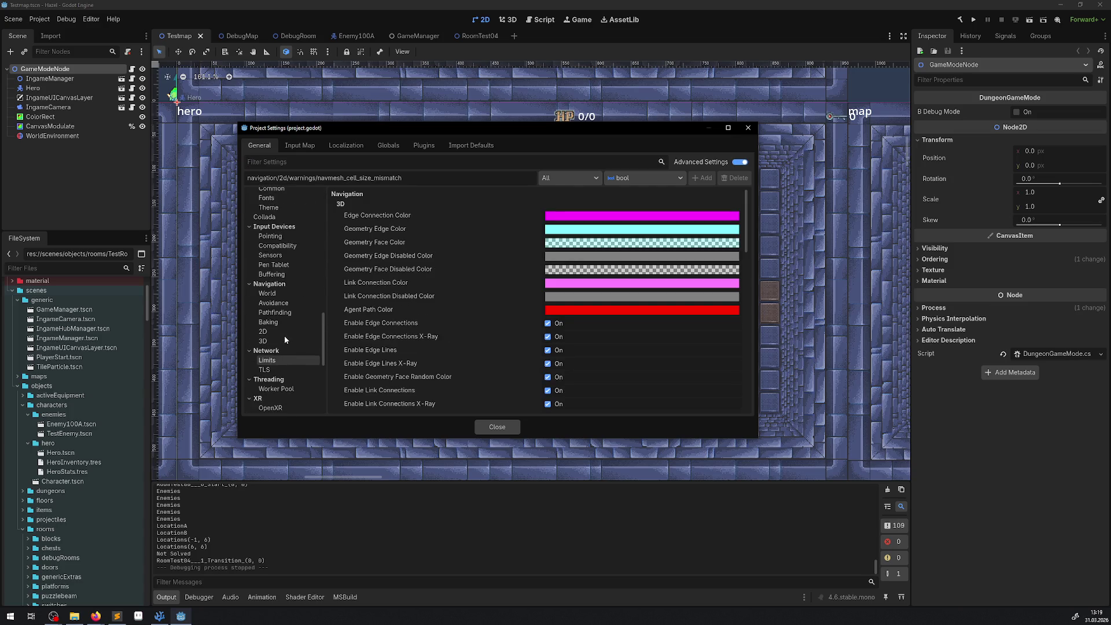
scroll(284, 333, "up", 1)
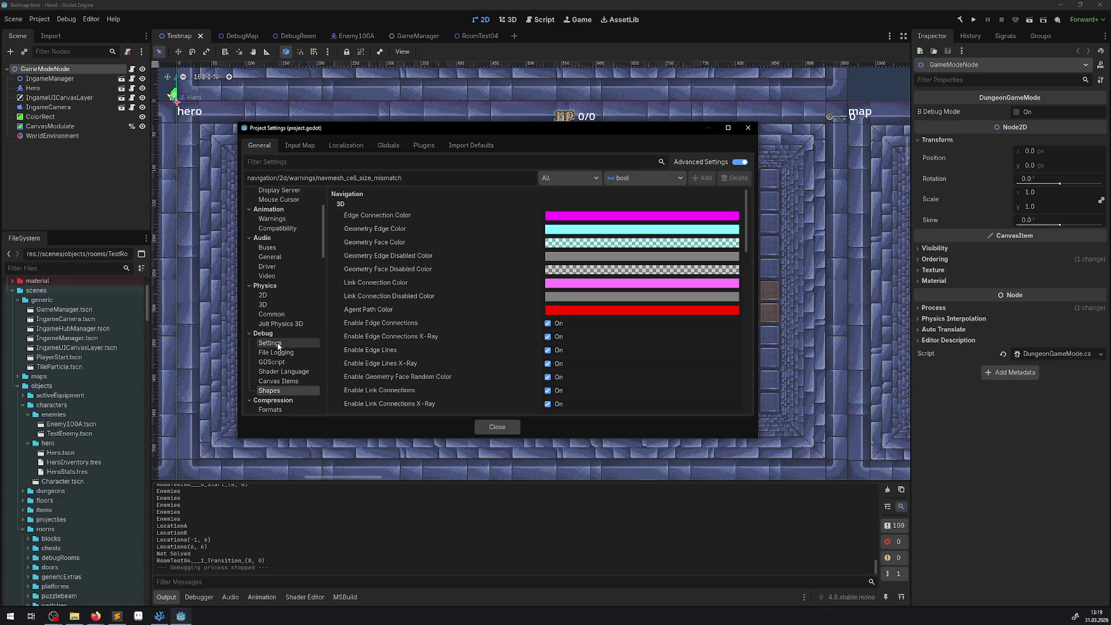
left_click(276, 344)
left_click(276, 391)
scroll(448, 272, "down", 5)
scroll(450, 268, "down", 2)
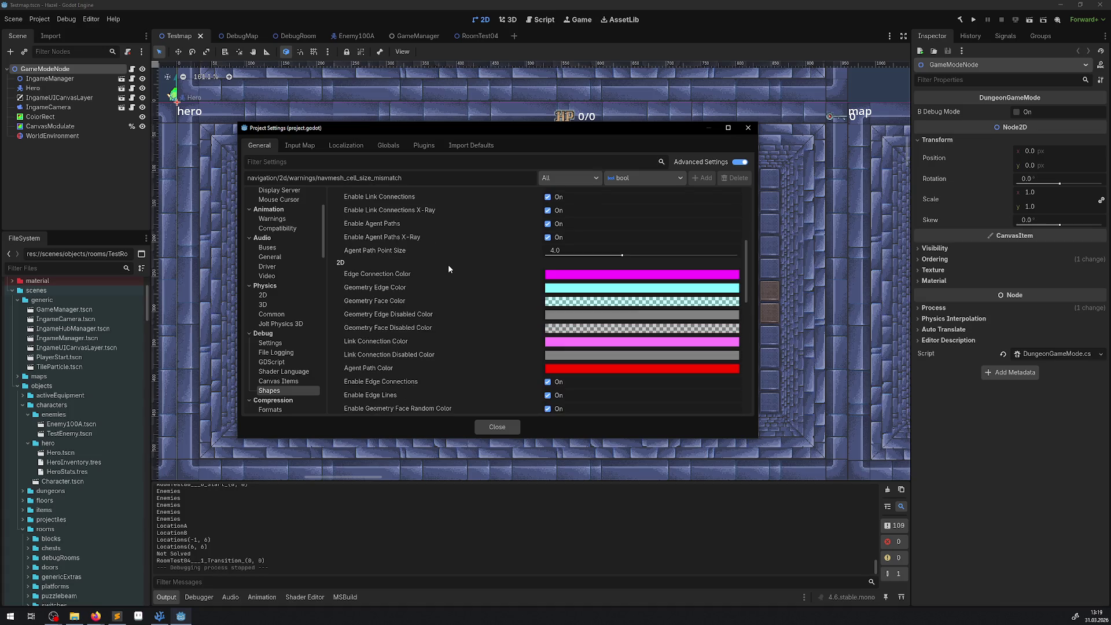
scroll(448, 264, "down", 10)
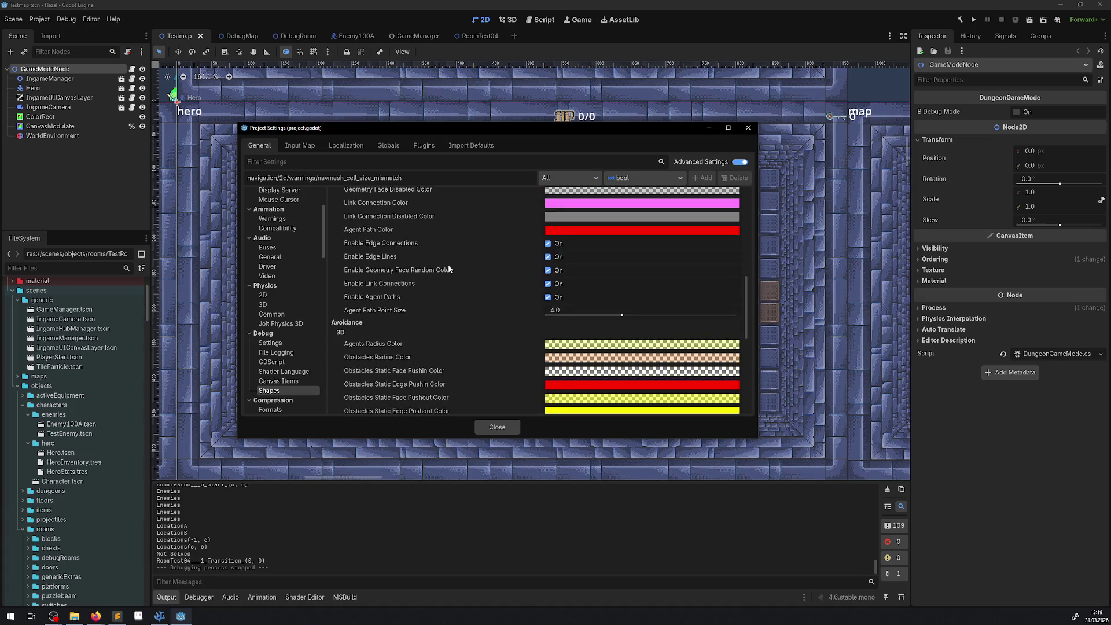
scroll(448, 264, "up", 4)
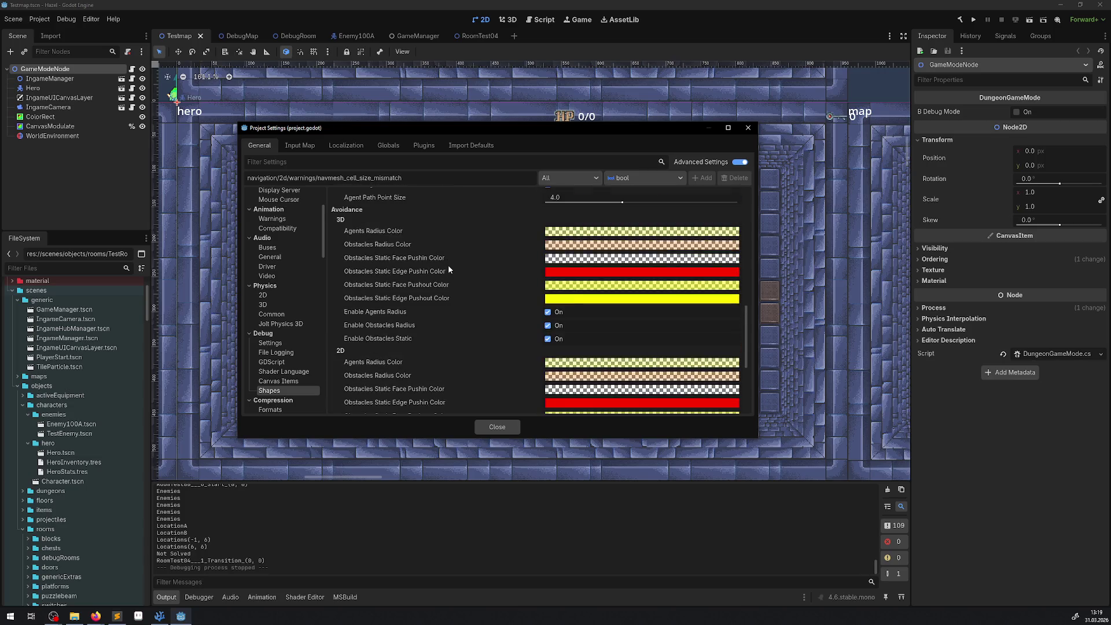
scroll(456, 269, "up", 4)
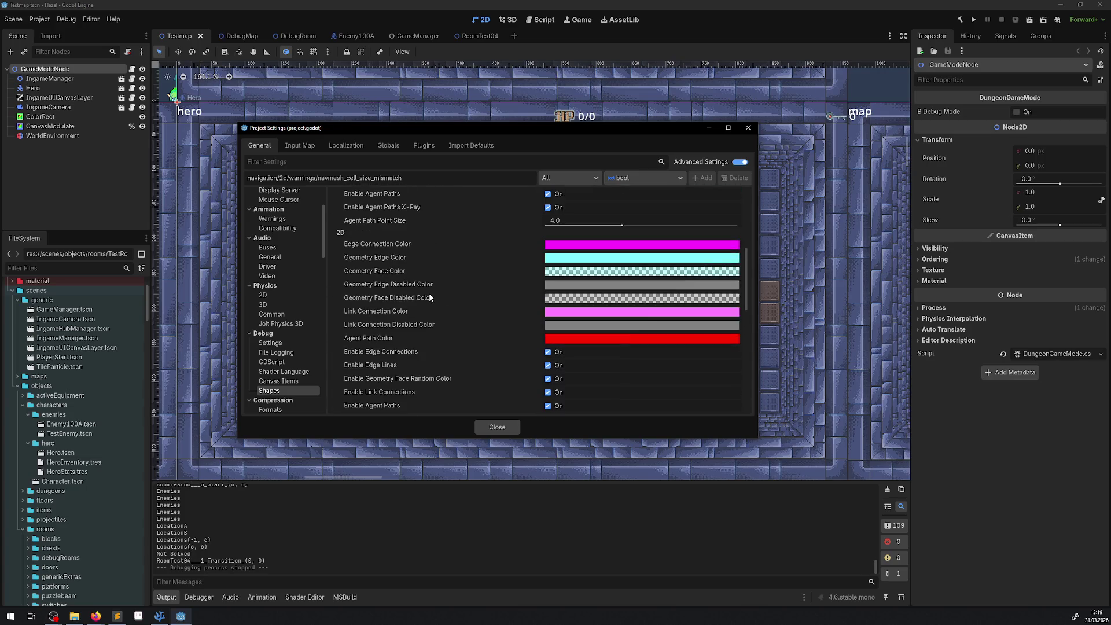
mouse_move(430, 297)
key("alt+Tab")
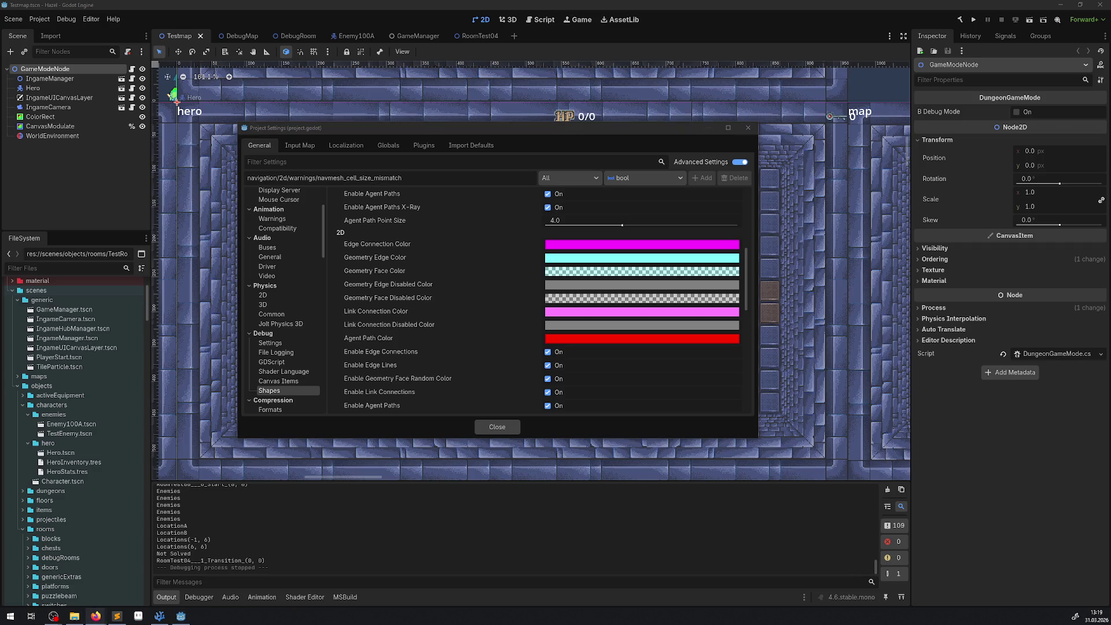
key("alt+Tab")
key("alt+Tab")
scroll(493, 350, "down", 4)
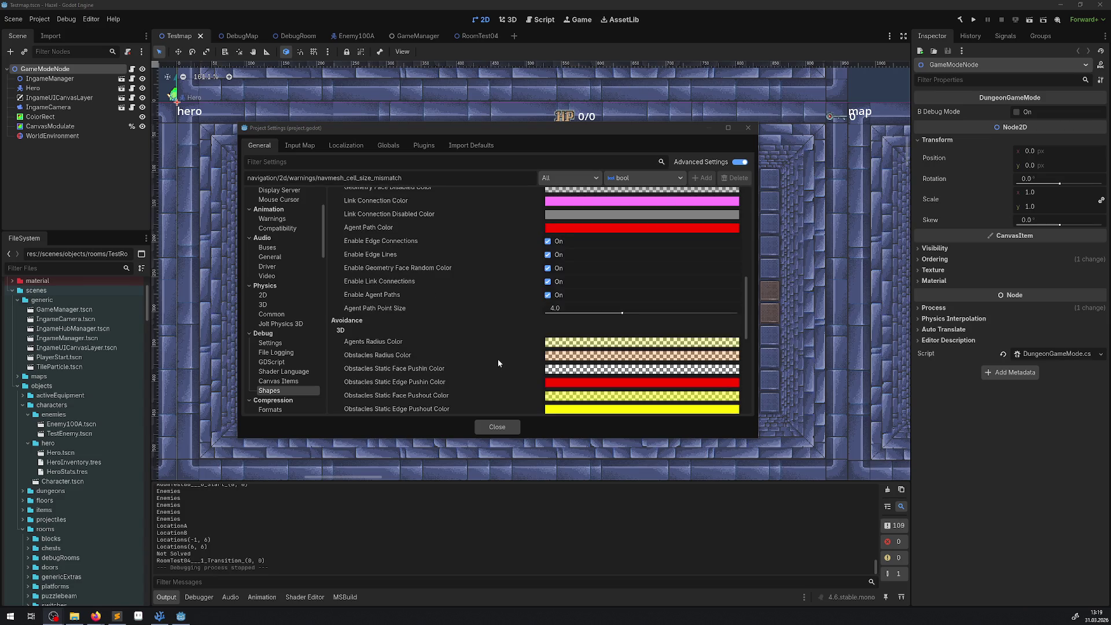
scroll(498, 363, "down", 3)
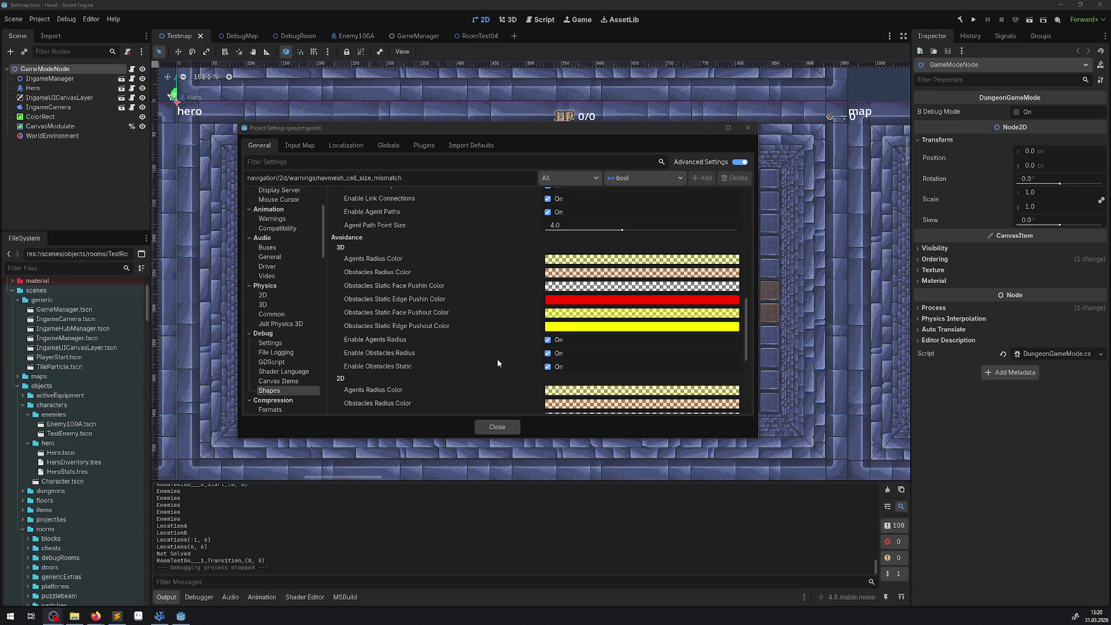
scroll(478, 373, "down", 2)
scroll(478, 373, "up", 2)
scroll(479, 374, "down", 3)
scroll(480, 375, "up", 3)
scroll(477, 374, "up", 7)
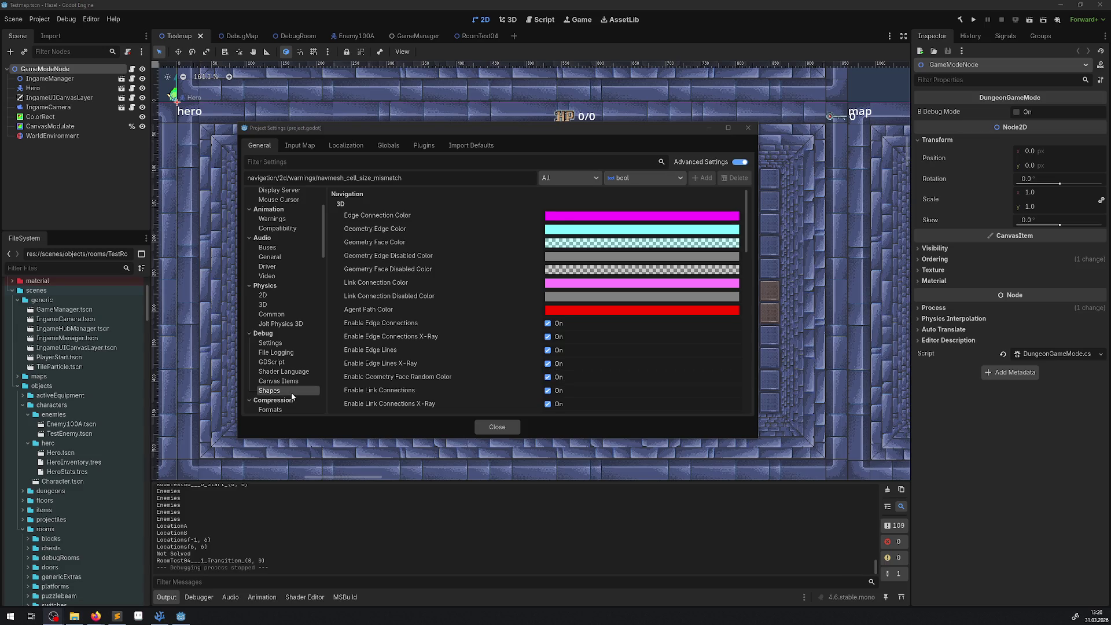
- Browse the Debug Canvas Items, GDScript, Shader Language, File Logging and Settings pages, then close Project Settings
left_click(279, 381)
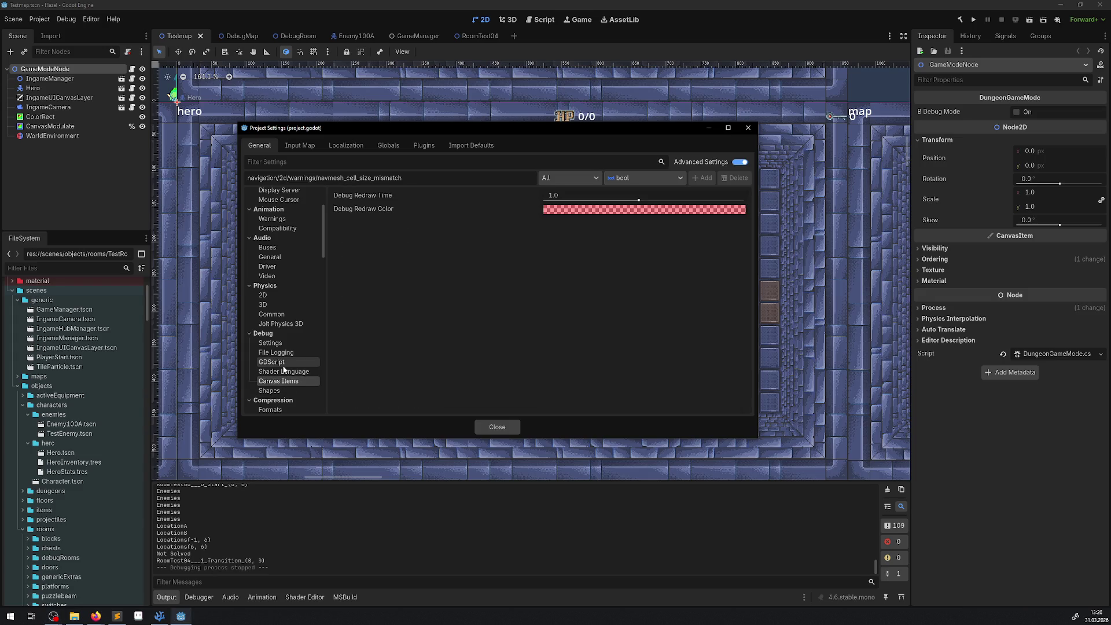
left_click(283, 363)
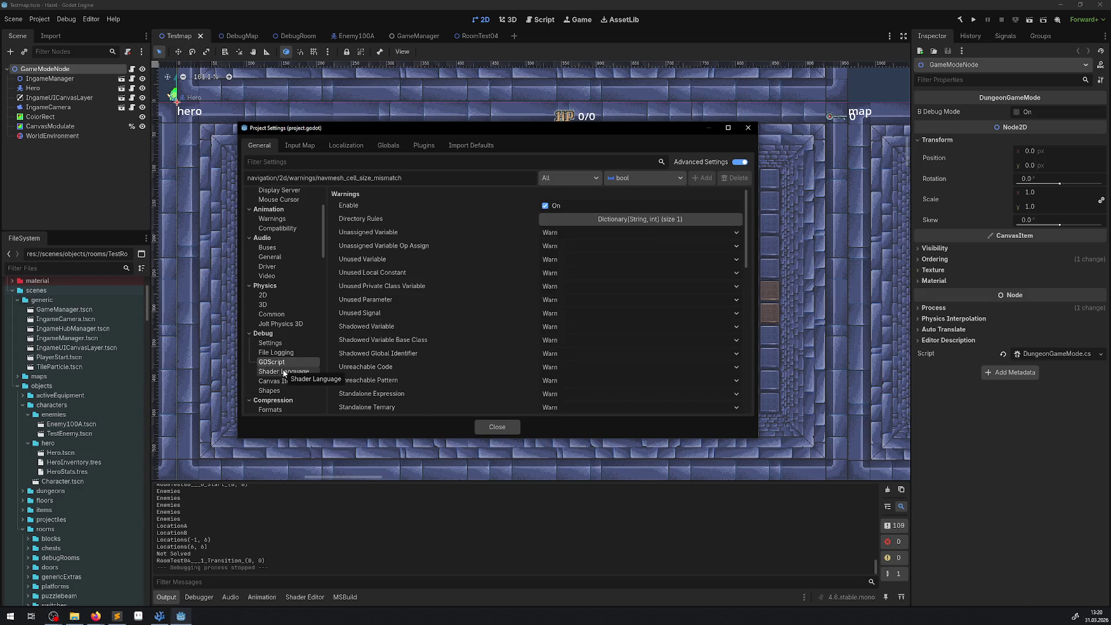
left_click(284, 372)
left_click(277, 353)
left_click(279, 343)
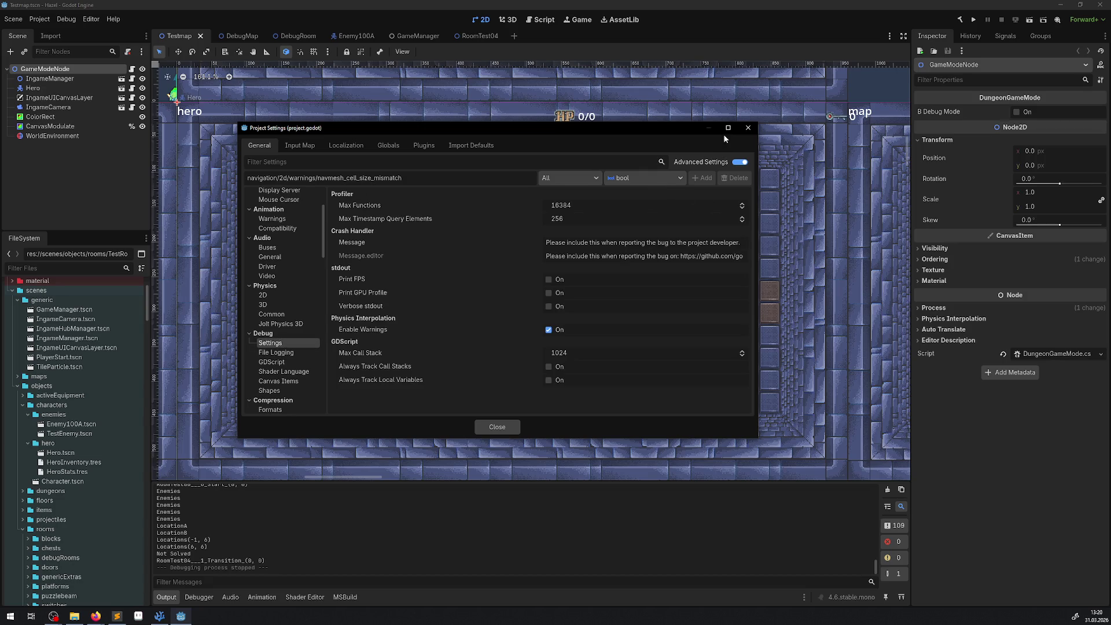
left_click(749, 127)
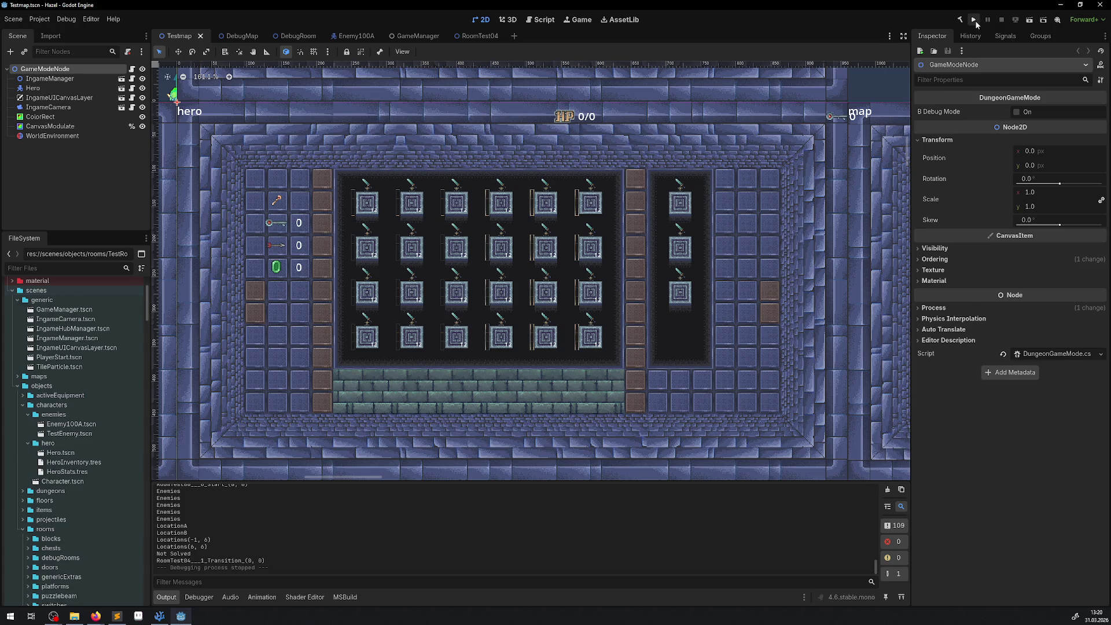
- Check the Enemy100A scene's NavigationAgent2D, then switch back to the DebugRoom scene
left_click(349, 35)
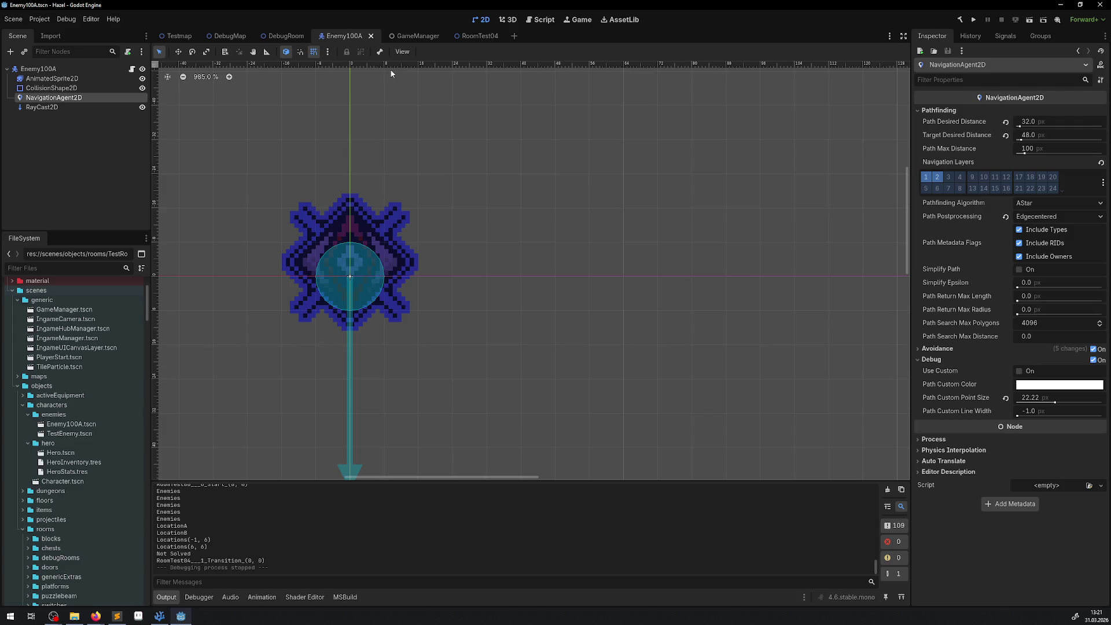
left_click(286, 36)
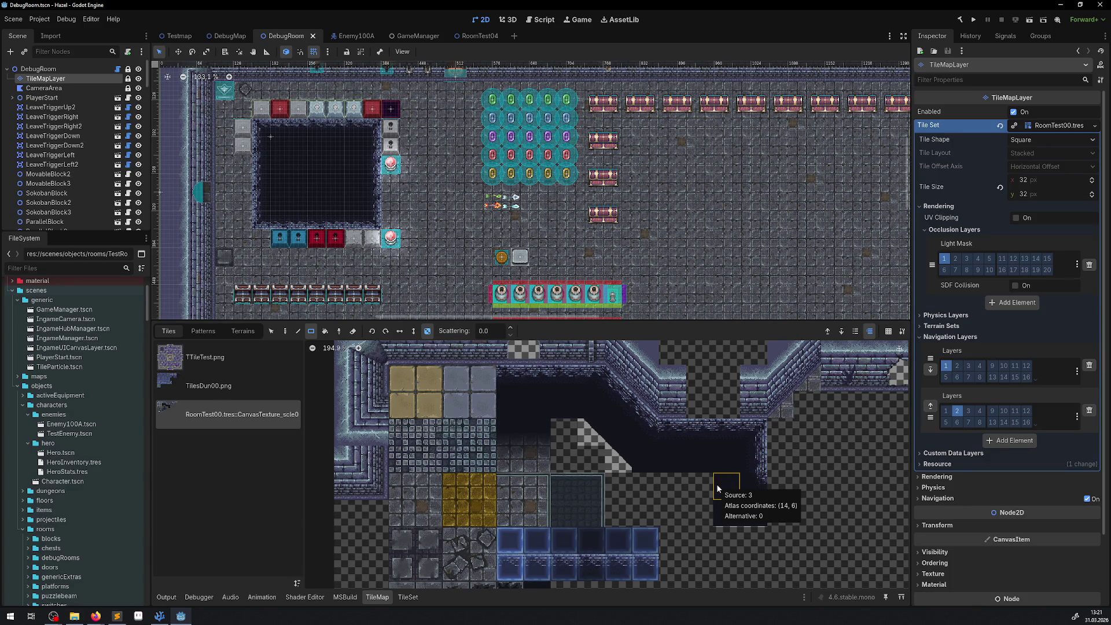
left_click(718, 490)
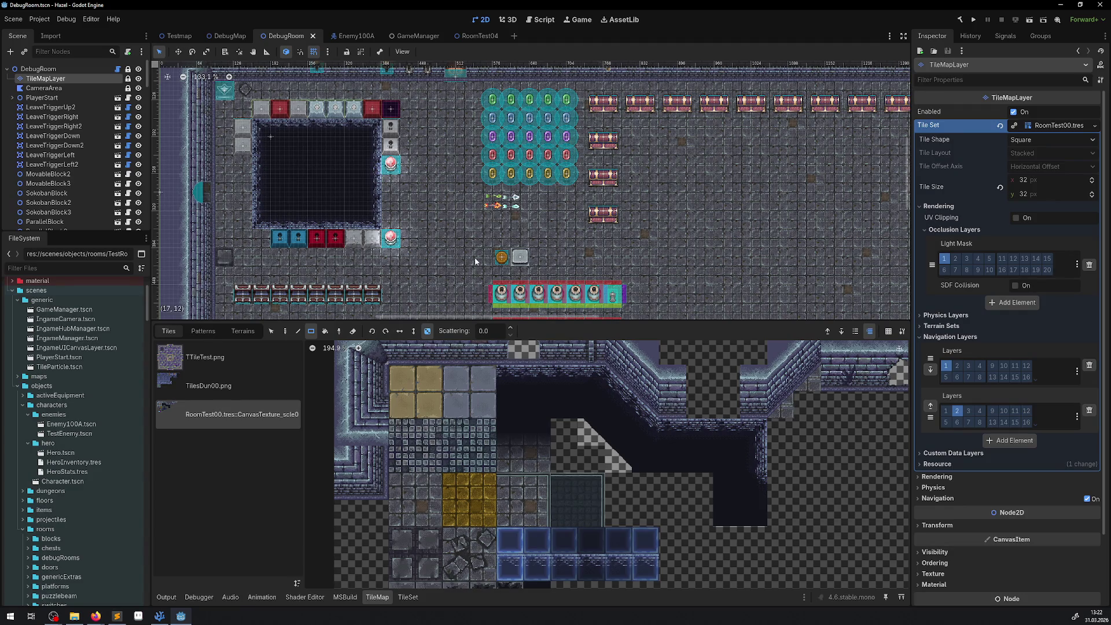
scroll(407, 252, "up", 7)
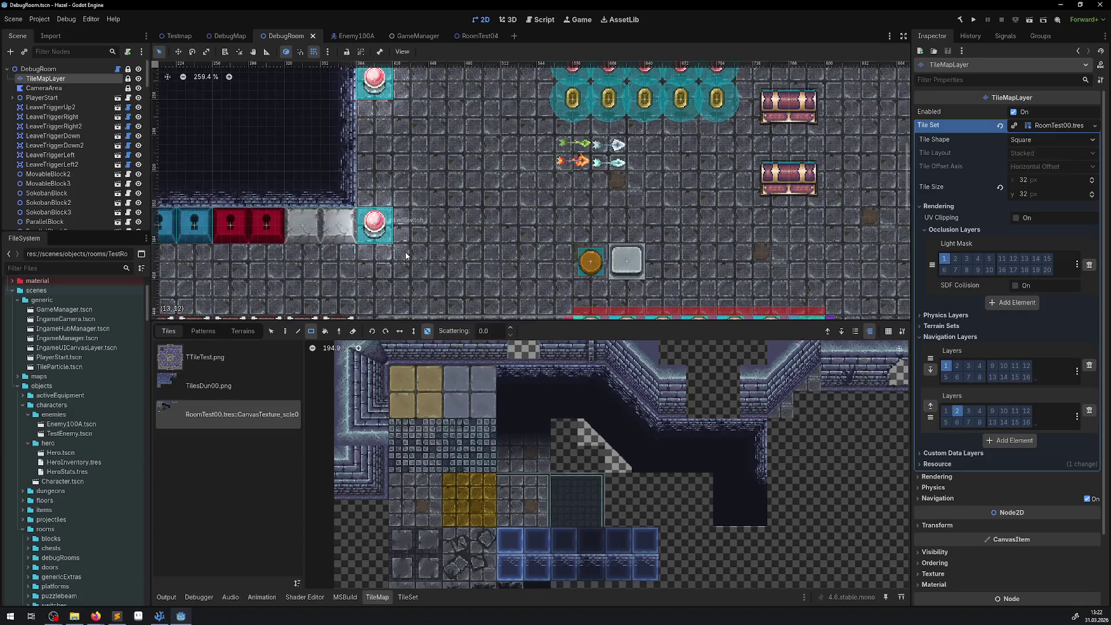
scroll(408, 252, "down", 5)
mouse_move(407, 257)
left_mouse_down()
mouse_move(444, 226)
mouse_move(429, 236)
left_mouse_up()
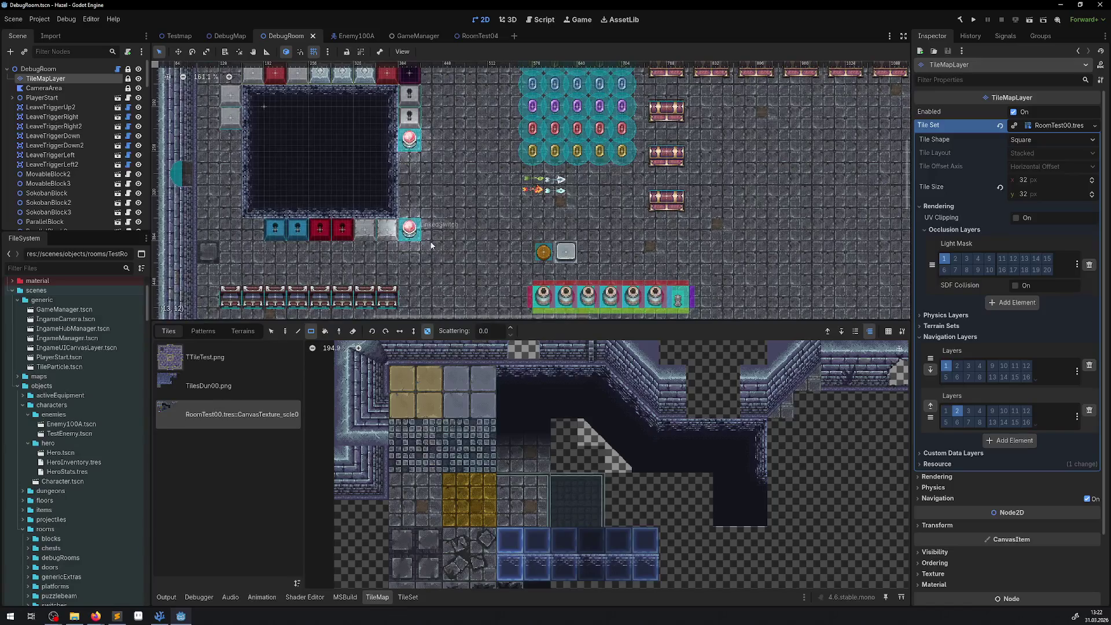
mouse_move(433, 186)
left_mouse_down()
mouse_move(450, 197)
mouse_move(356, 188)
left_mouse_up()
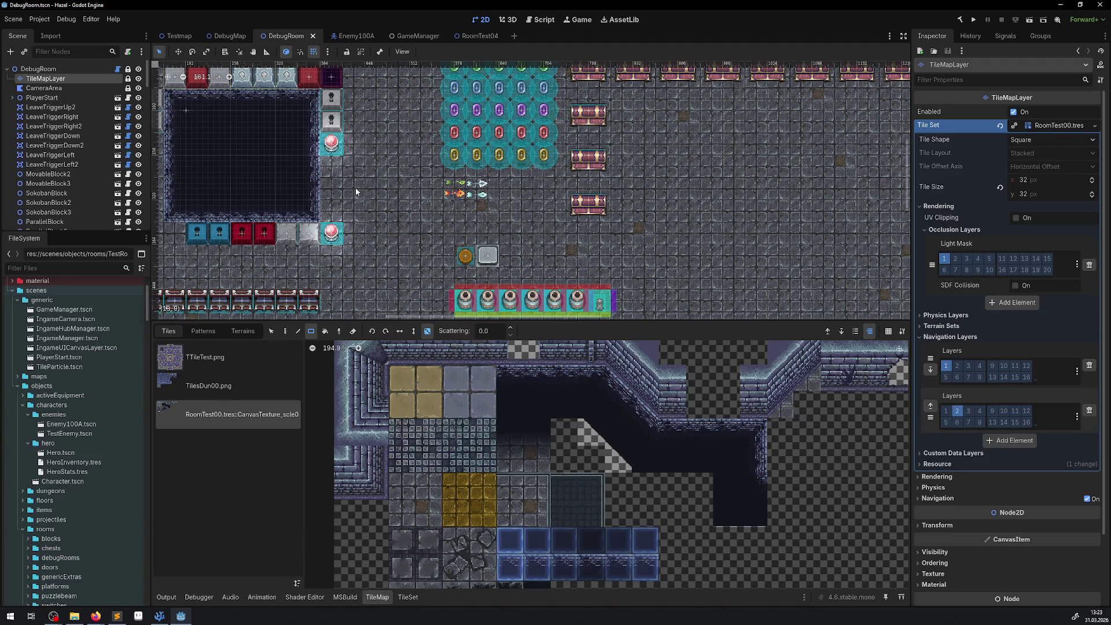
left_click(975, 20)
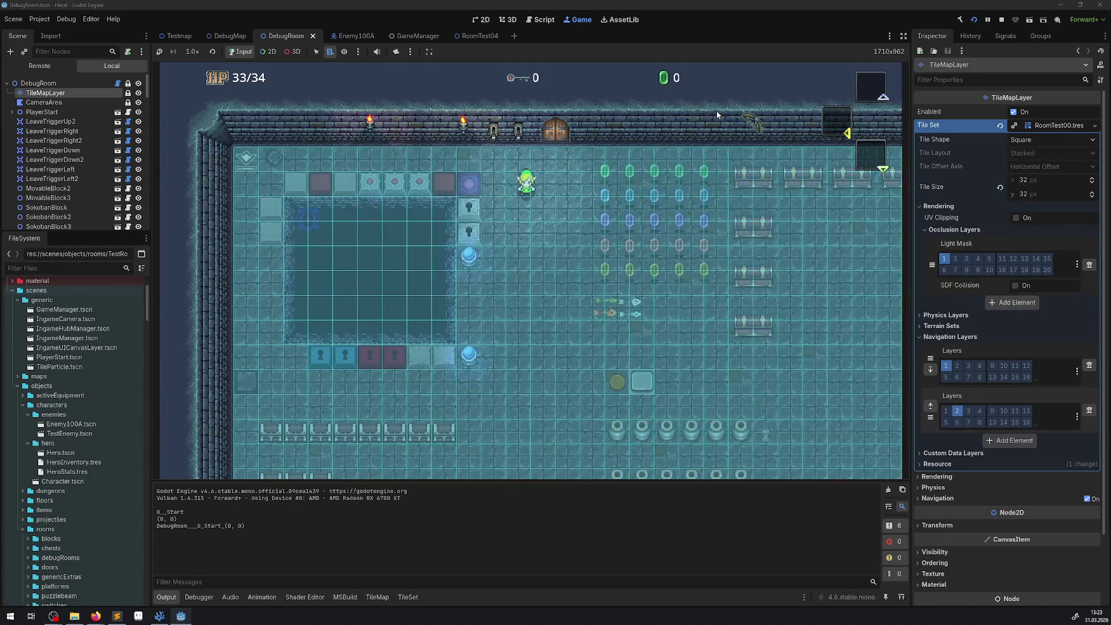
- Walk the hero down and right past the pillars in the running DebugRoom scene
key("Down")
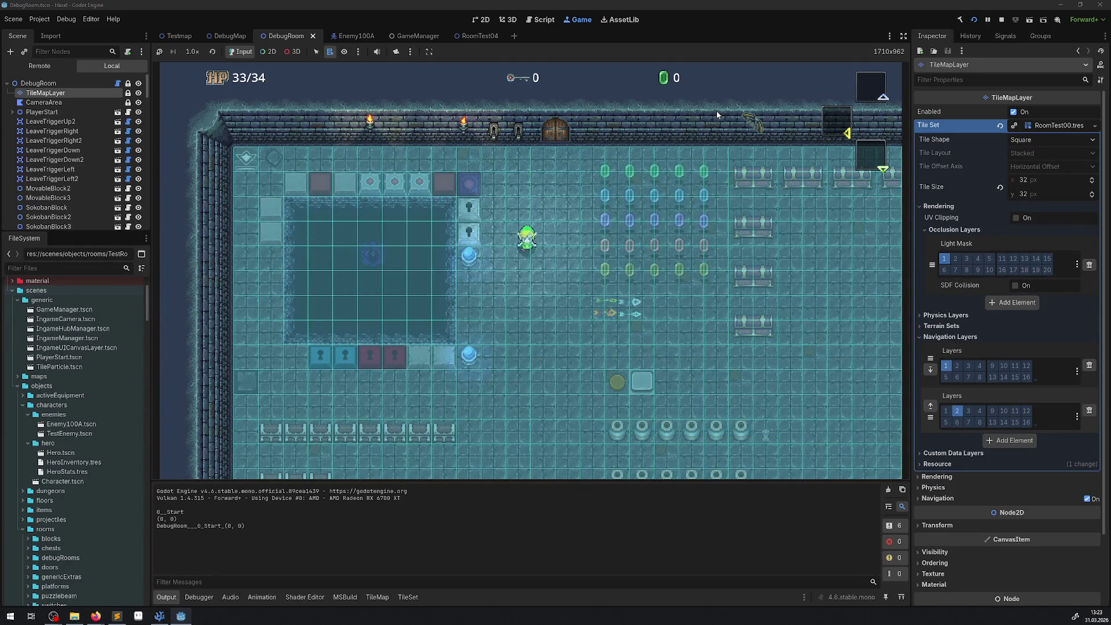
key("Down")
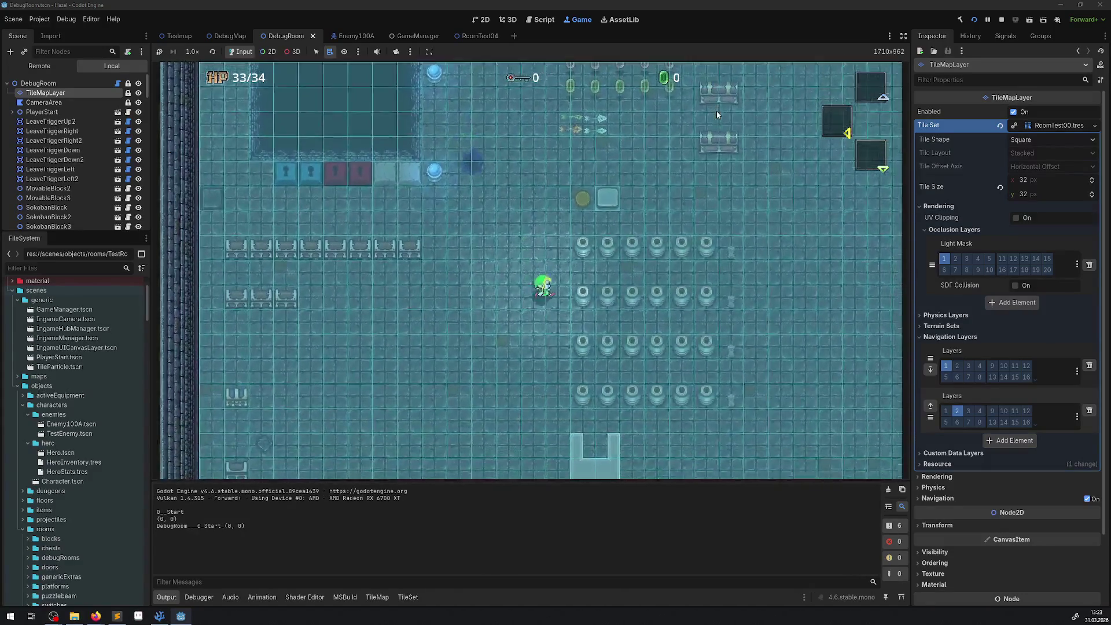
key("Right")
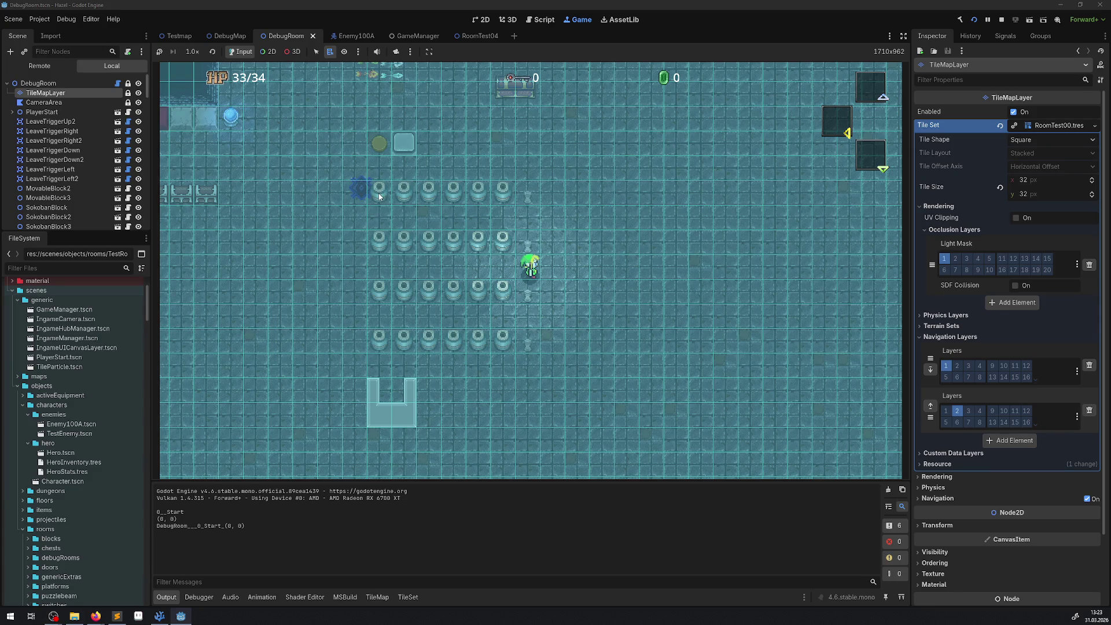
- Enable 2D node picking in the game view and select the enemy's collision shape
left_click(263, 52)
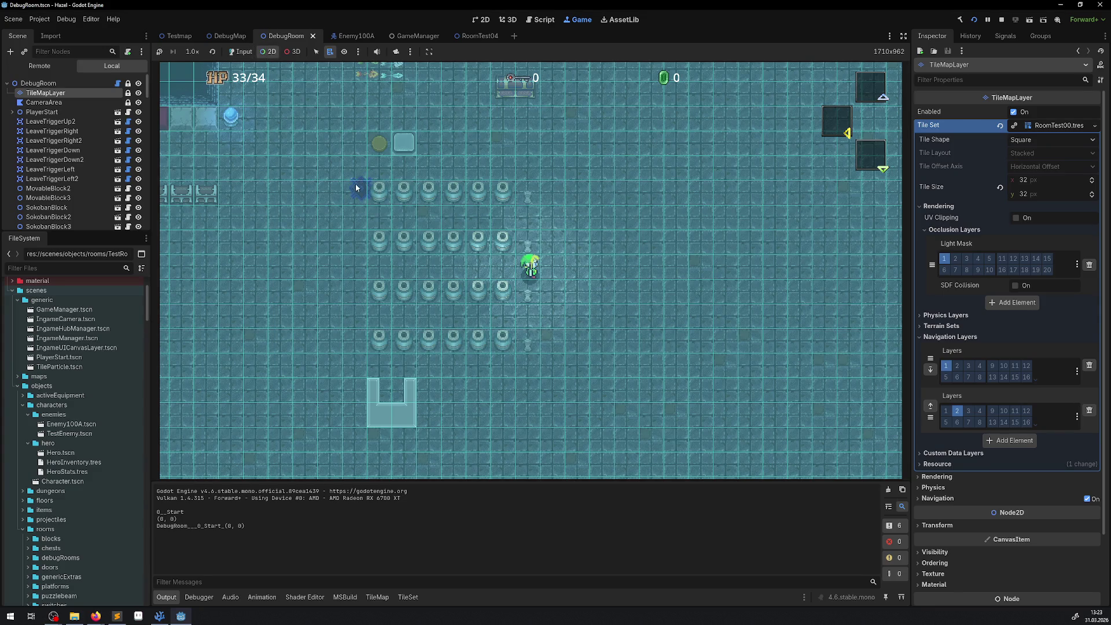
right_click(359, 186)
left_click(399, 242)
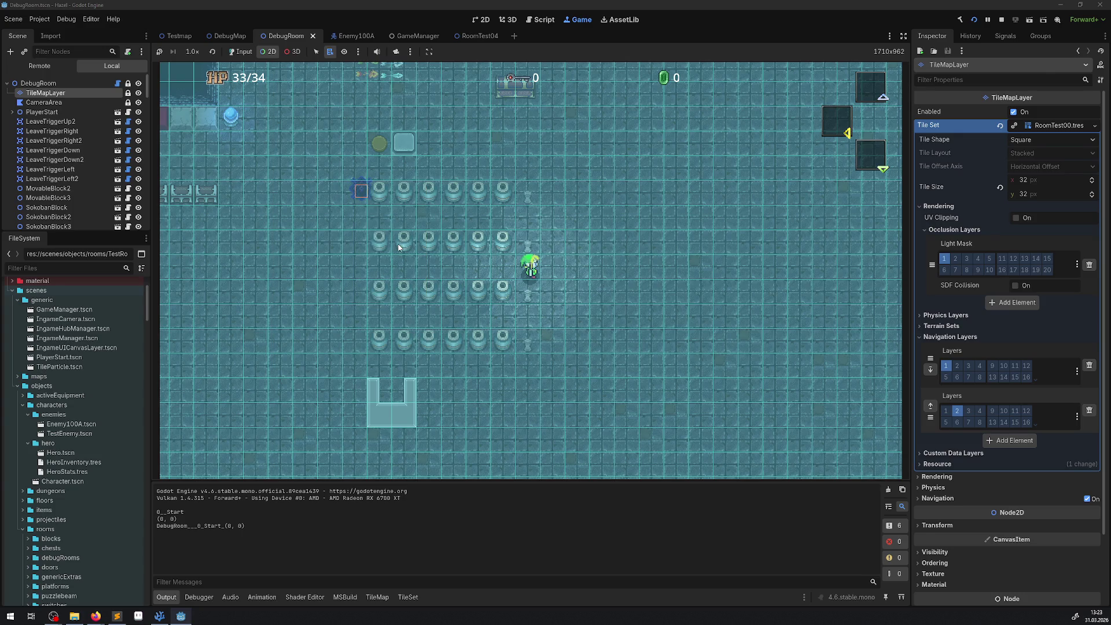
- Untick Light Mask bit 1 and Visibility Layer bit 1 on the enemy's CollisionShape2D, then view NavigationAgent2D
scroll(99, 176, "down", 1)
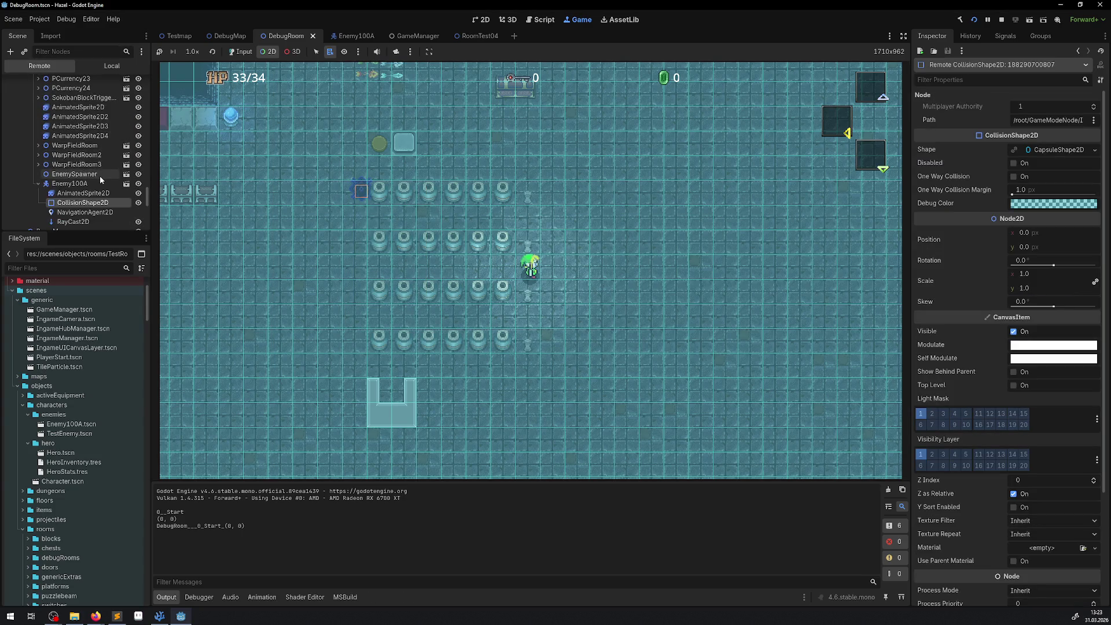
left_click(922, 414)
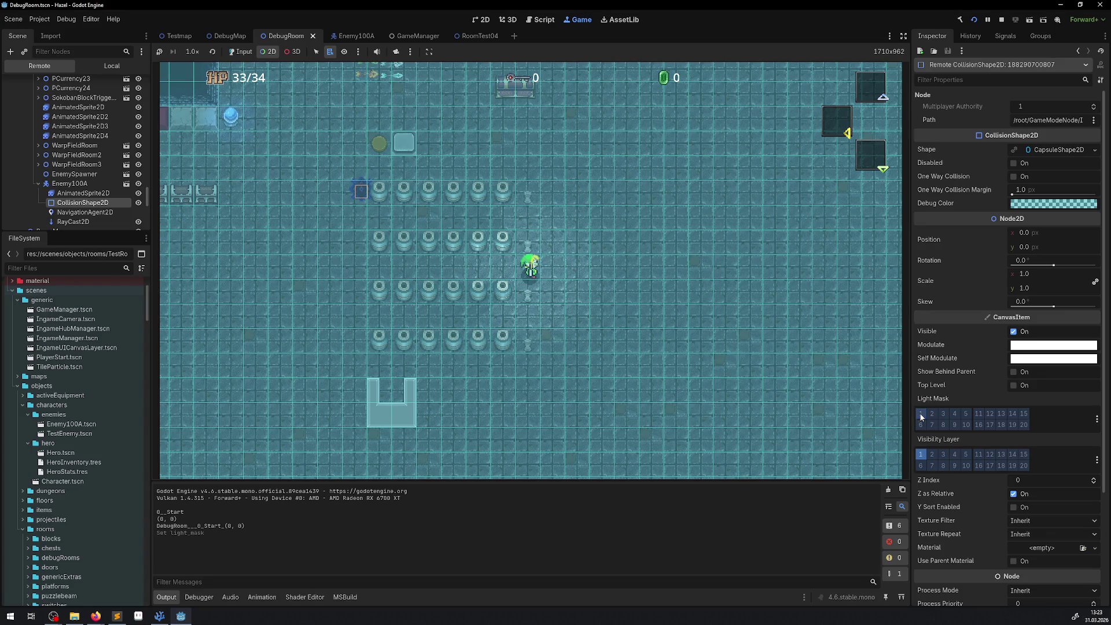
left_click(921, 454)
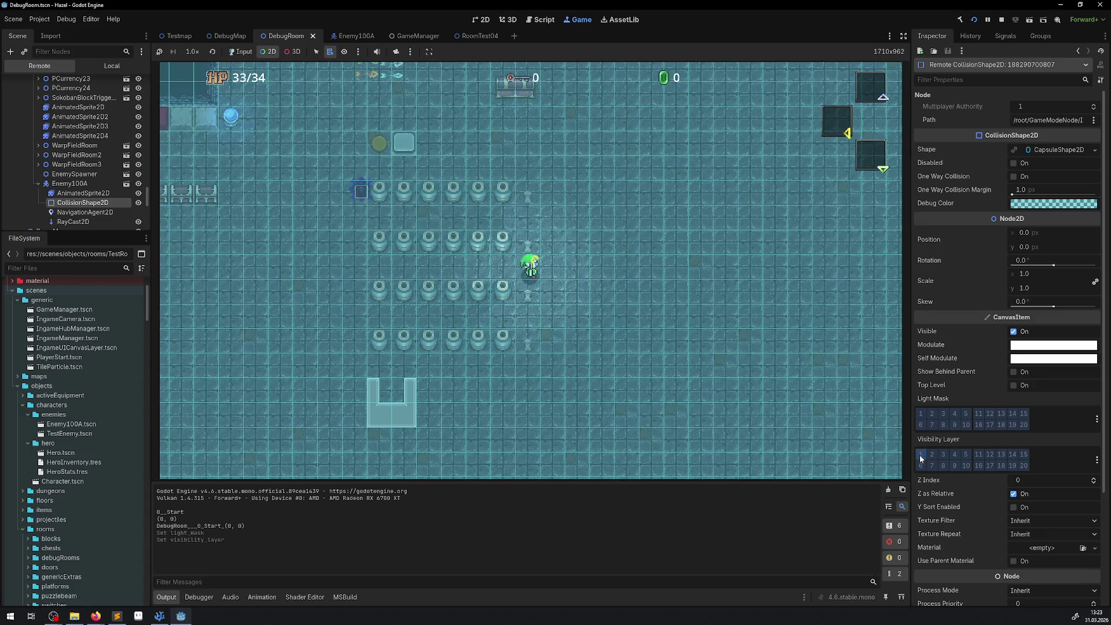
left_click(95, 213)
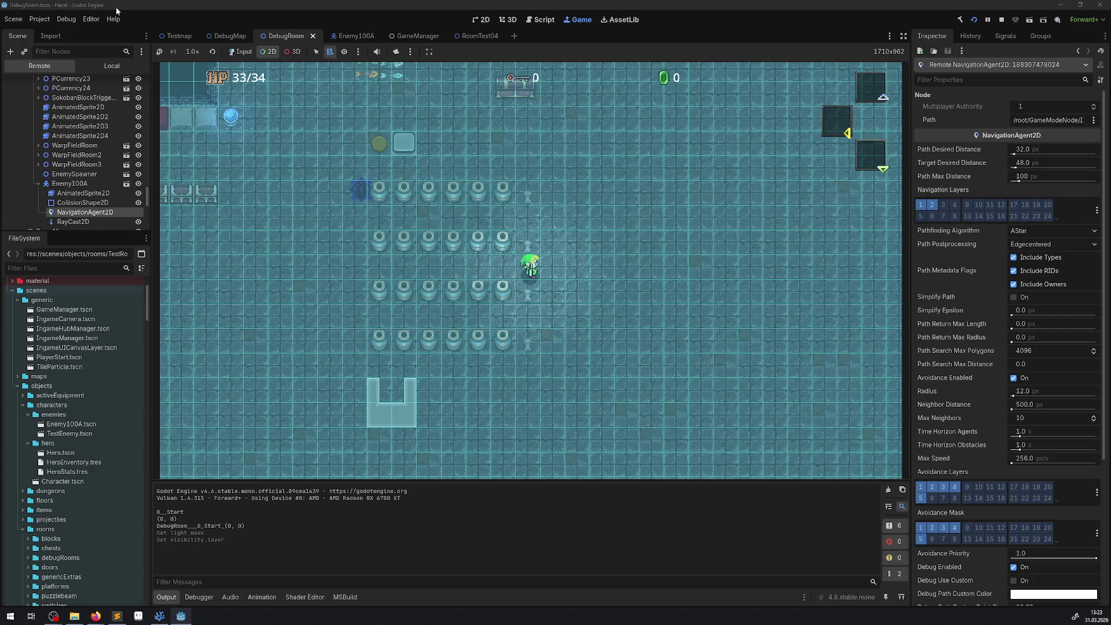
- Enable game input and walk the hero around to watch the enemy's navigation
left_click(244, 54)
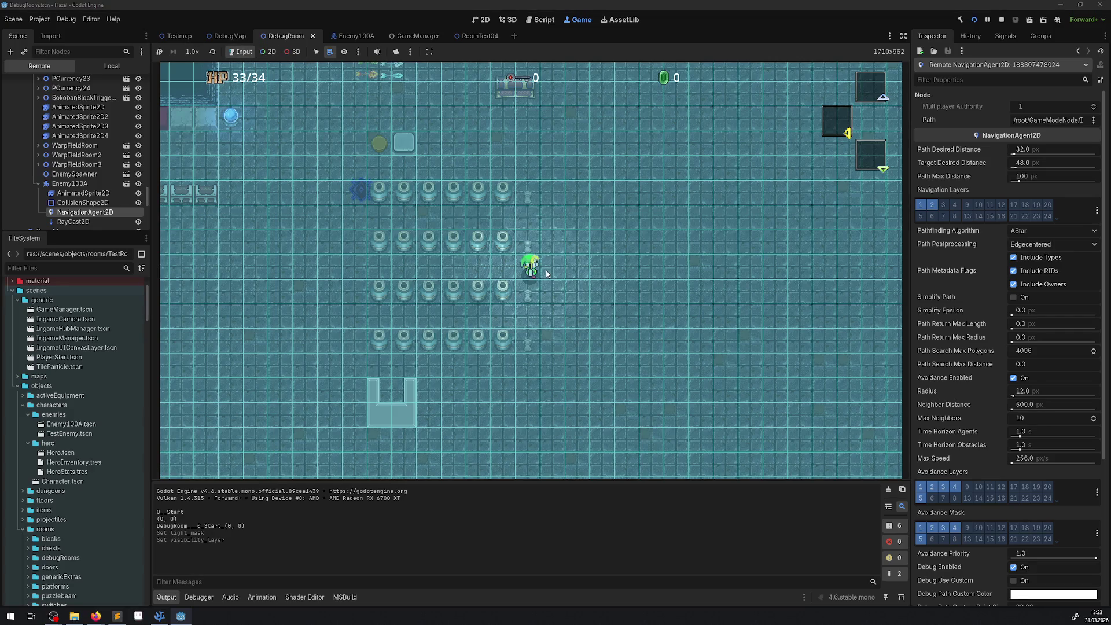
key("Up")
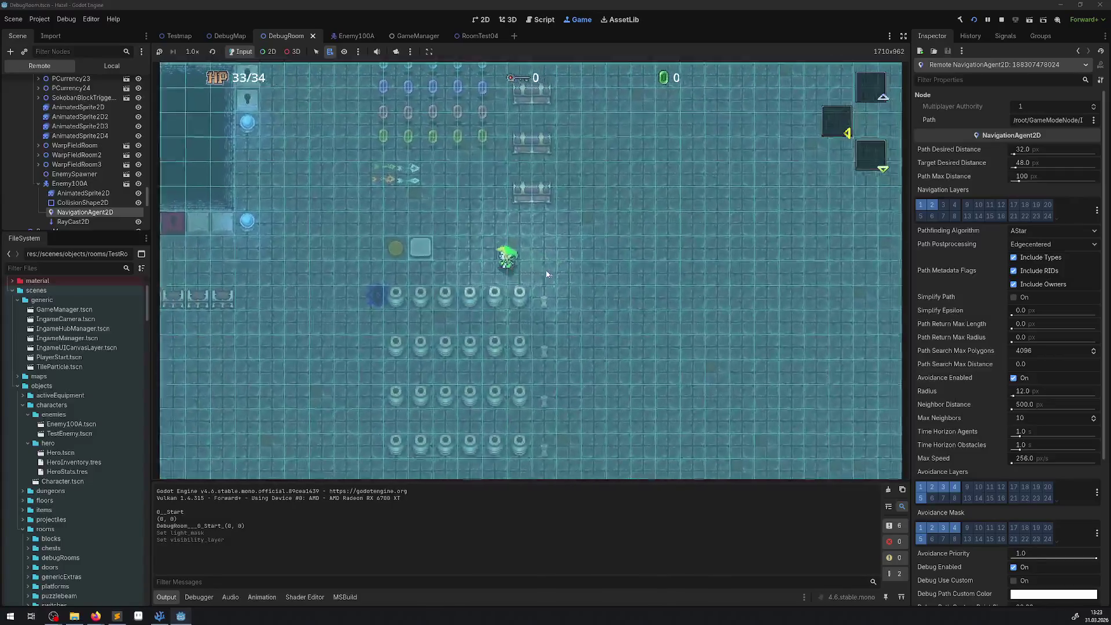
key("Down")
key("Left")
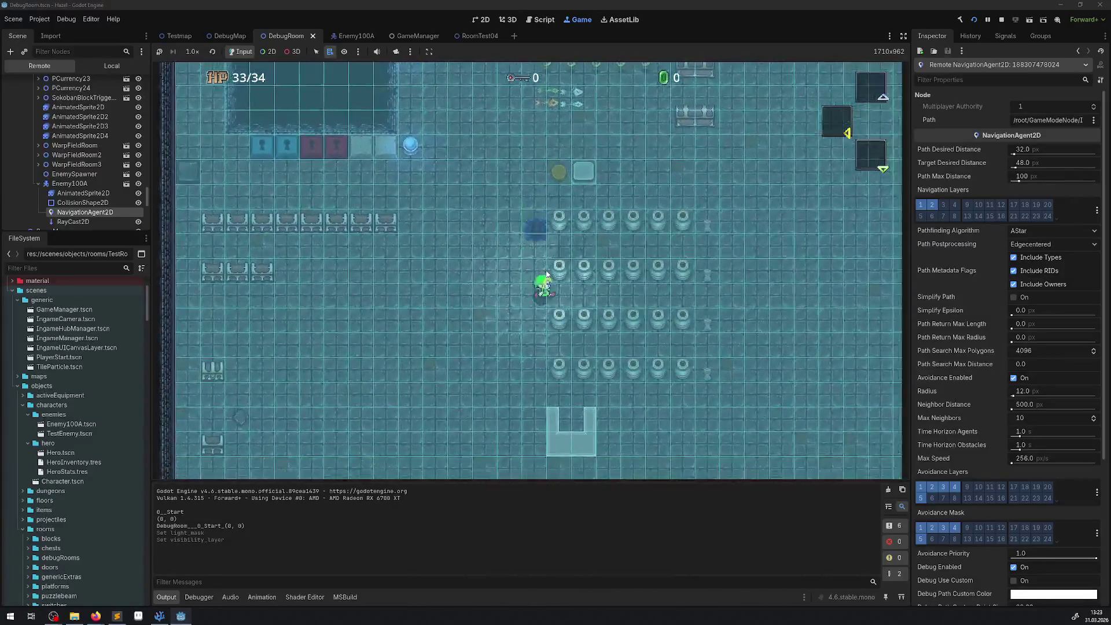
key("Right")
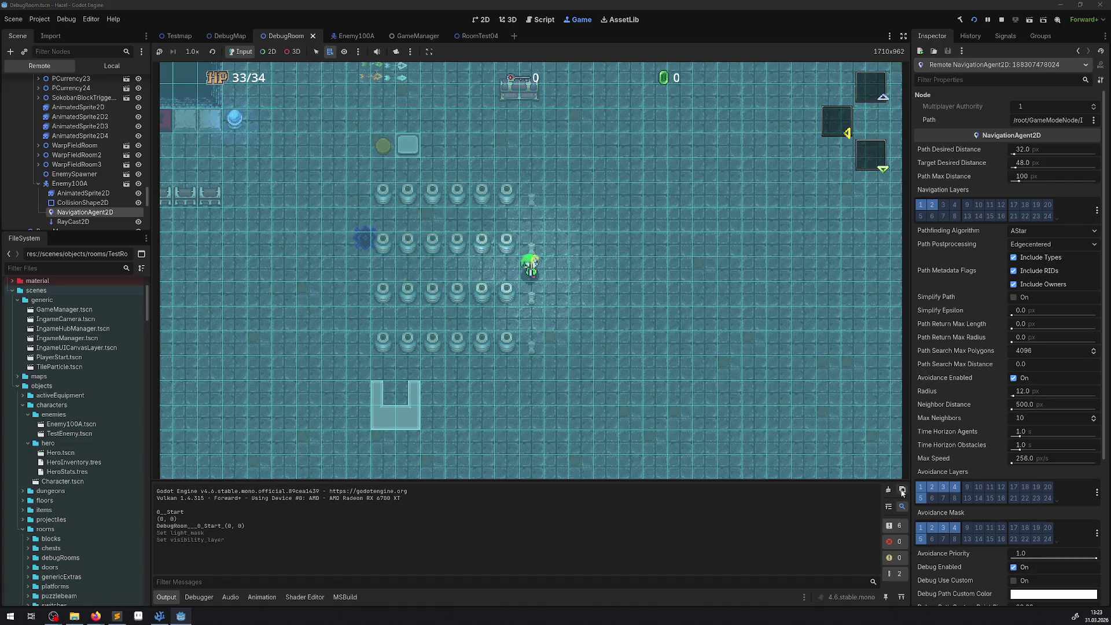
- Clear all Avoidance Layers and Avoidance Mask bits on the enemy's NavigationAgent2D
left_click(921, 487)
left_click_drag(924, 534, 957, 528)
left_click(925, 501)
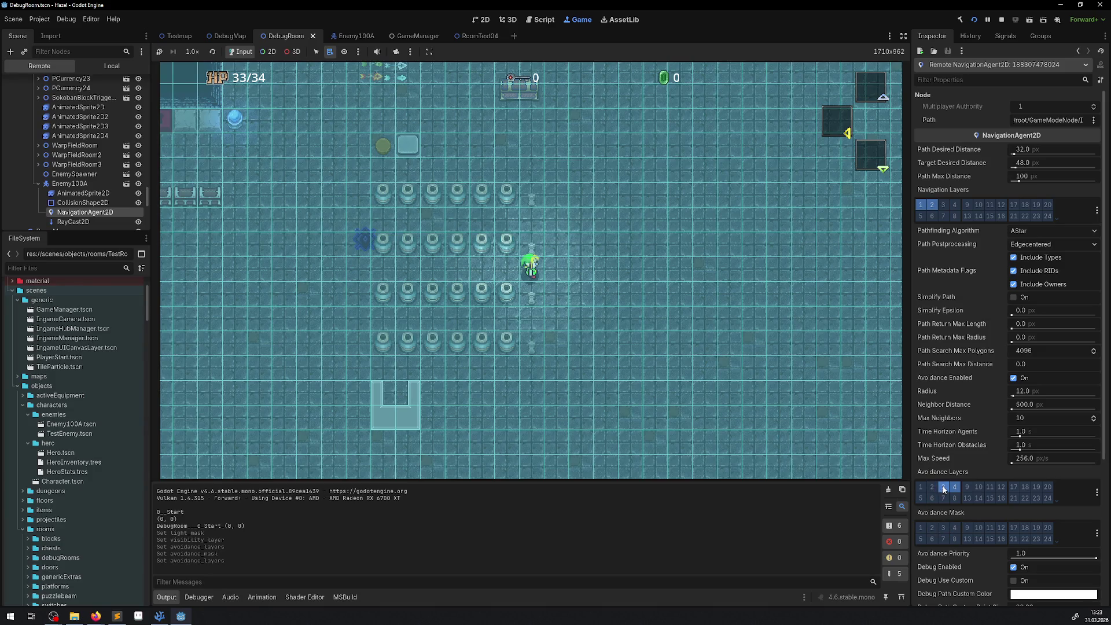
- Walk the hero between the pillar rows again to test the enemy without avoidance
left_click(630, 315)
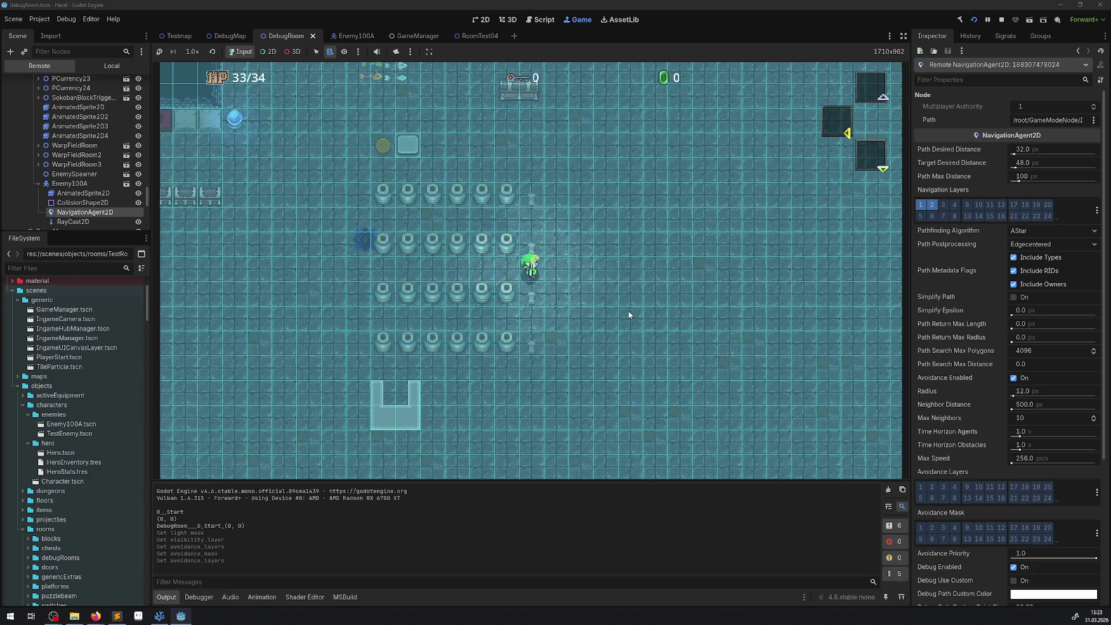
key("Up")
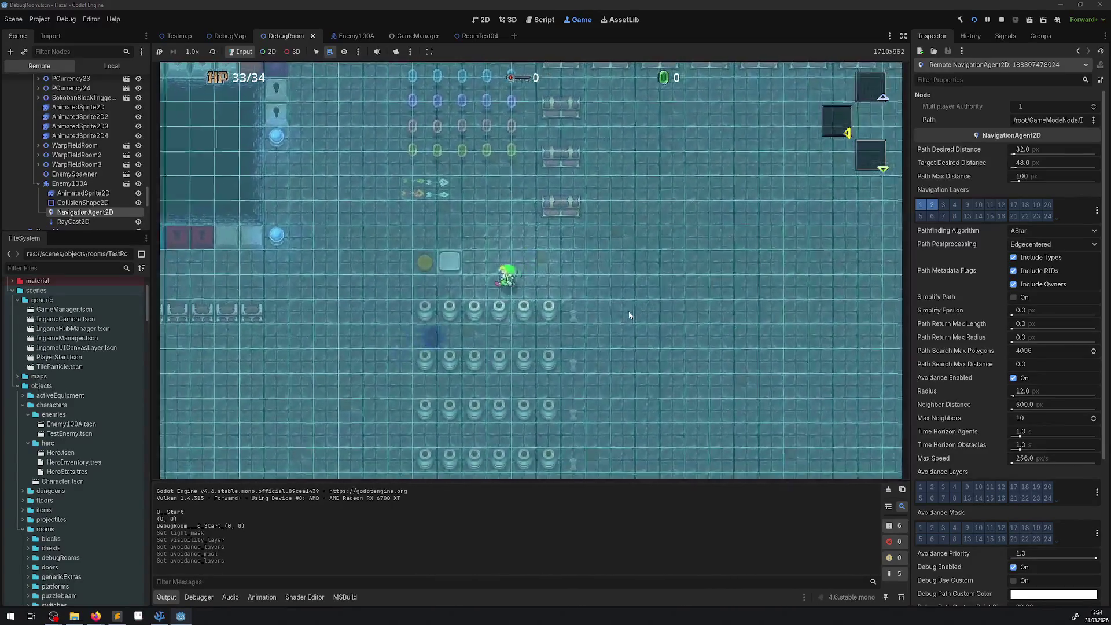
key("Down")
key("Left")
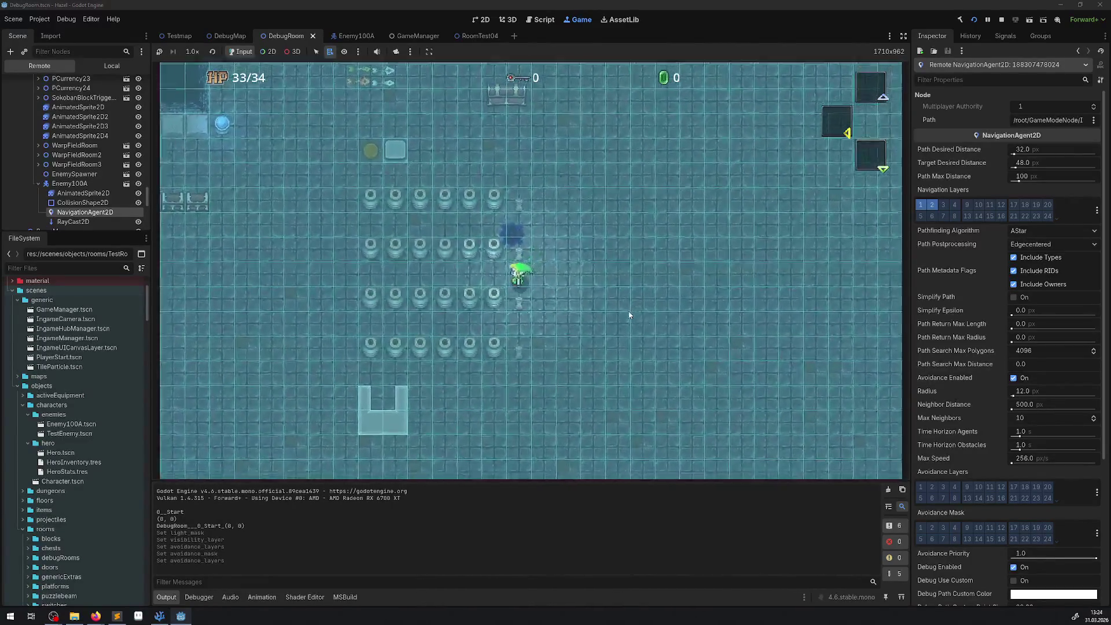
key("Left")
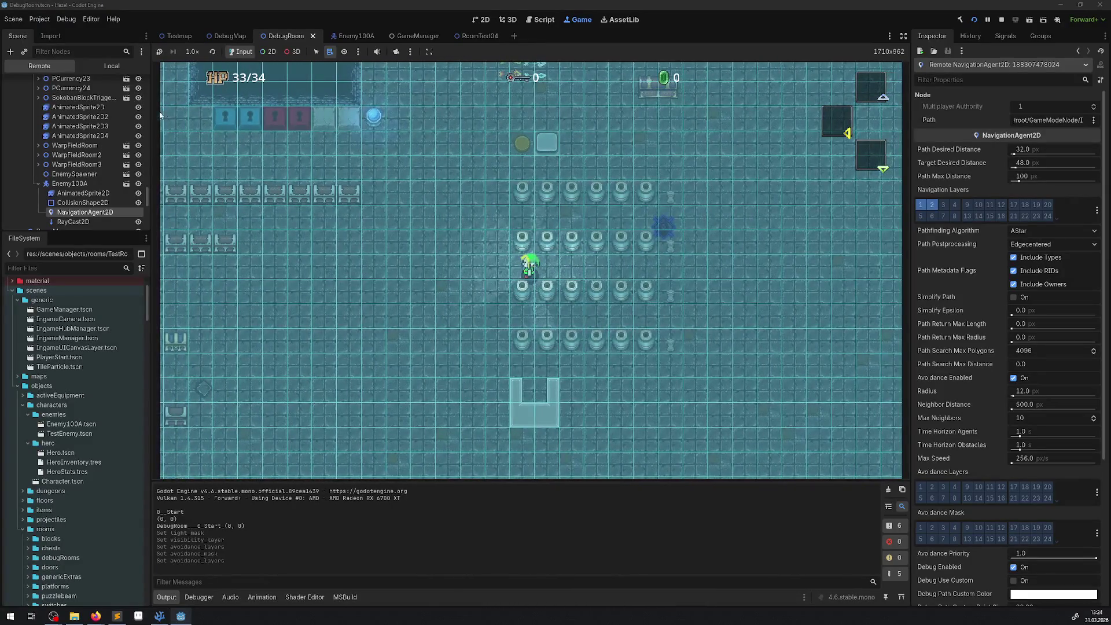
left_click(84, 184)
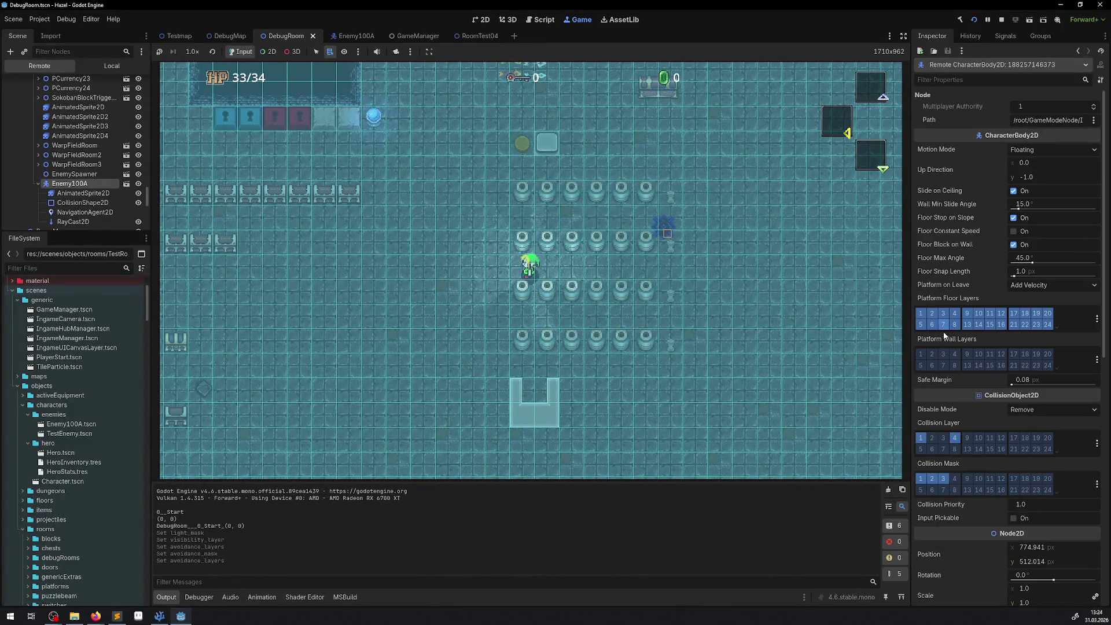
- Untick collision layers 1 and 4 and the collision mask on the running Enemy100A
left_click(921, 438)
left_click(955, 439)
left_click(921, 479)
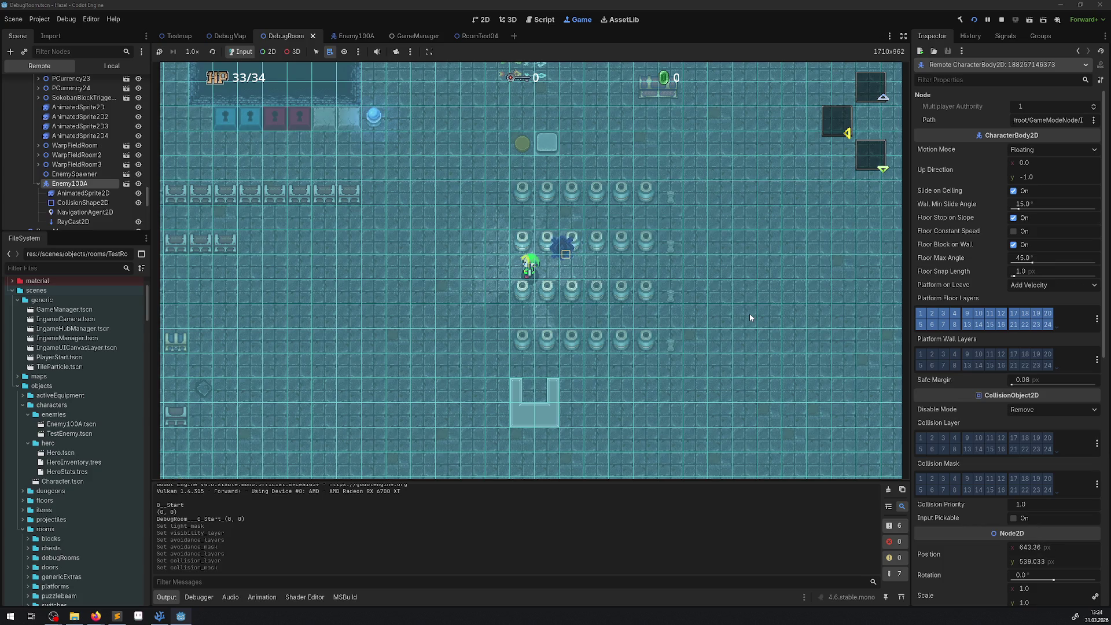
- Walk the hero around the pillar rows and along the top wall, collecting coins up to 425
key("Right")
key("Down")
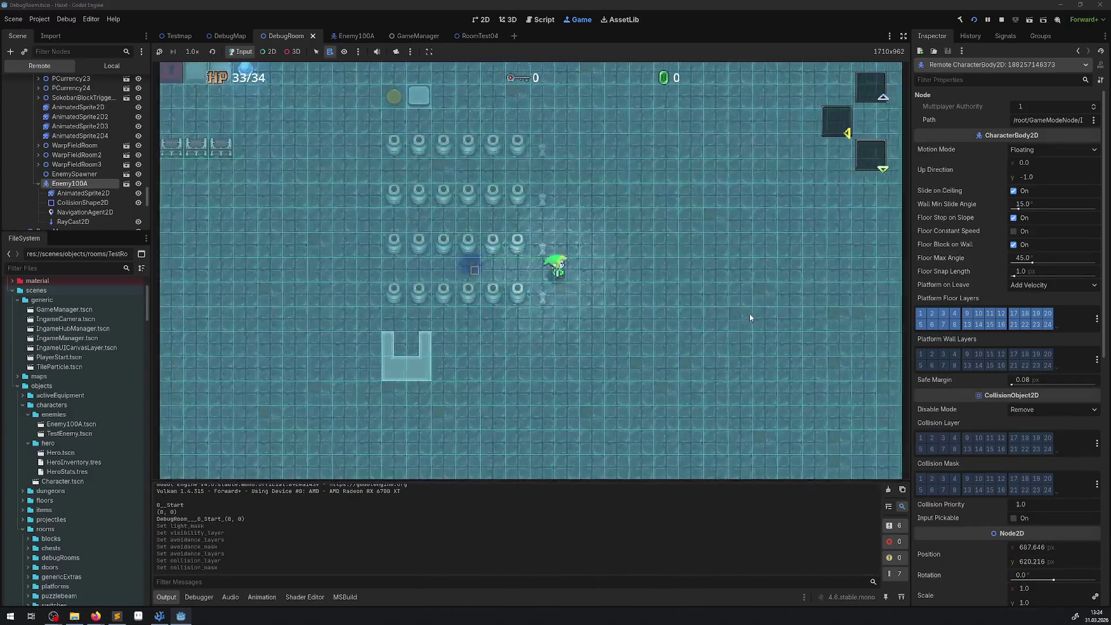
key("Down")
key("Left")
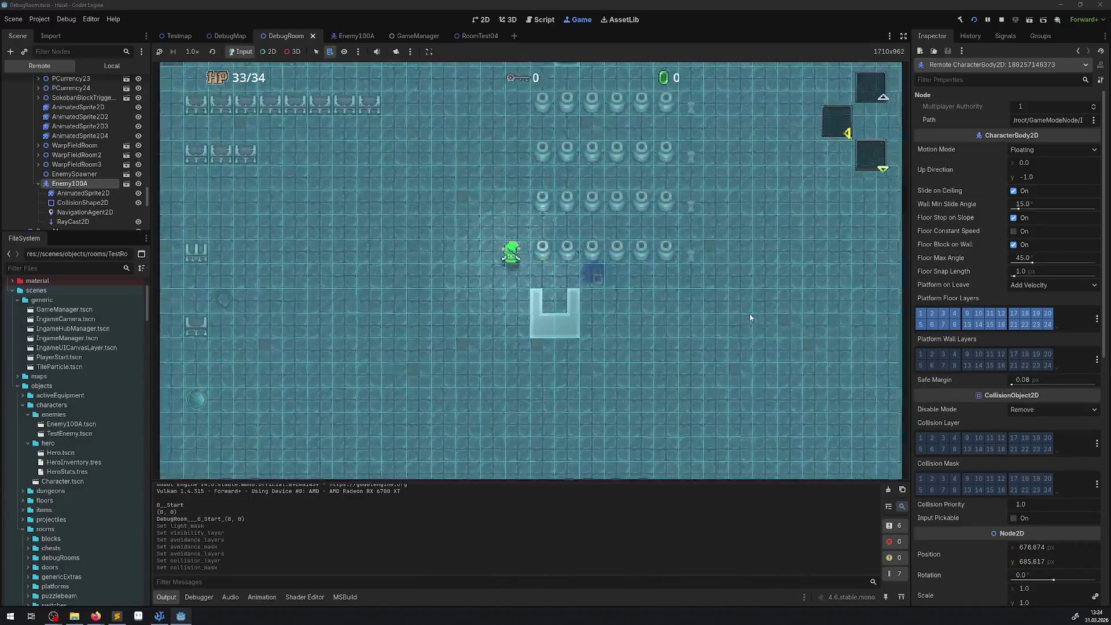
key("Up")
key("Right")
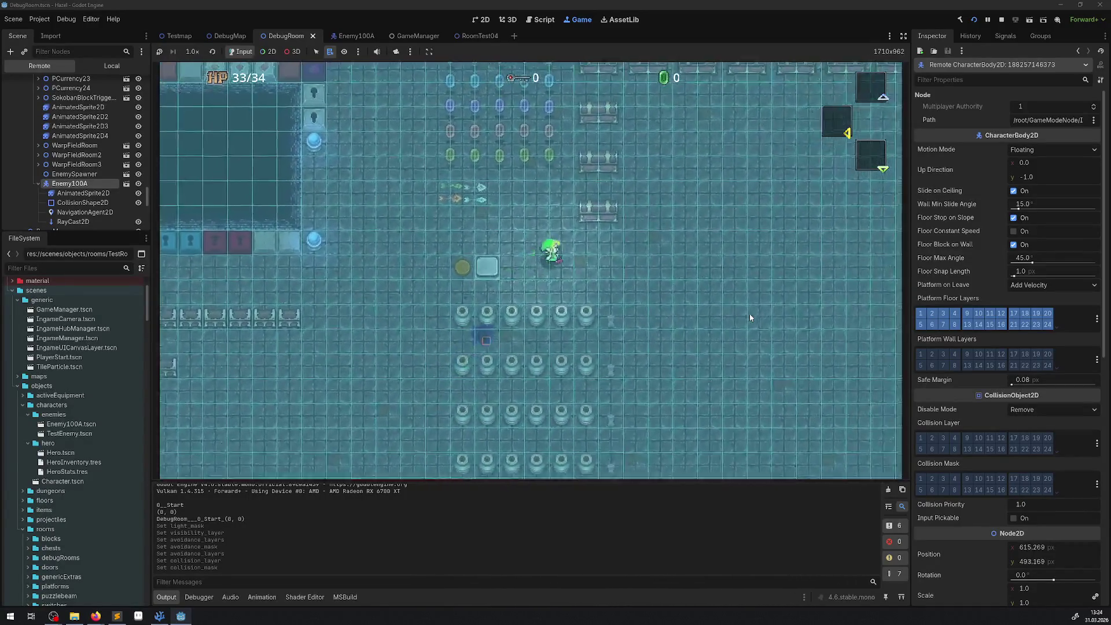
key("Right")
key("Down")
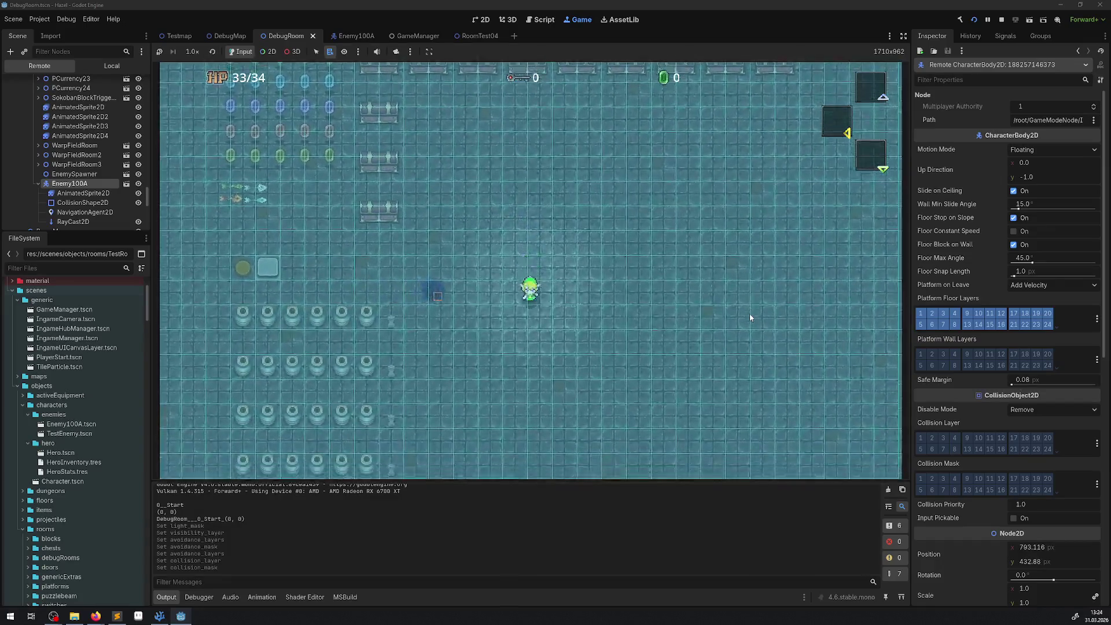
key("Down")
key("Left")
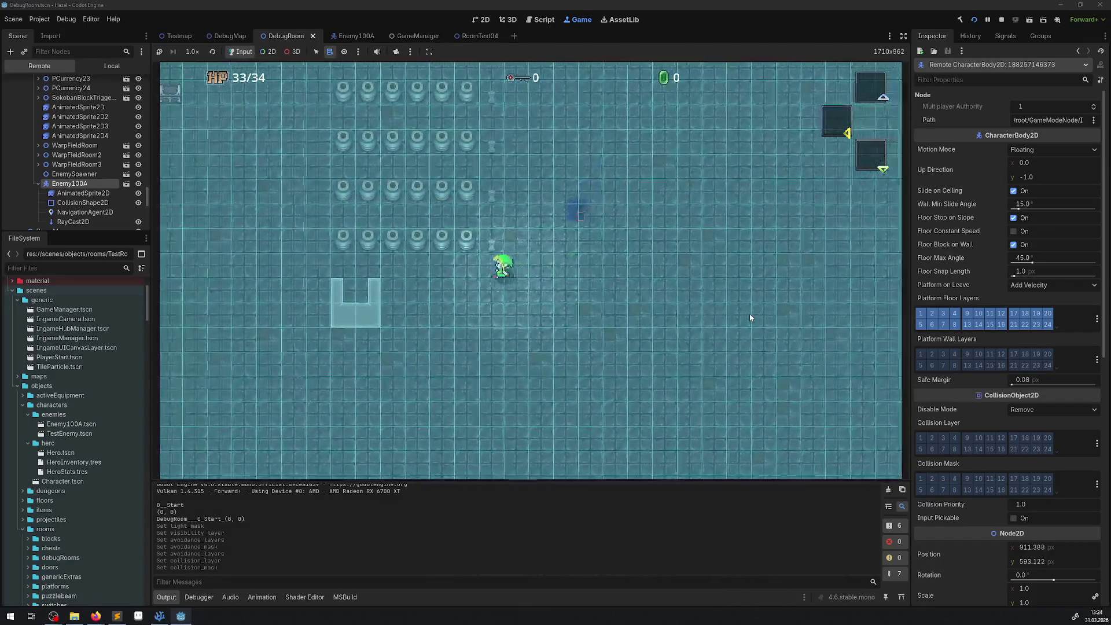
key("Left")
key("Up")
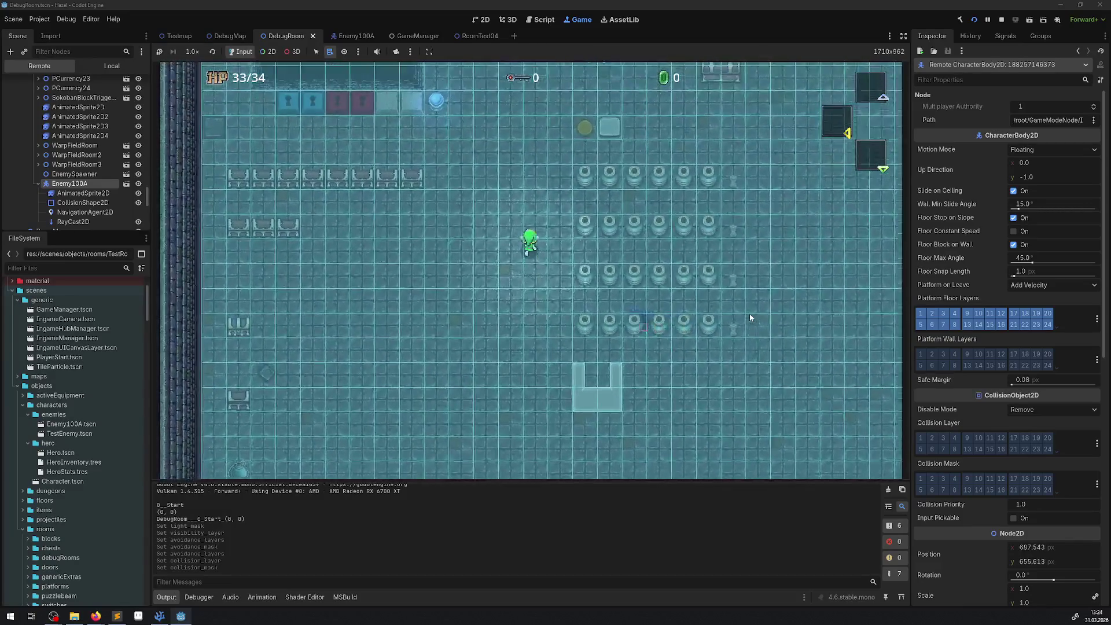
key("Up")
key("Right")
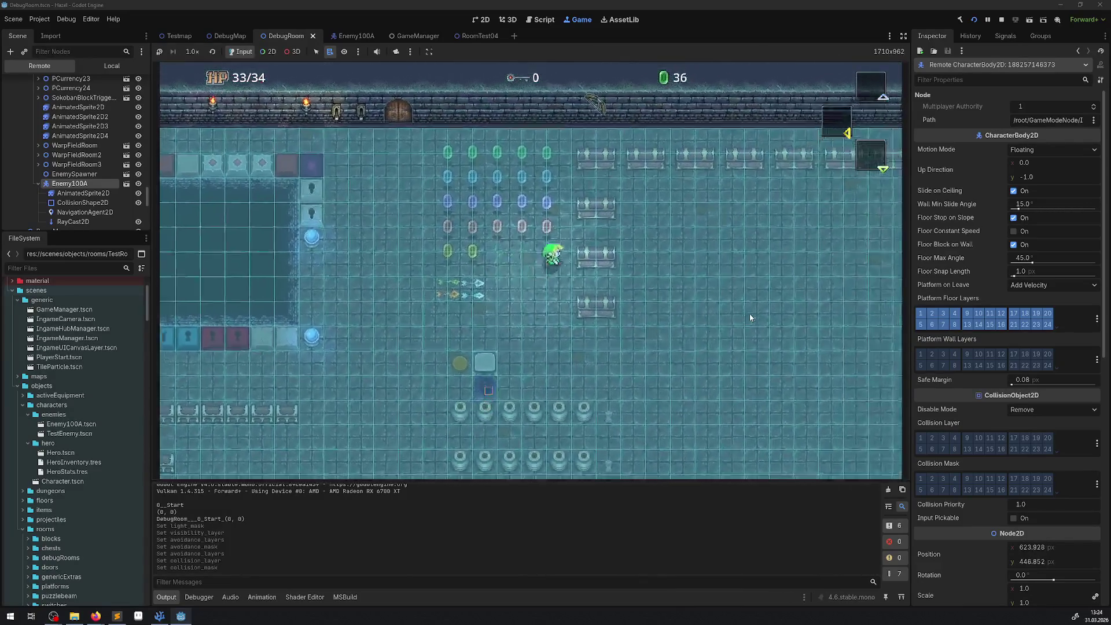
key("Up")
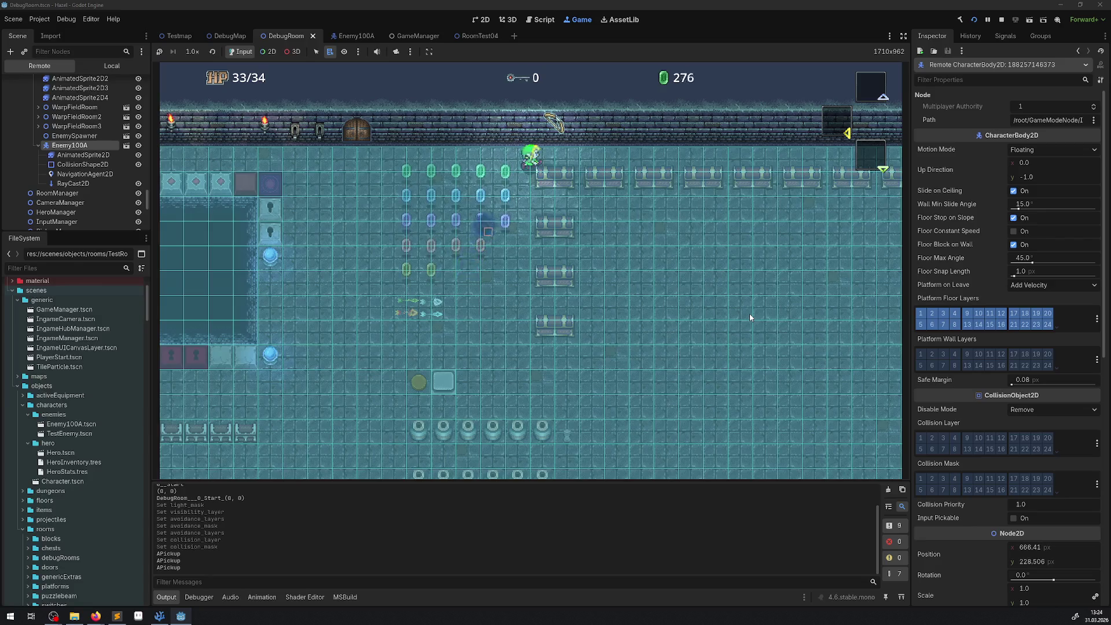
key("Down")
key("Left")
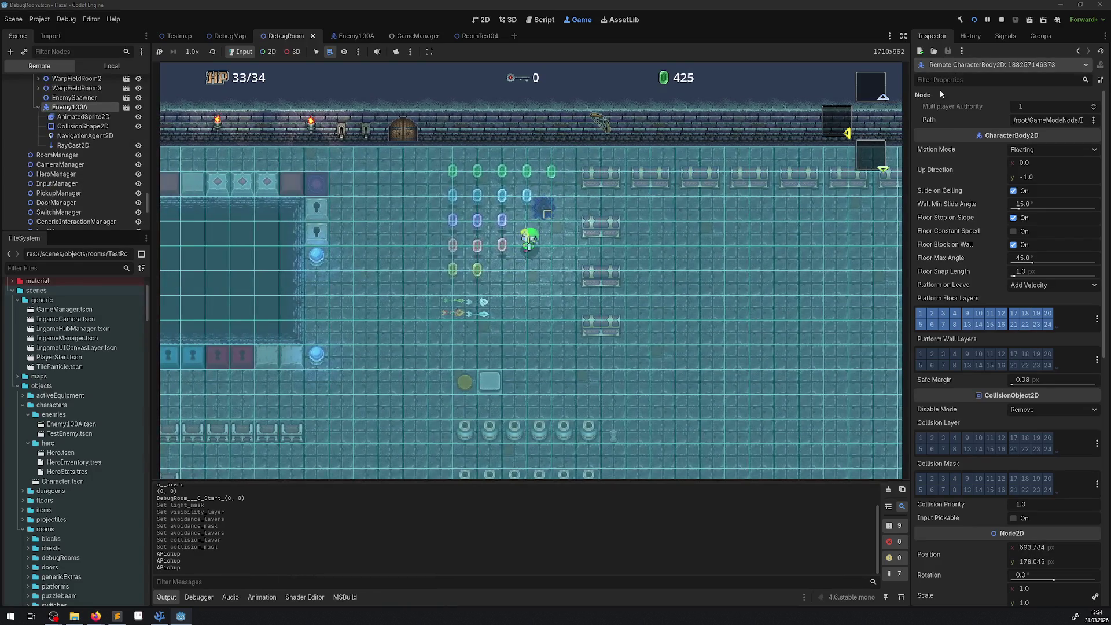
- Stop the running DebugRoom game and Alt+Tab to another program
left_click(1002, 20)
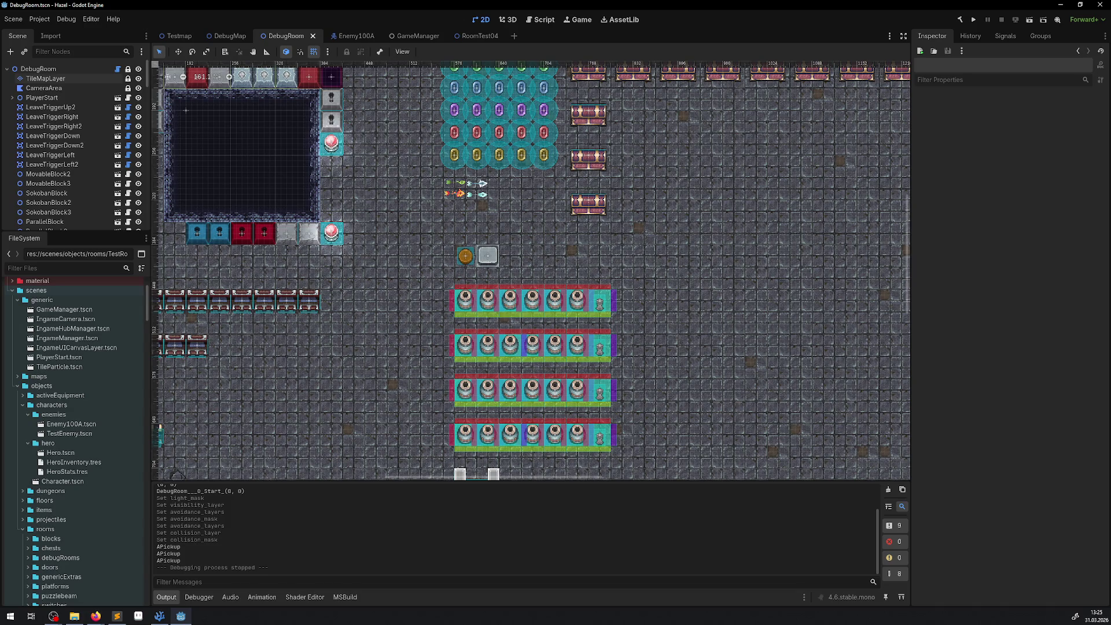
key("alt+Tab")
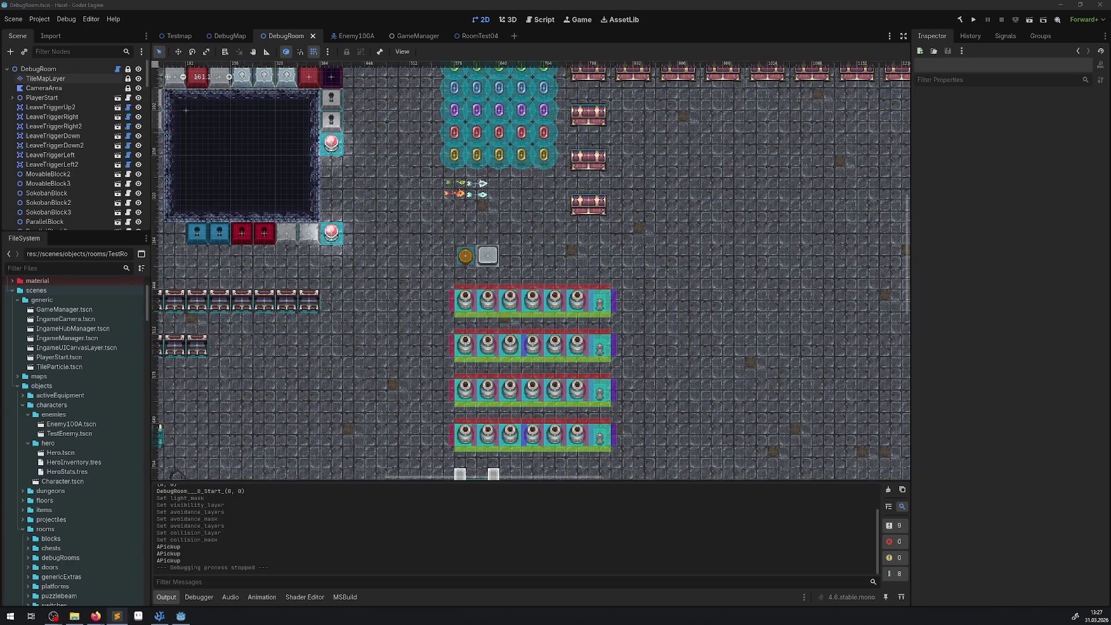
- Uncheck Visible Navigation in the Debug menu and relaunch the project with Run Project
left_click(66, 19)
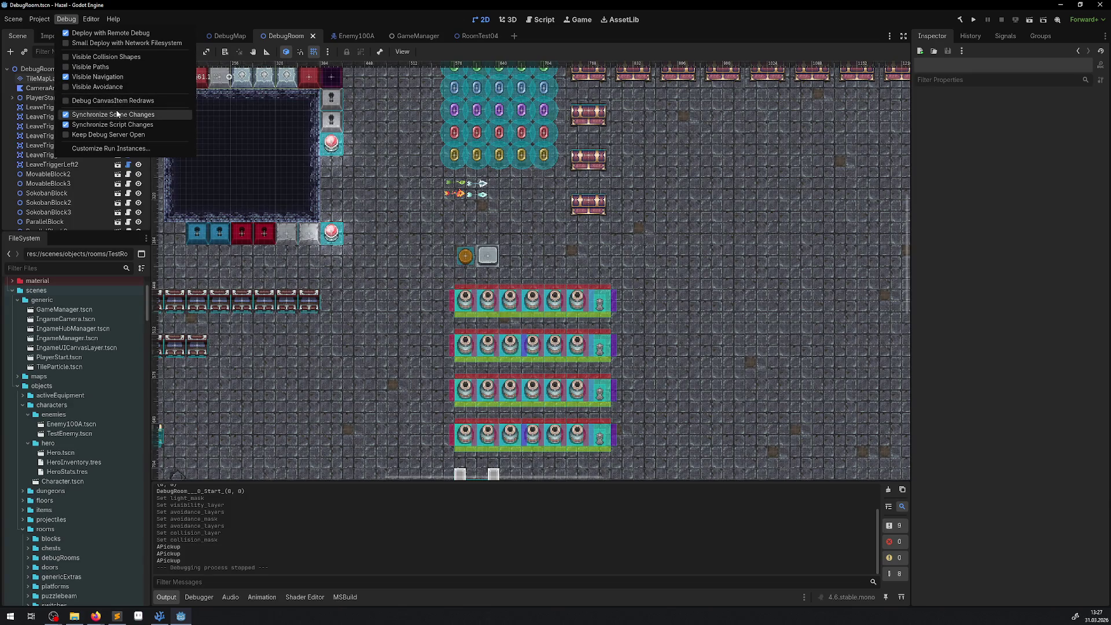
left_click(65, 78)
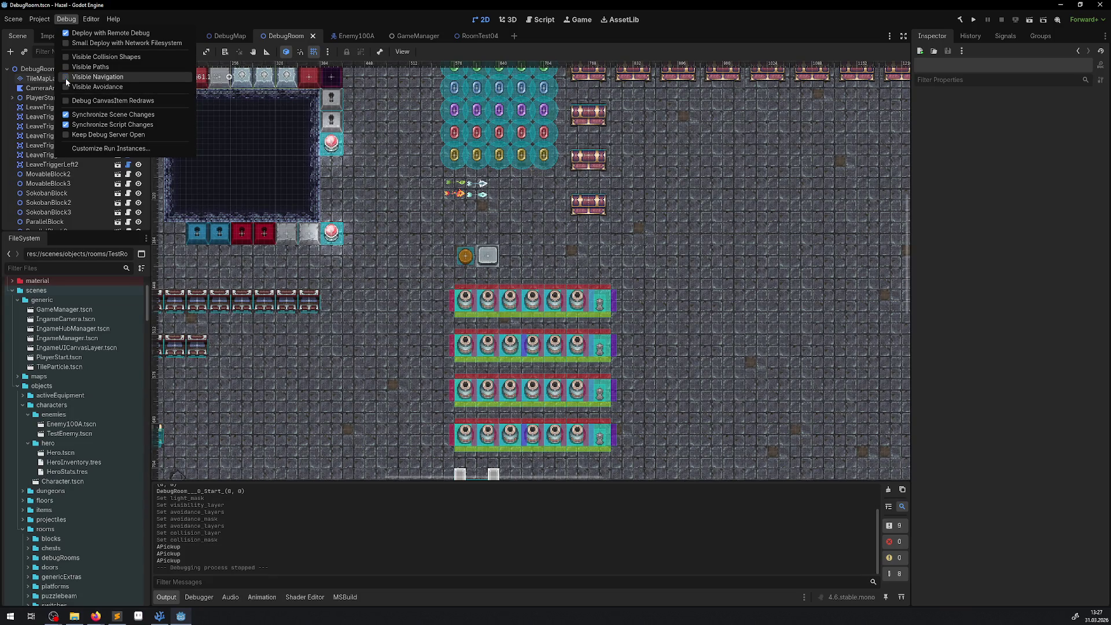
left_click(741, 35)
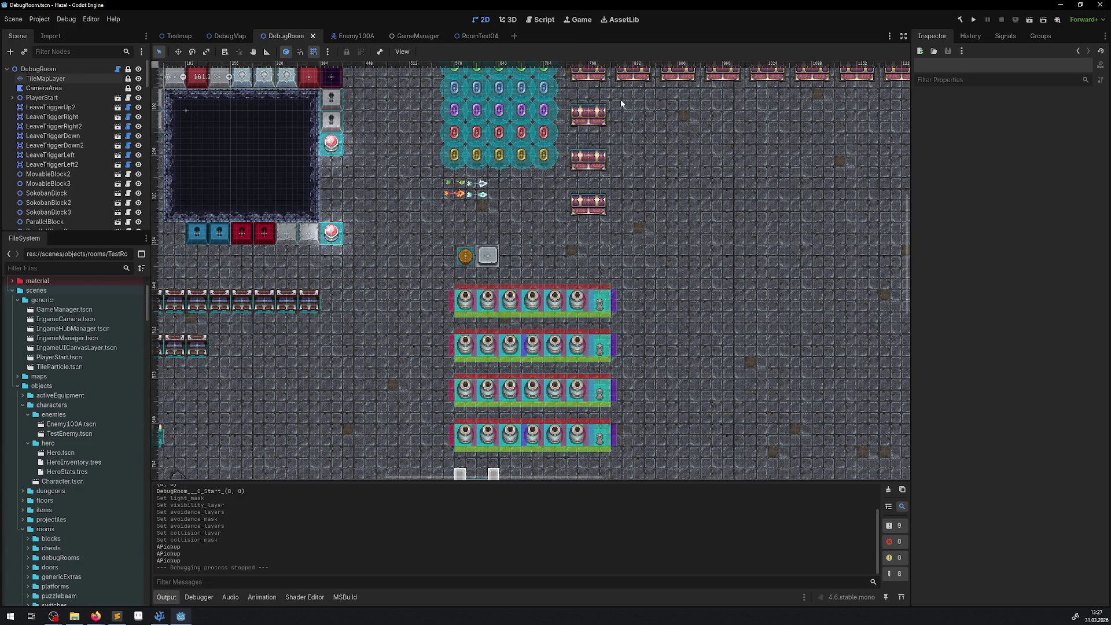
left_click(973, 19)
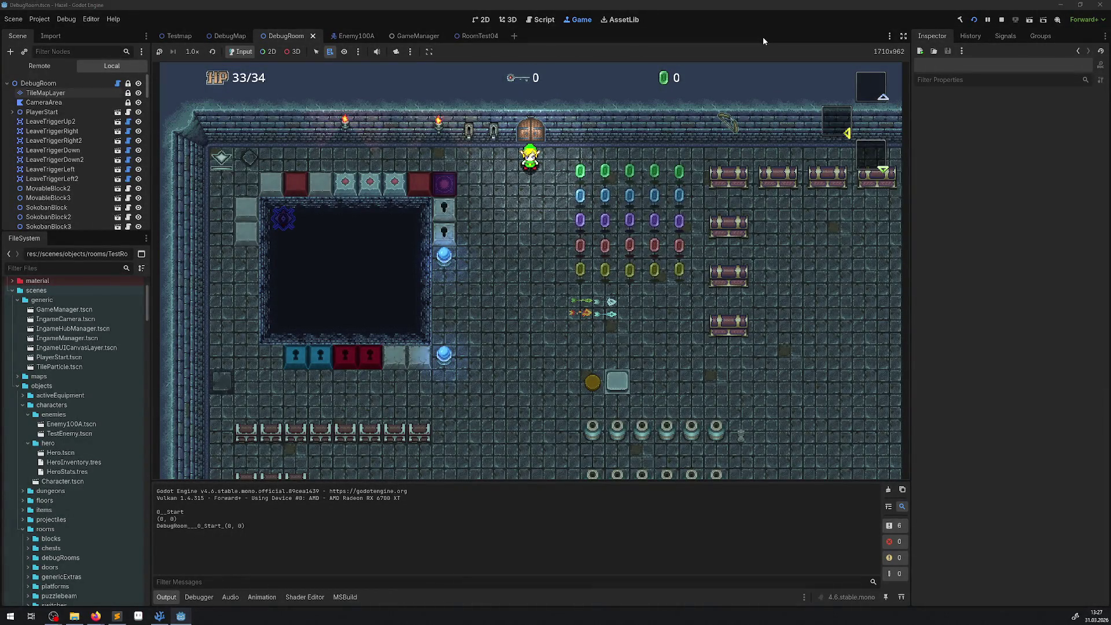
- Walk the hero around the room's left side and lower block rows, picking up gems
key("Right")
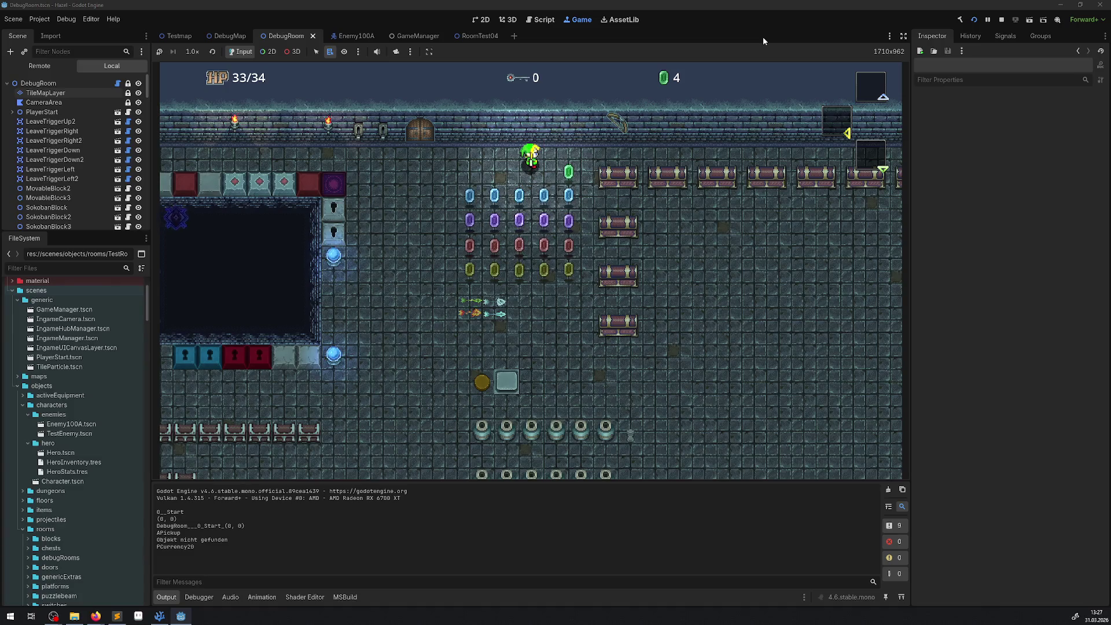
key("Left")
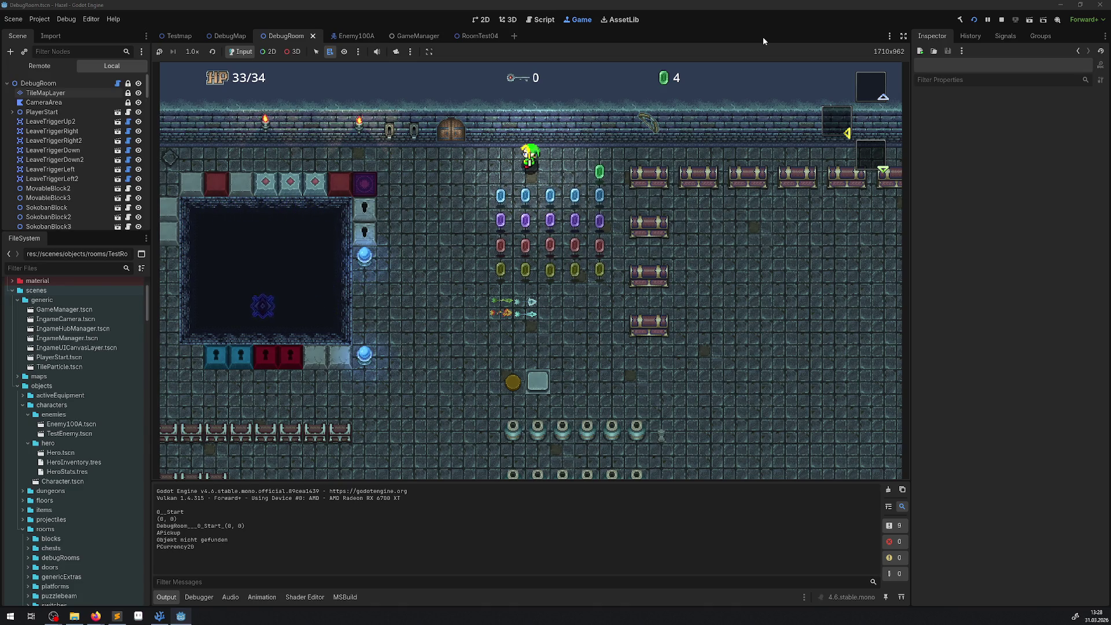
key("Down")
key("Left")
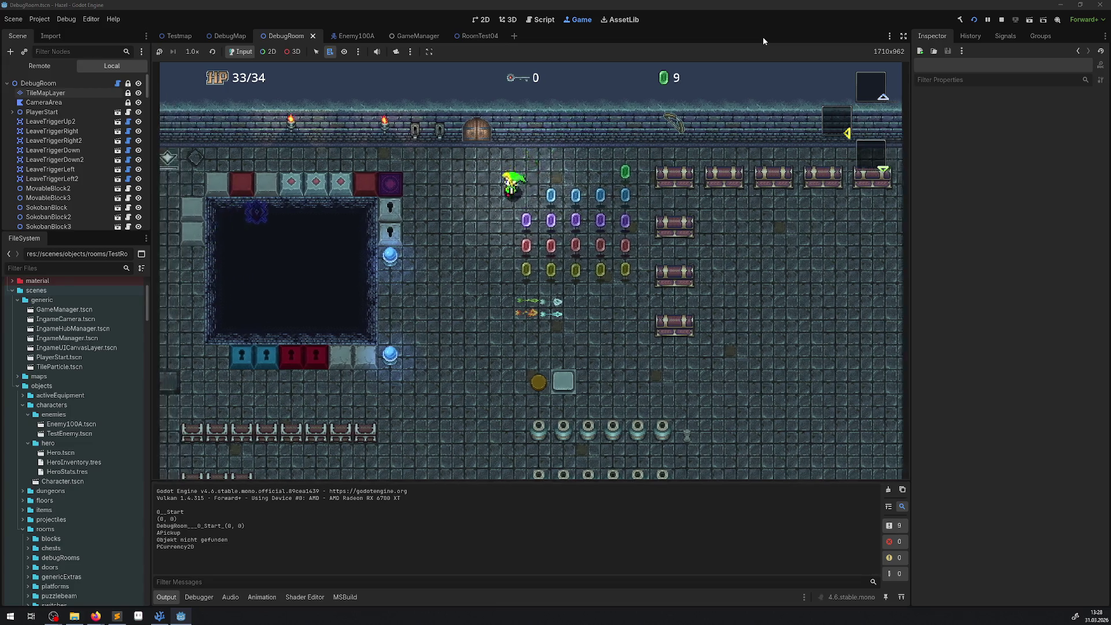
key("Left")
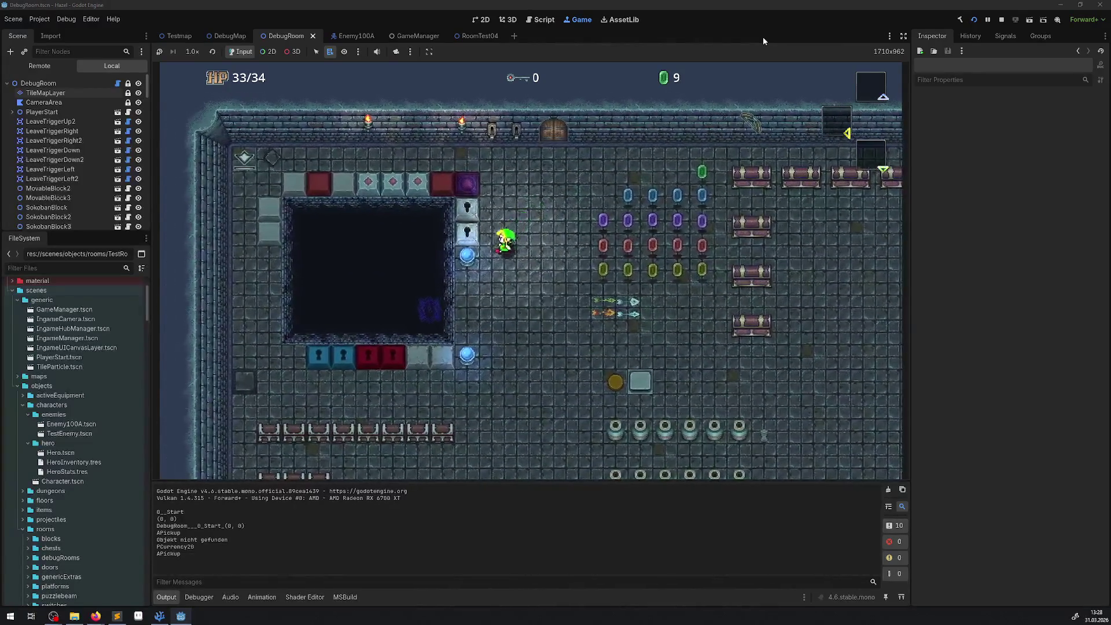
key("Up")
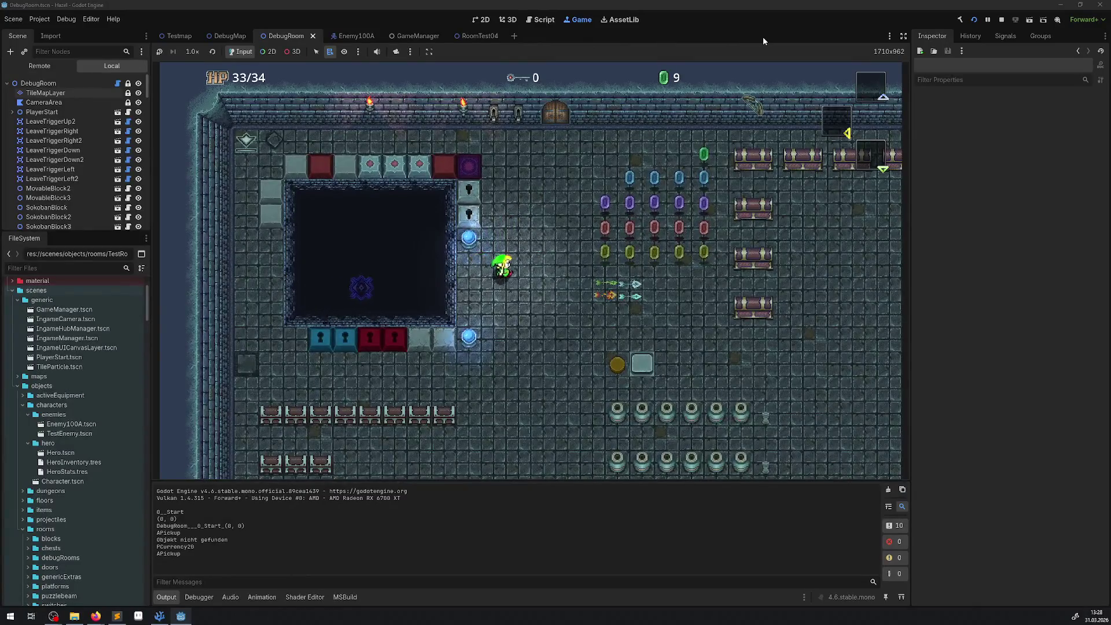
key("Up")
key("Left")
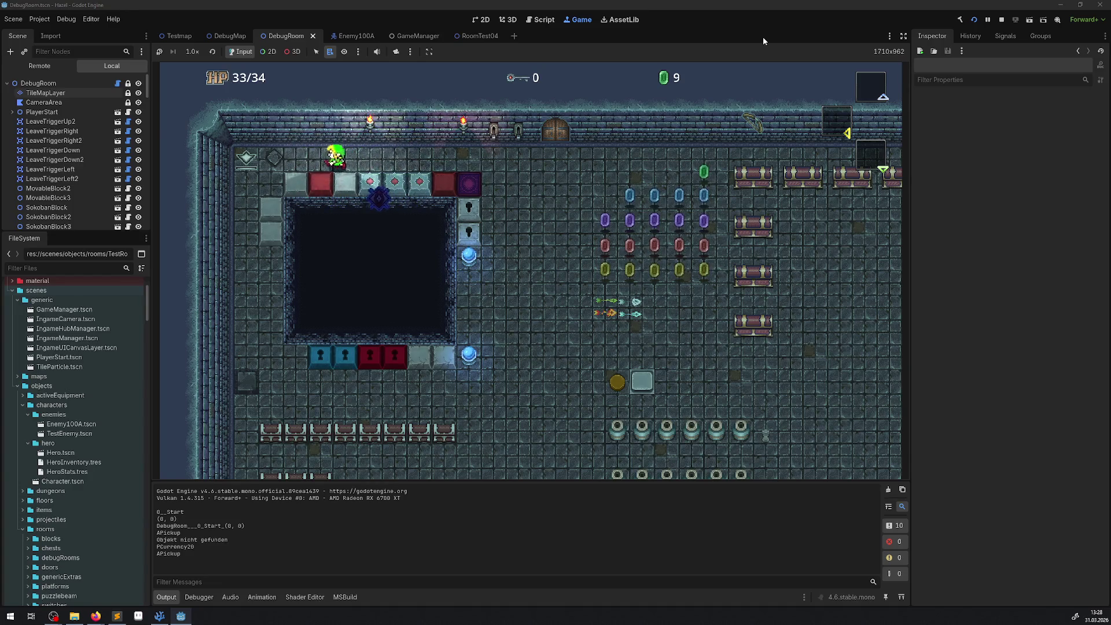
key("Down")
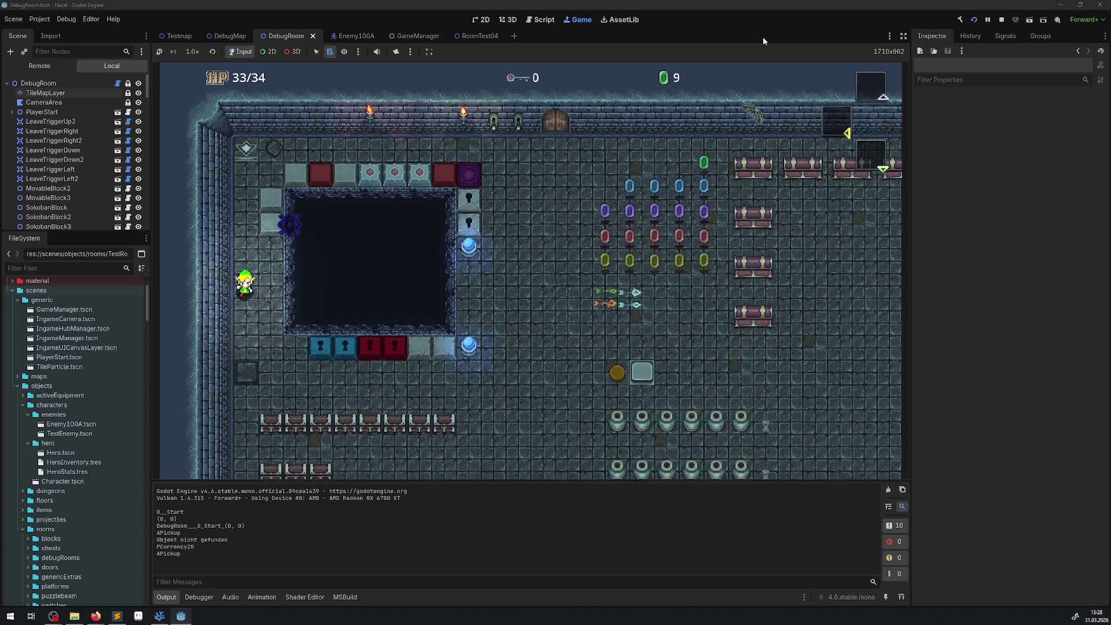
key("Right")
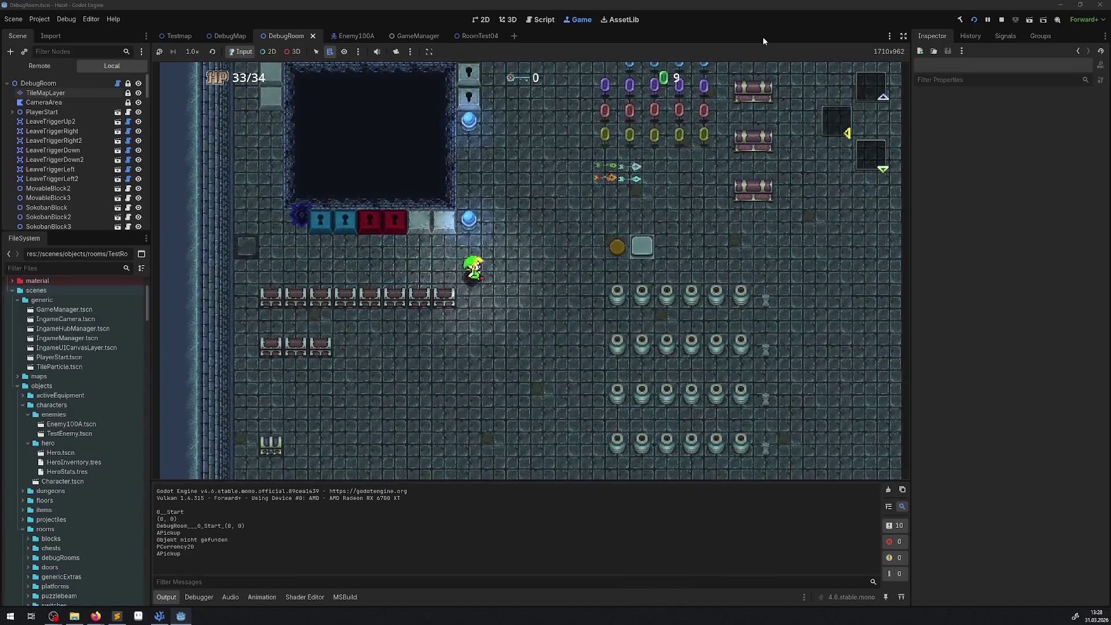
key("Down")
key("Left")
- Collect the remaining gem rows, raising the counter to 774, then stop the game with F8
key("Down")
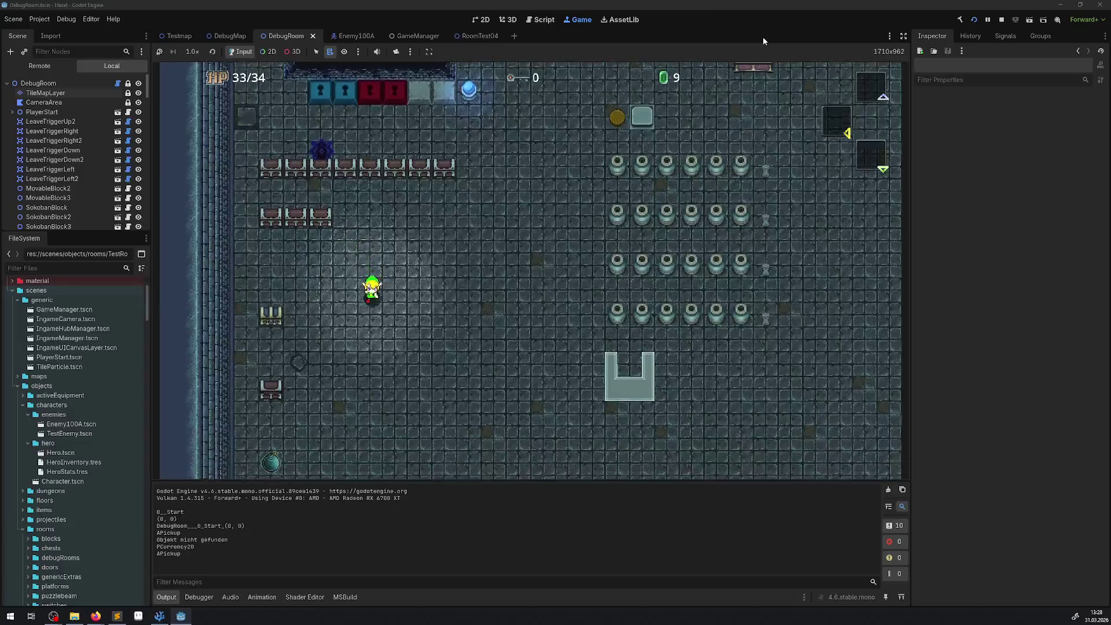
key("Right")
key("Right")
key("Up")
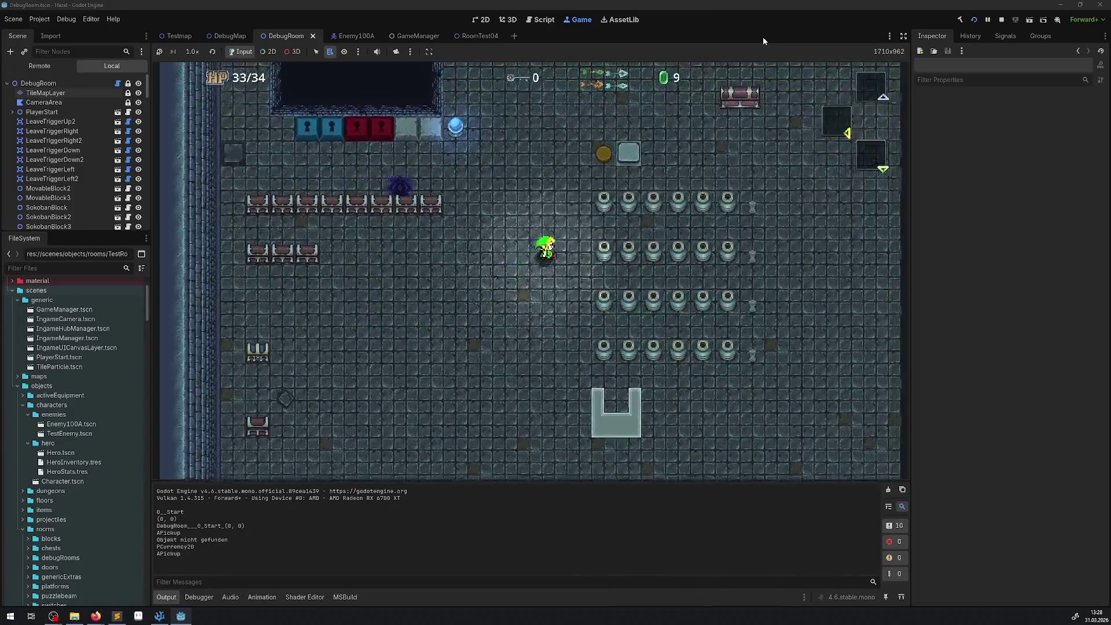
key("Up")
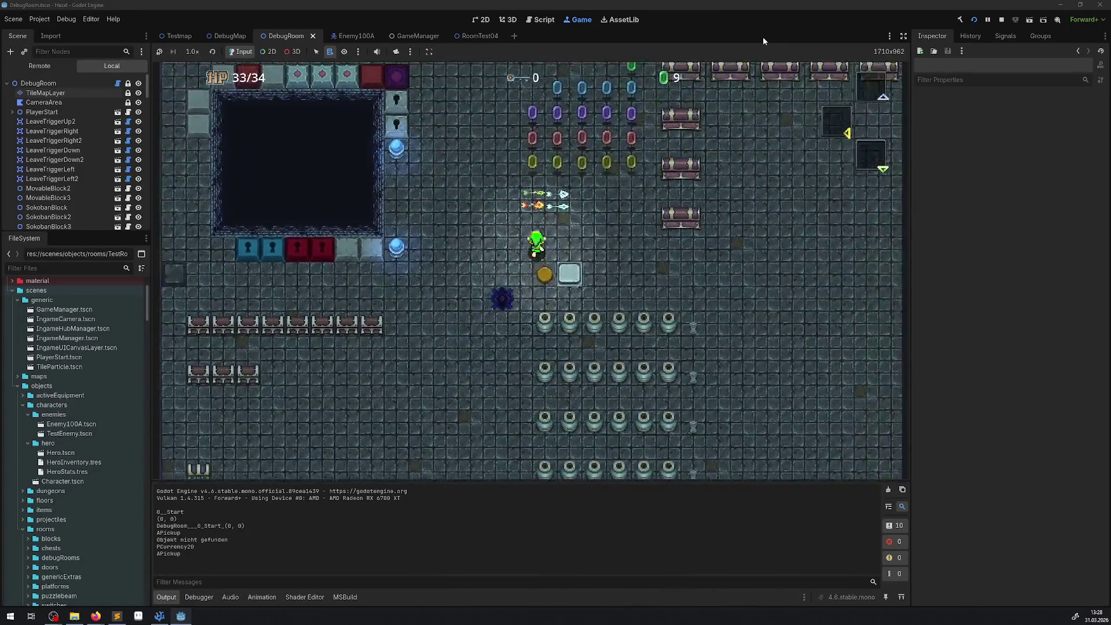
key("Right")
key("Up")
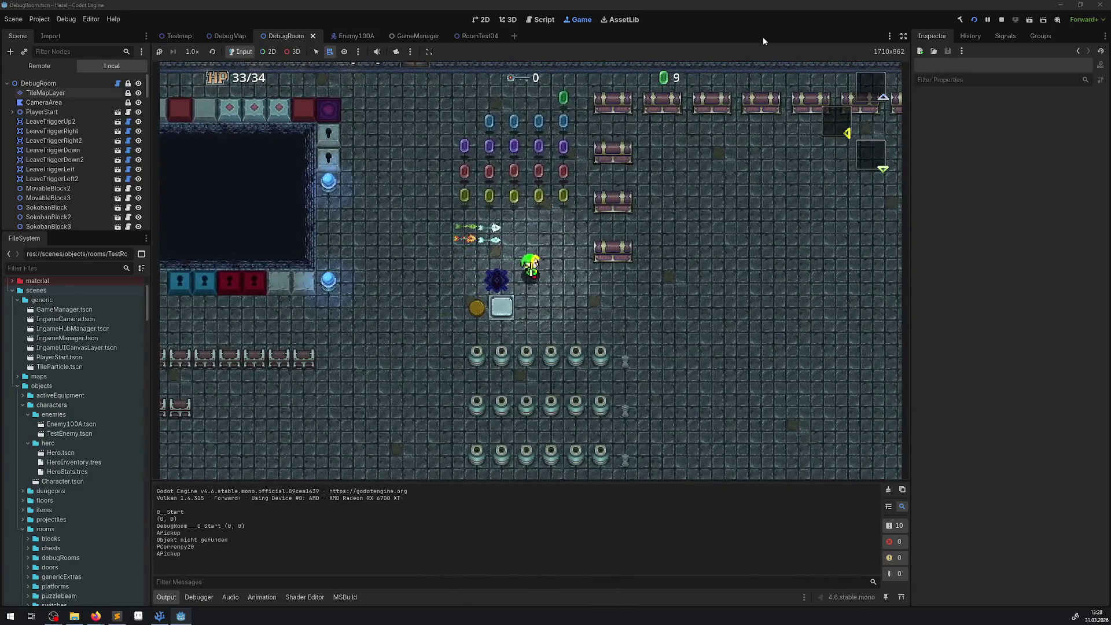
key("Right")
key("Up")
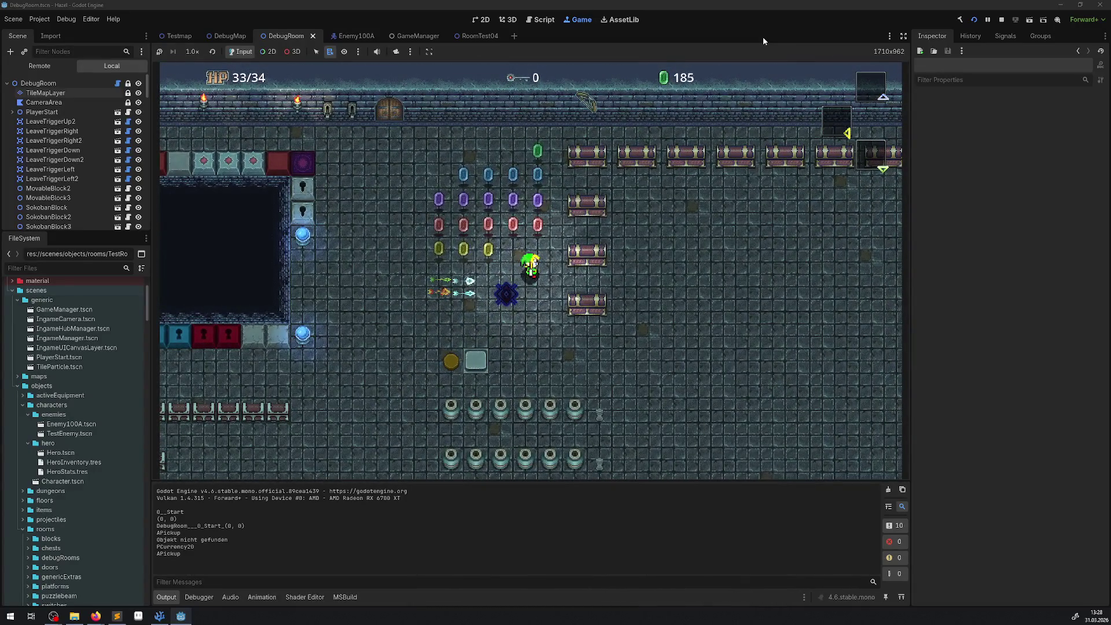
key("Left")
key("Left")
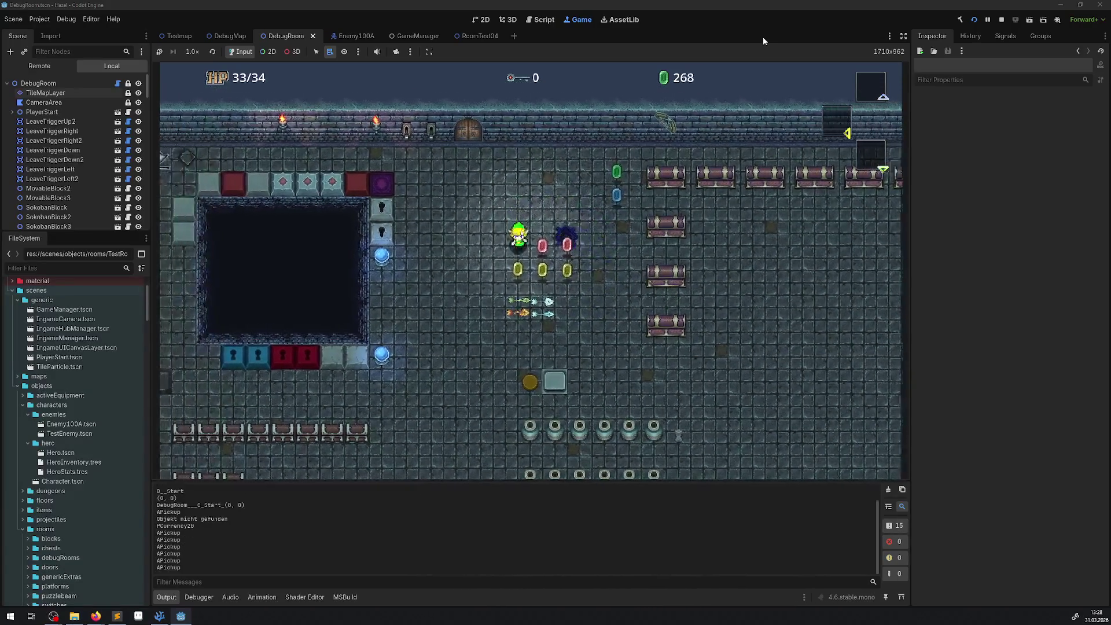
key("Down")
key("Right")
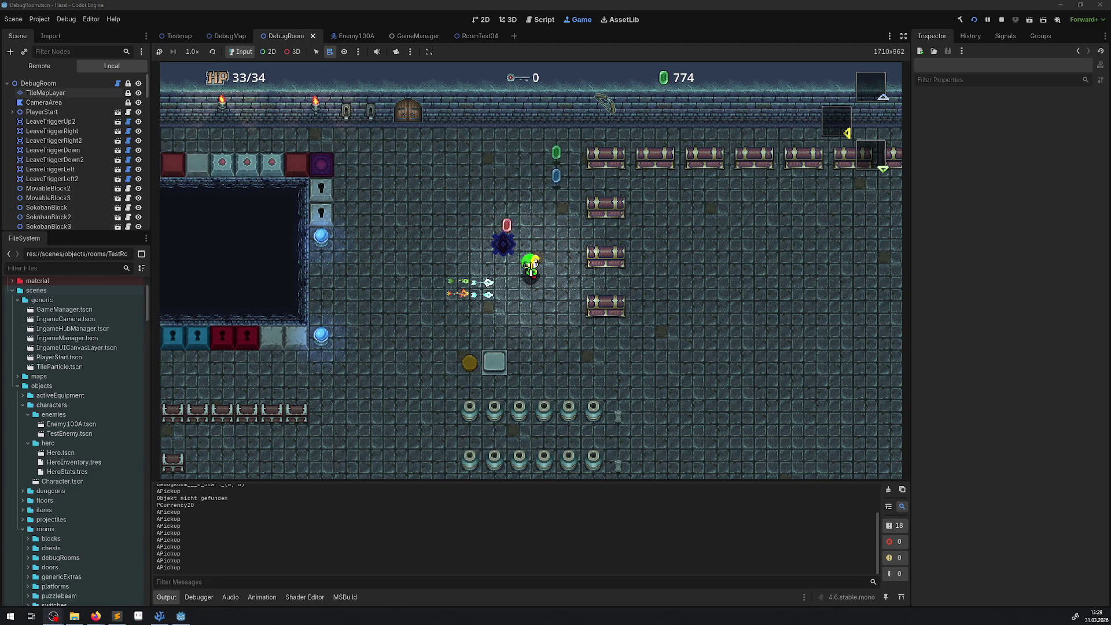
key("F8")
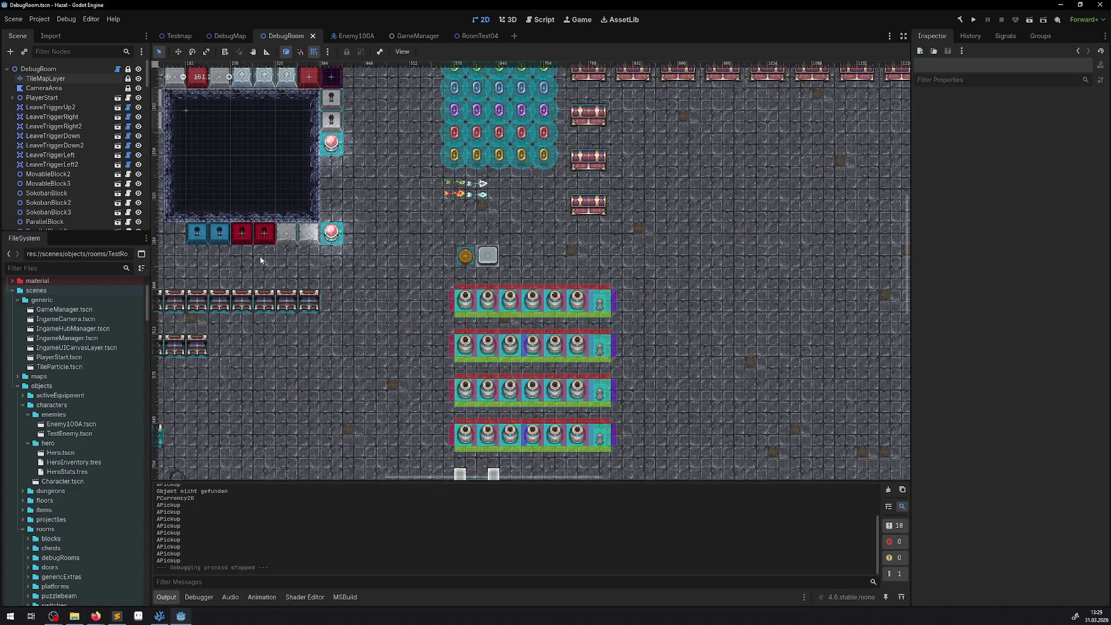
- Filter the FileSystem down to Icon_Shield.png, then bring Visual Studio Code to the front
scroll(89, 486, "down", 10)
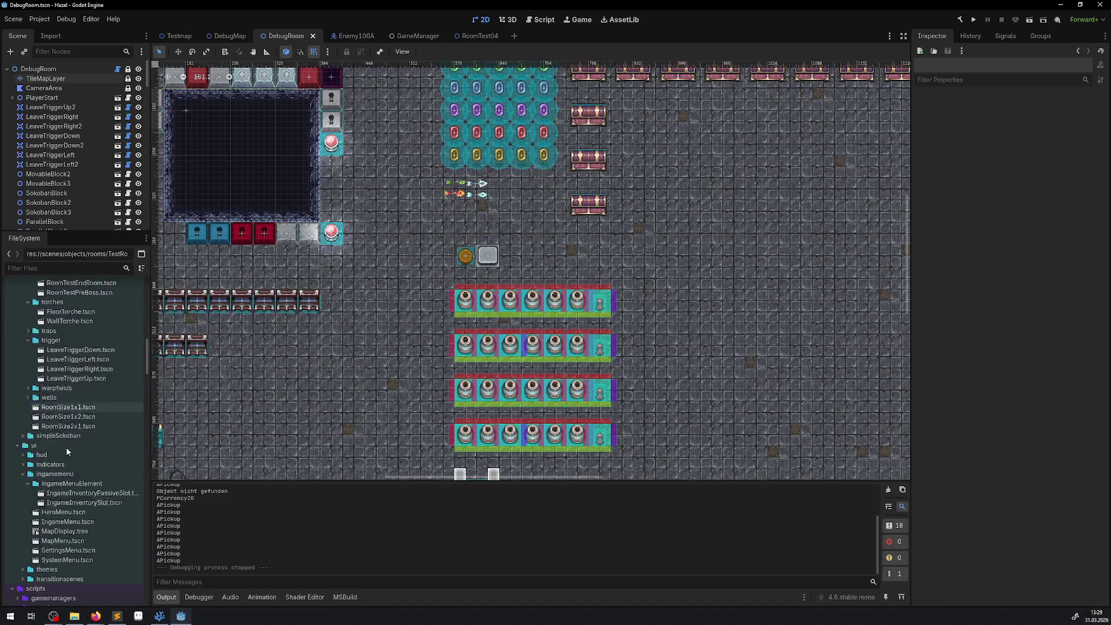
type("shi")
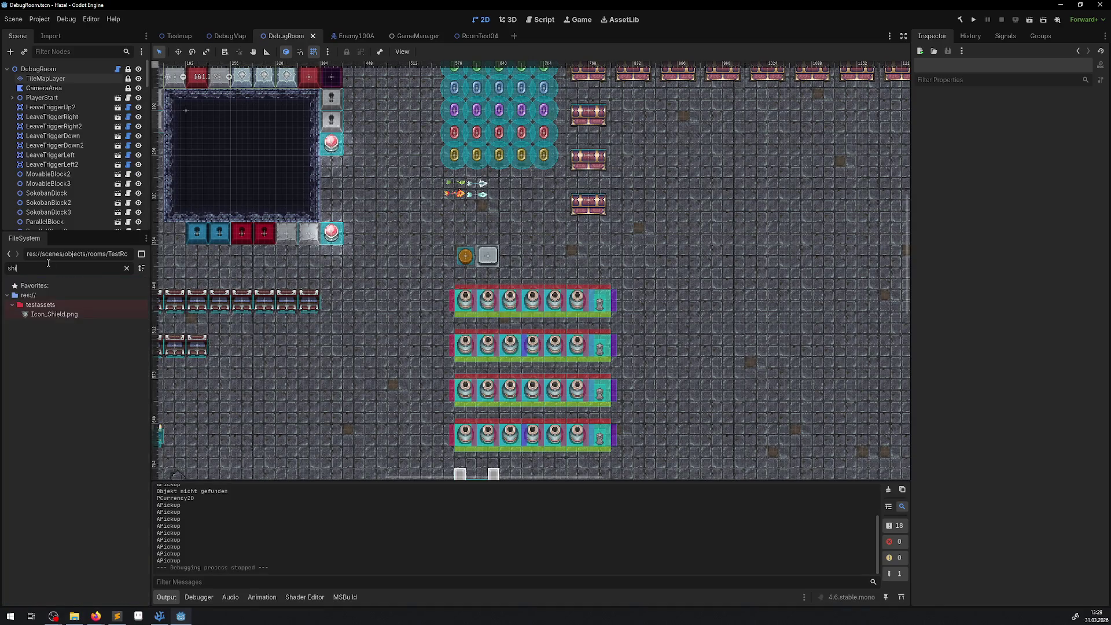
right_click(64, 315)
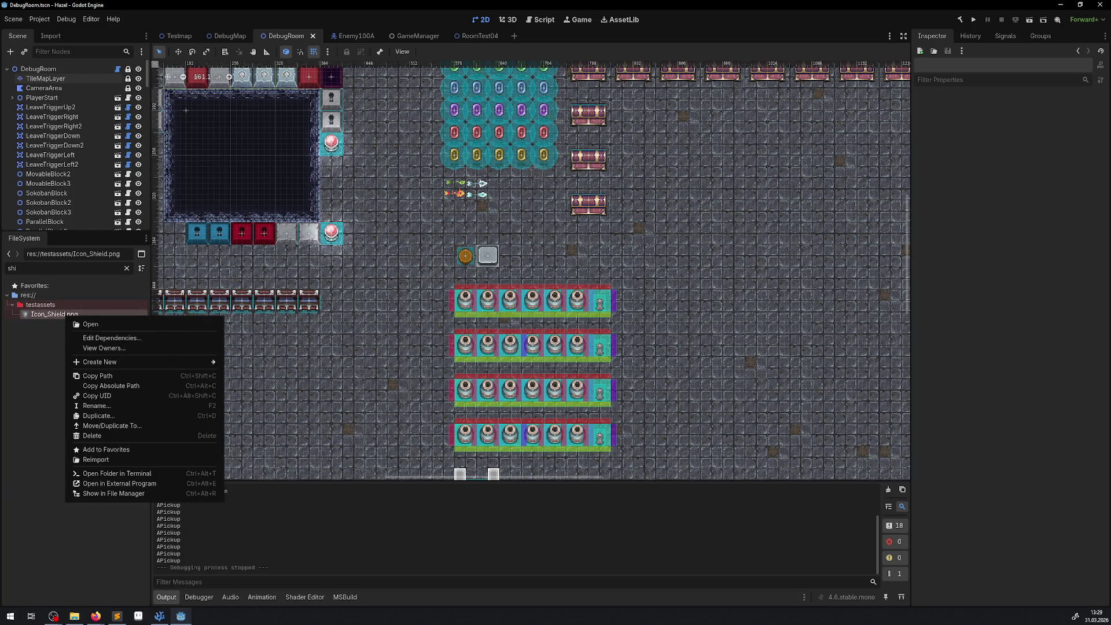
left_click(159, 616)
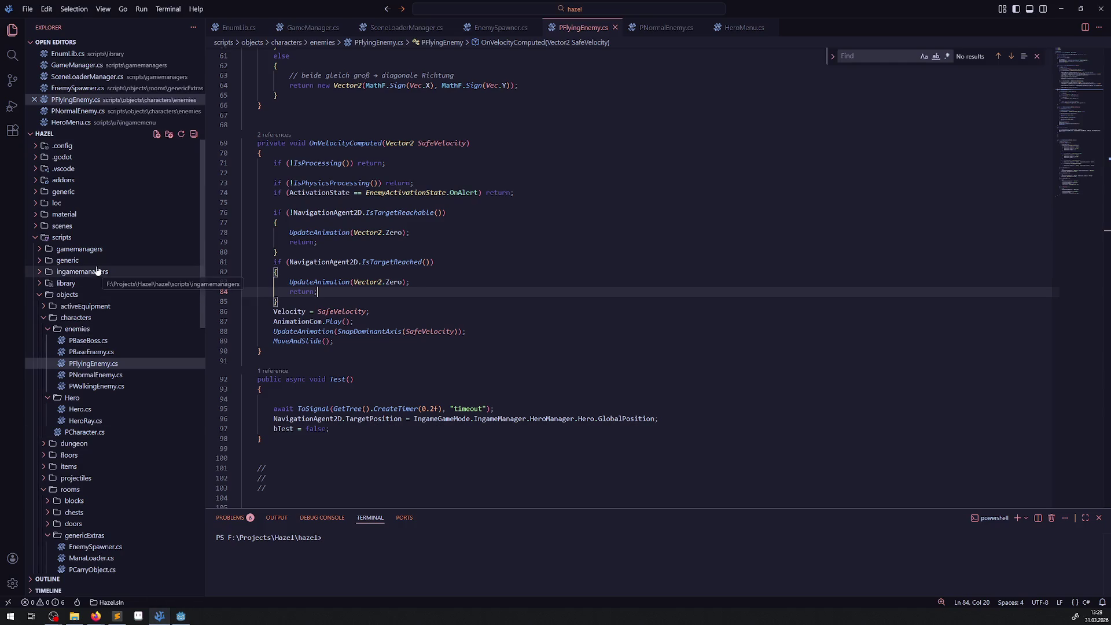
- Close PFlyingEnemy, EnemySpawner, PNormalEnemy, HeroMenu and SceneLoaderManager, and open IconLoaderManager.cs
left_click(616, 27)
left_click(535, 27)
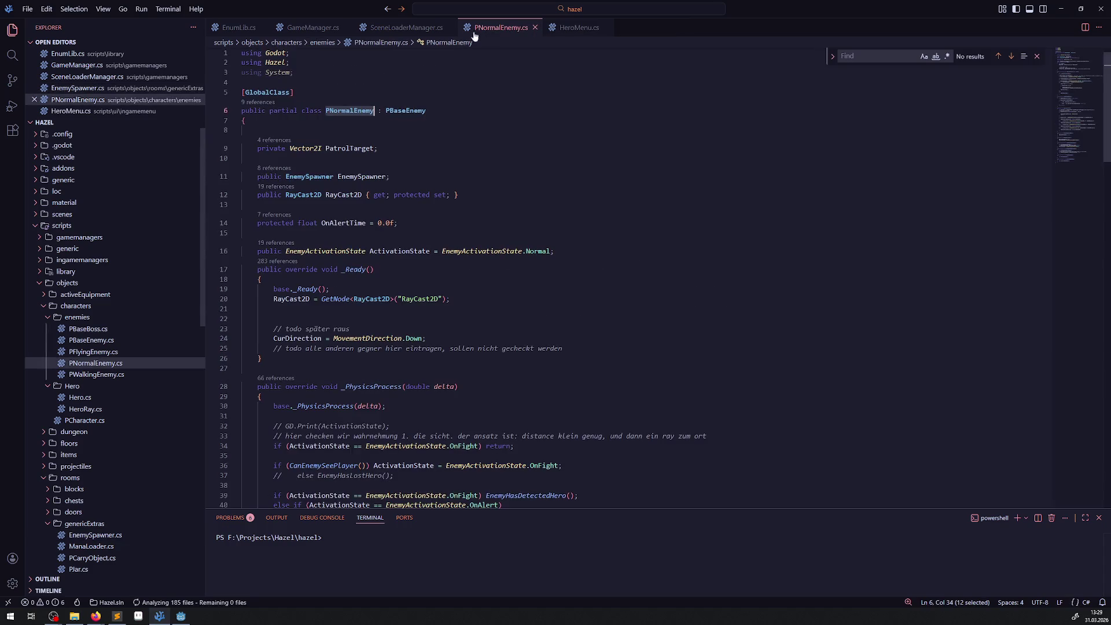
middle_click(508, 30)
middle_click(510, 30)
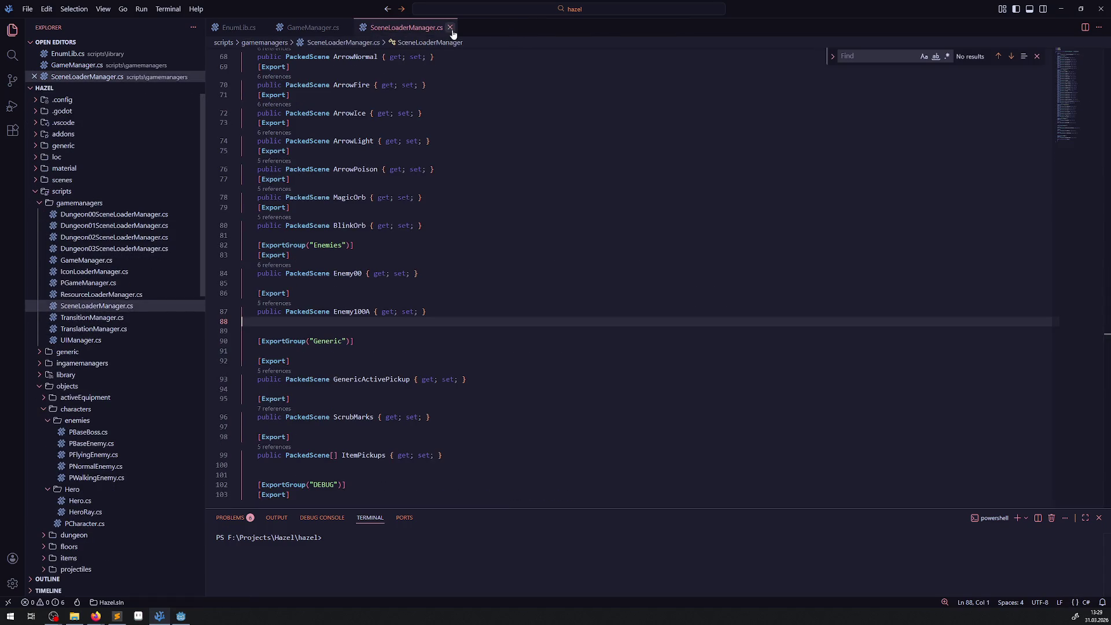
left_click(450, 28)
left_click(89, 262)
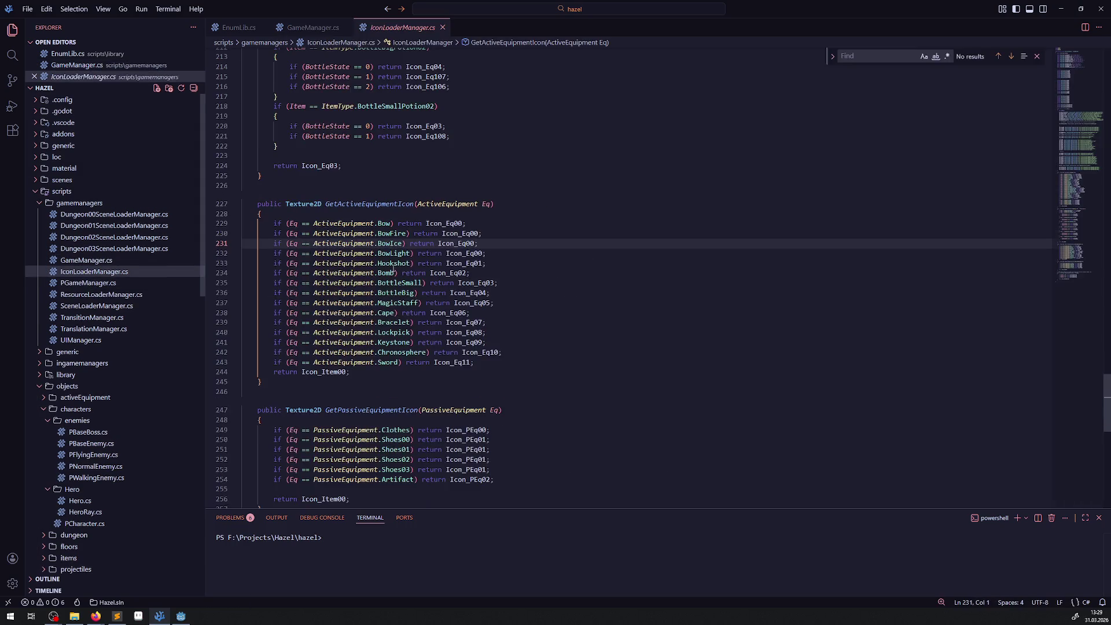
- Duplicate the Icon_Eq11 load line in _Ready as an Icon_Eq12 load line
scroll(392, 272, "up", 16)
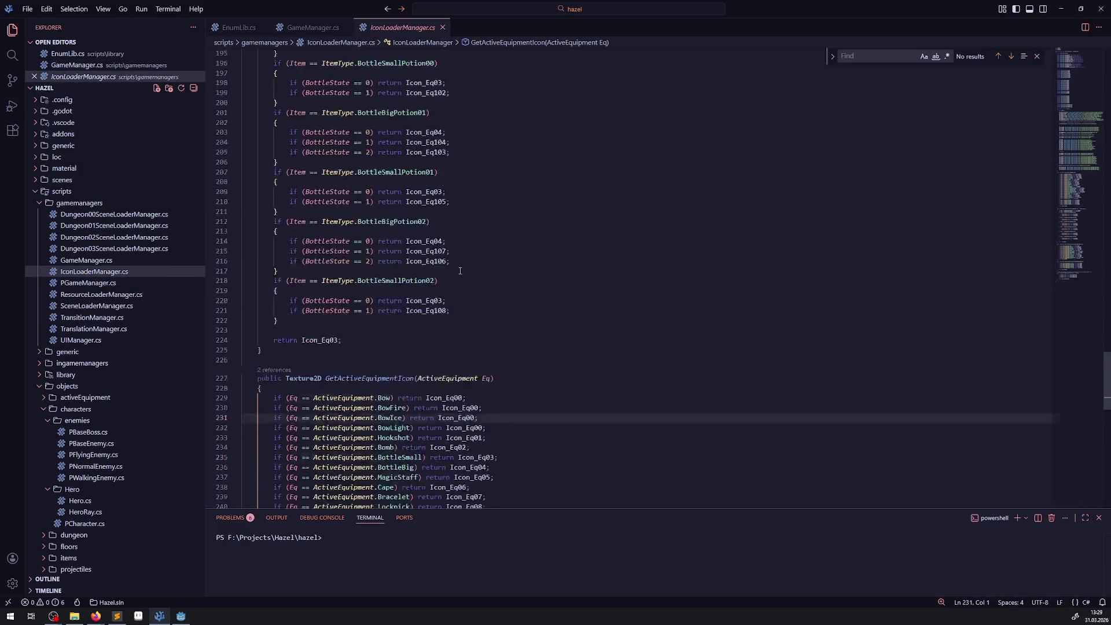
double_click(469, 270)
key("ctrl+f")
type("shiel")
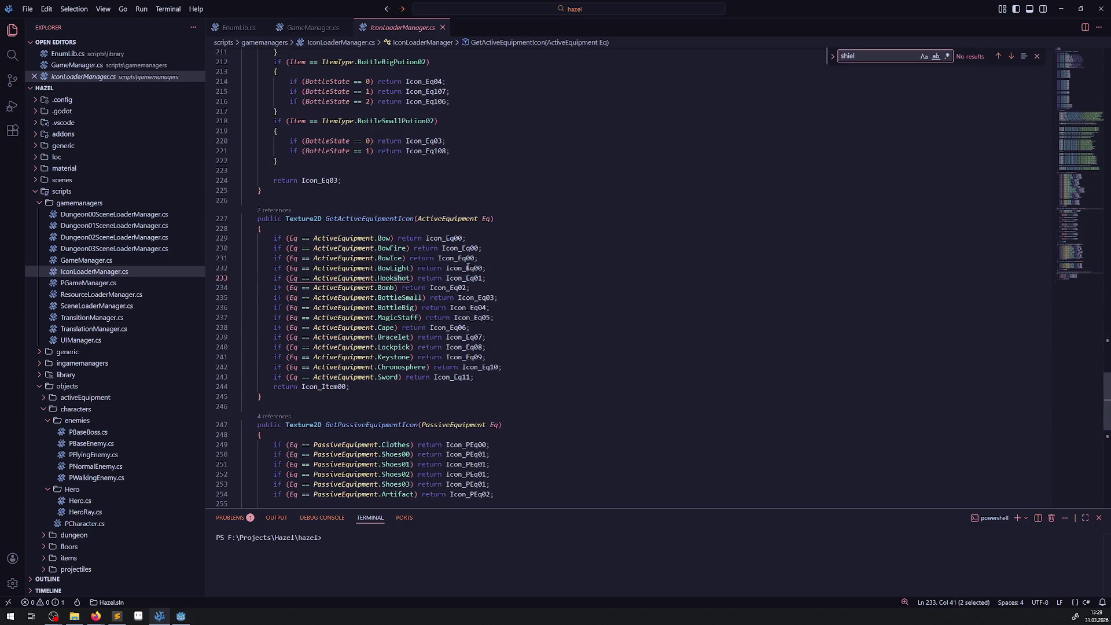
scroll(468, 268, "up", 20)
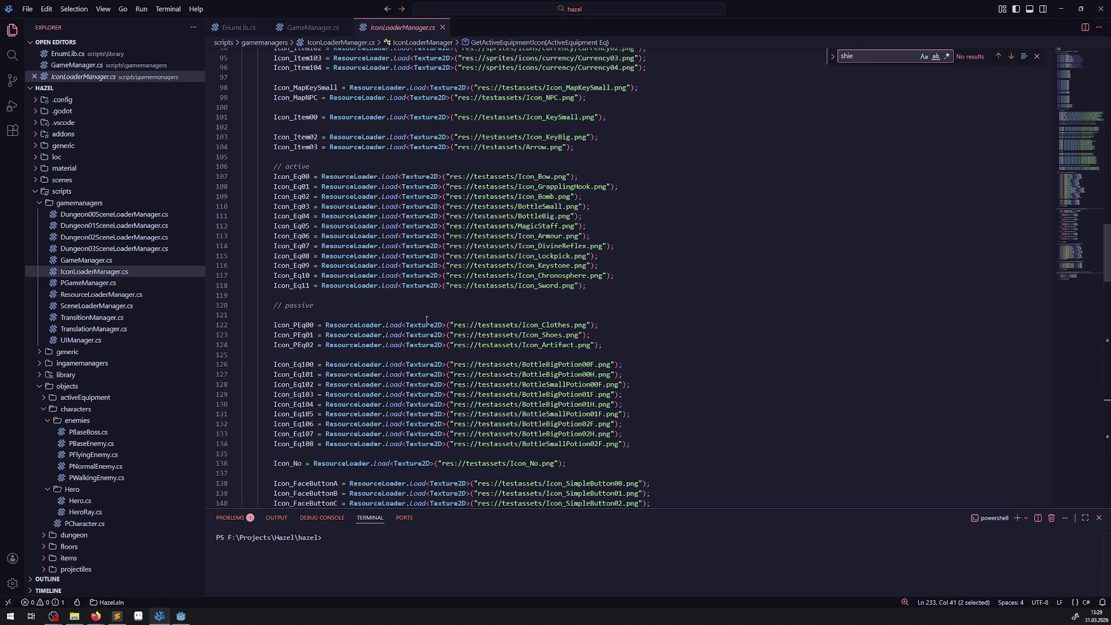
scroll(510, 313, "up", 1)
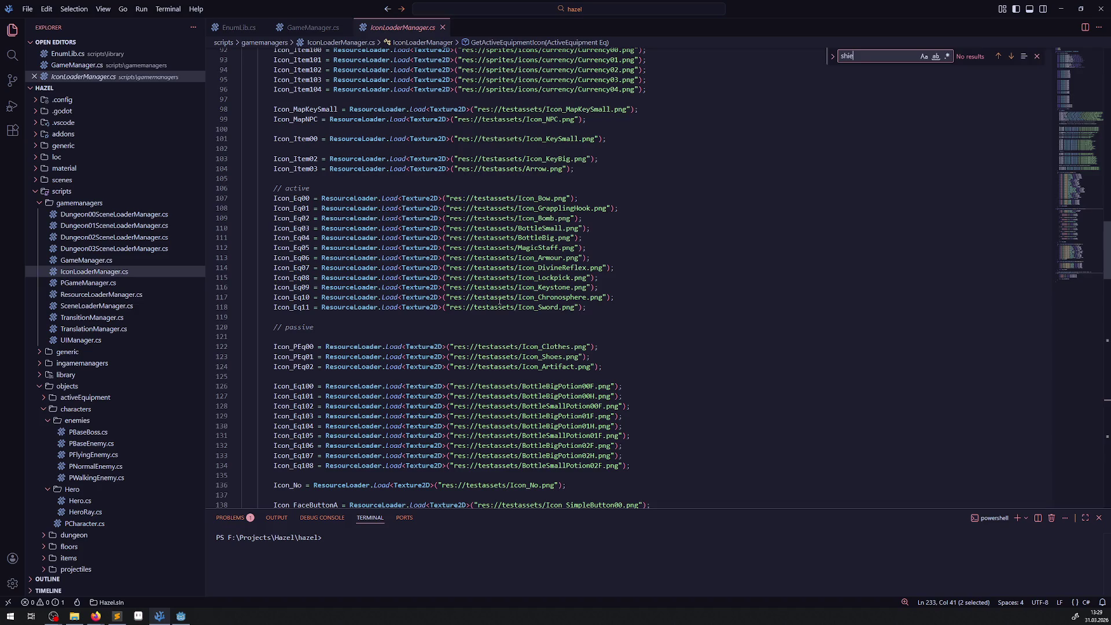
left_click(500, 303)
key("shift+alt+Down")
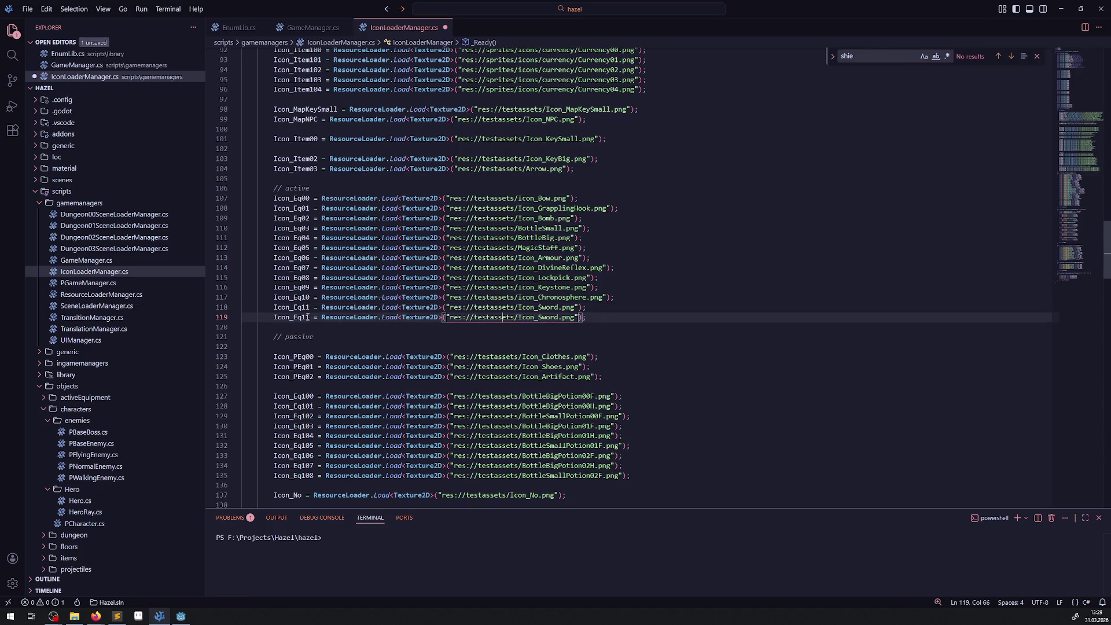
left_click(307, 317)
key("BackSpace")
type("2")
scroll(337, 316, "up", 19)
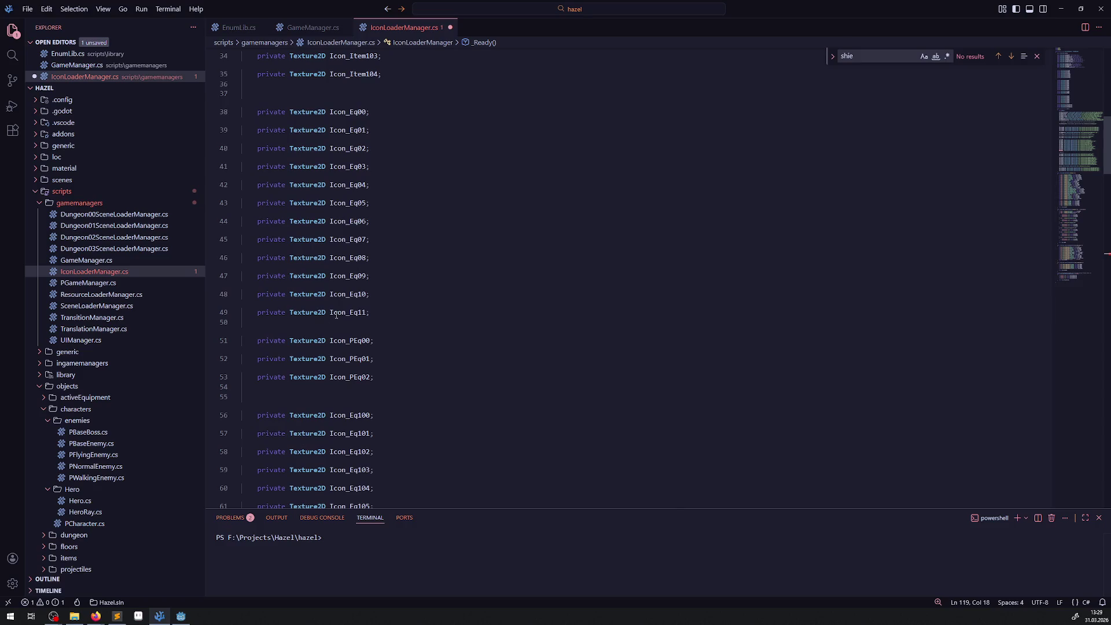
- Duplicate the Icon_Eq11 declaration as Icon_Eq12 and save the script
left_click(337, 313)
key("shift+alt+Down")
left_click(366, 330)
key("BackSpace")
type("2D Icon_Eq12;")
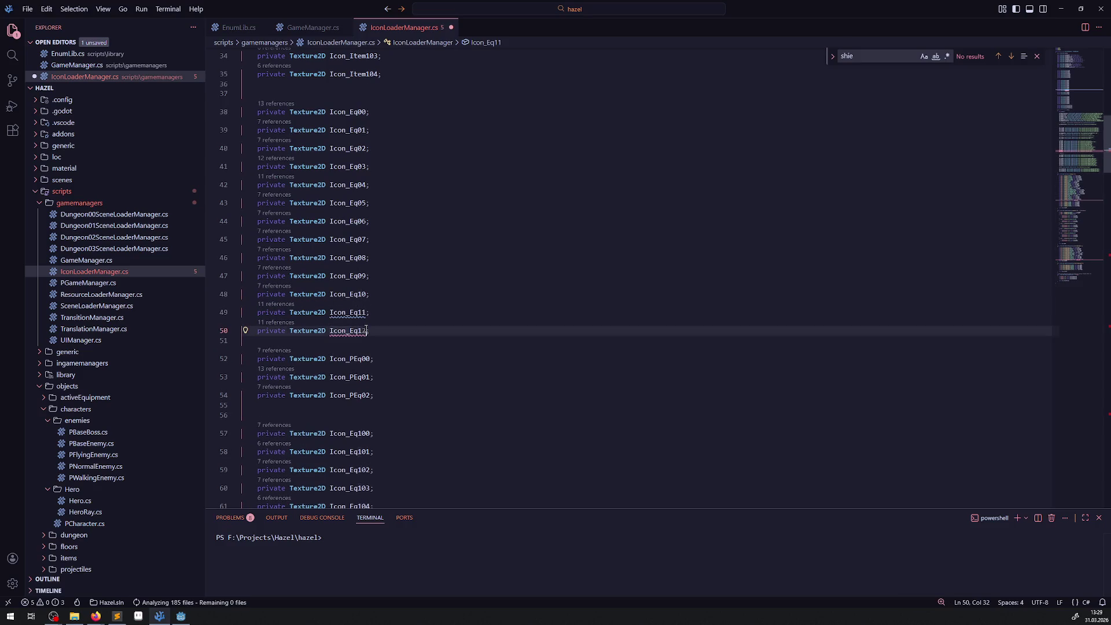
key("ctrl+s")
- Copy the Icon_Shield.png file path from Godot's FileSystem dock
scroll(445, 298, "down", 6)
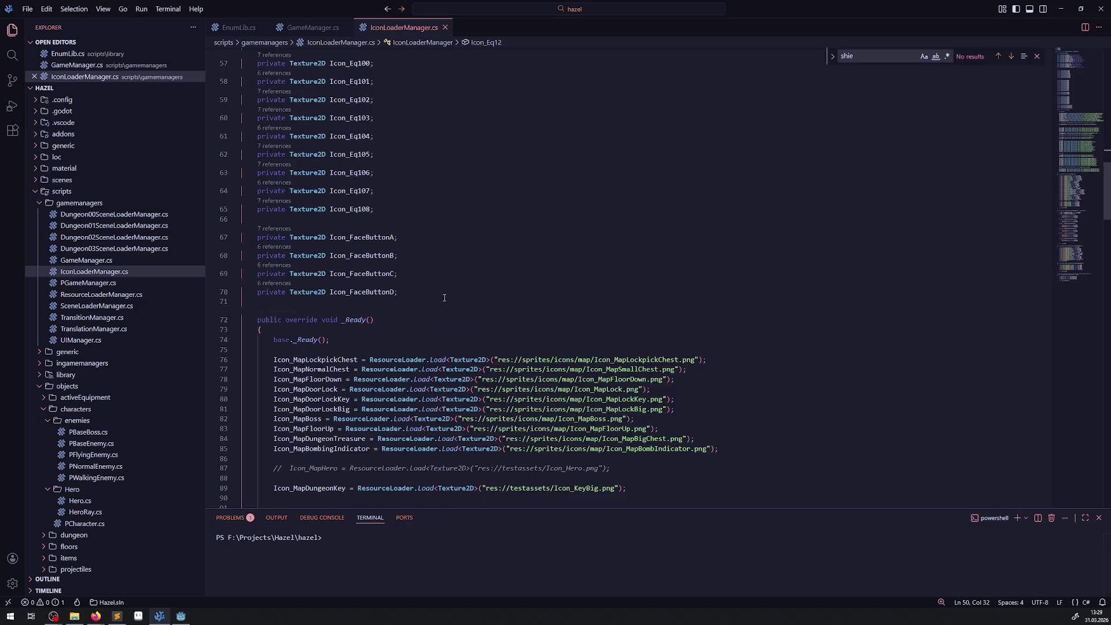
scroll(444, 298, "down", 12)
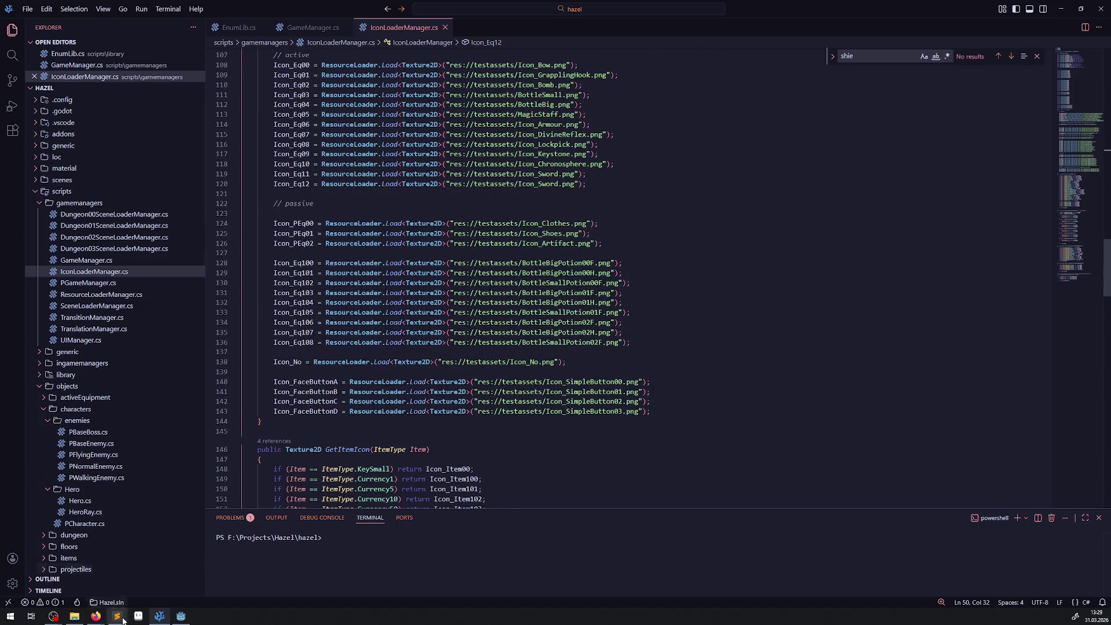
left_click(181, 616)
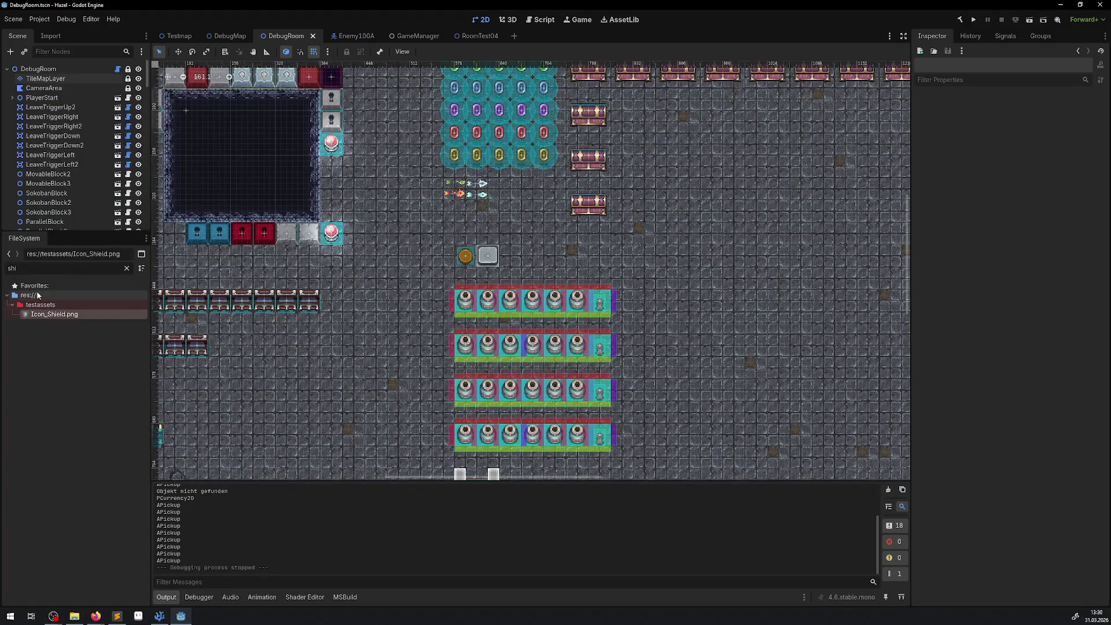
right_click(58, 314)
left_click(93, 375)
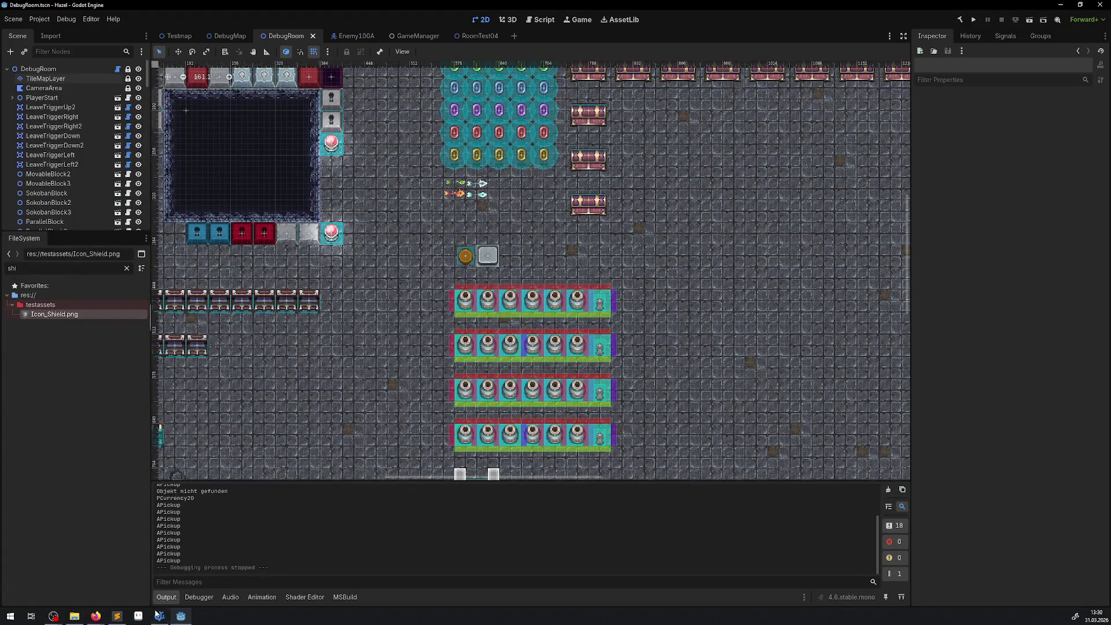
left_click(159, 616)
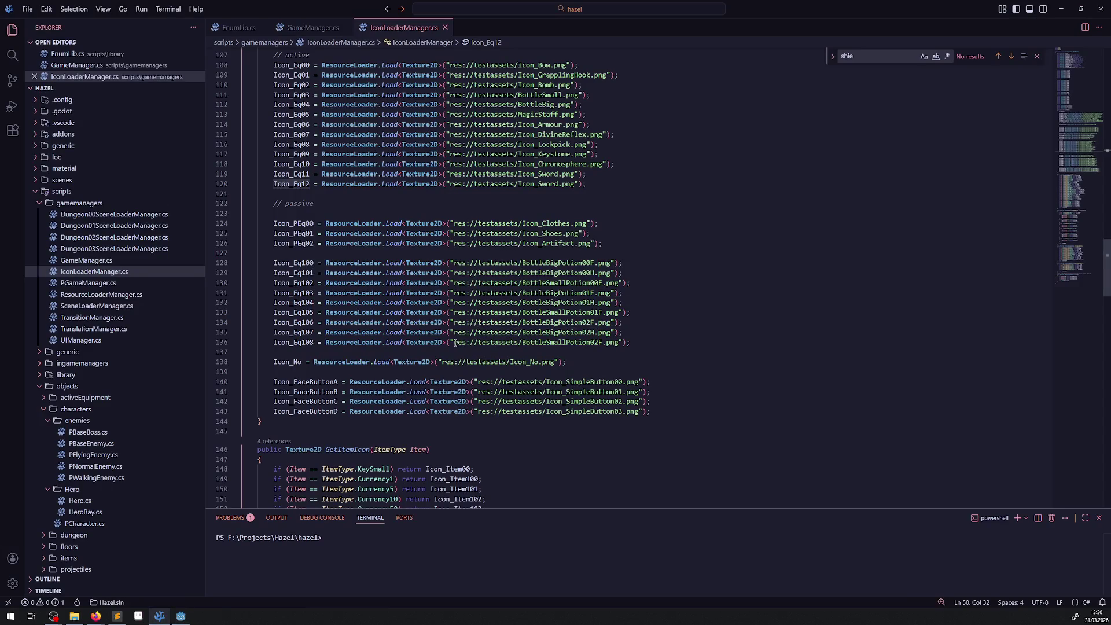
- Replace the sword path on the Icon_Eq12 load line with the Icon_Shield.png path
left_click_drag(449, 184, 582, 183)
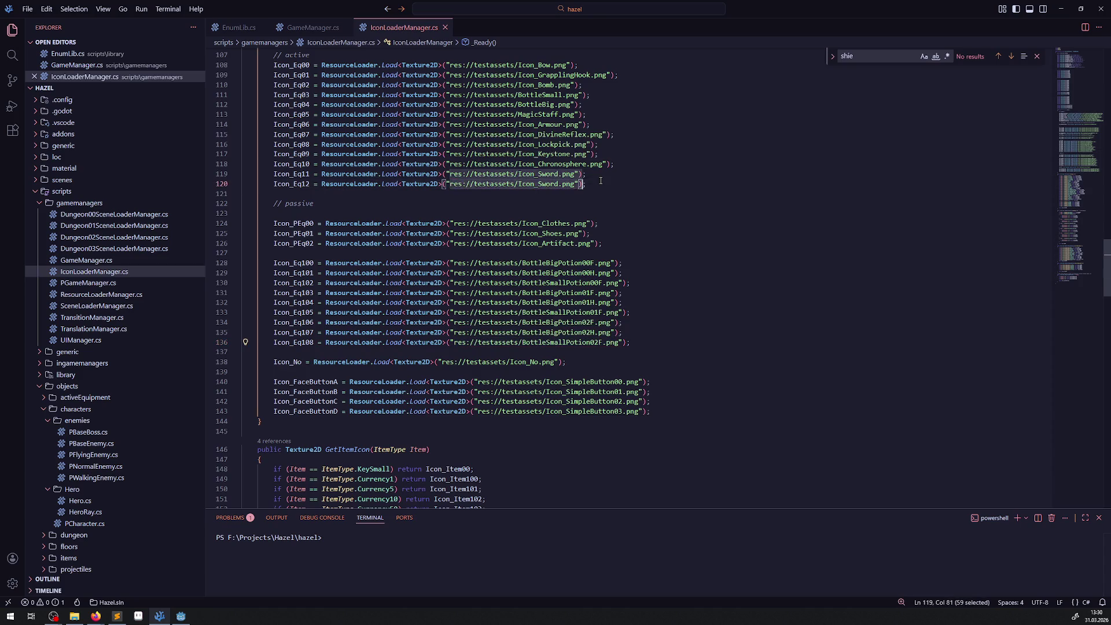
key("ctrl+v")
left_click(667, 214)
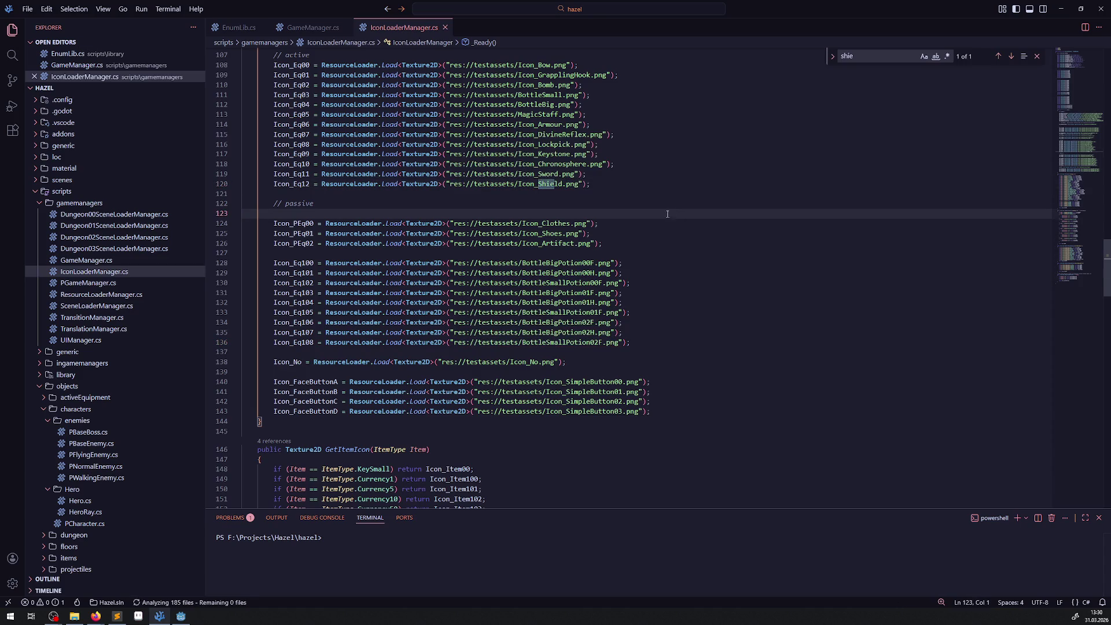
scroll(420, 318, "down", 8)
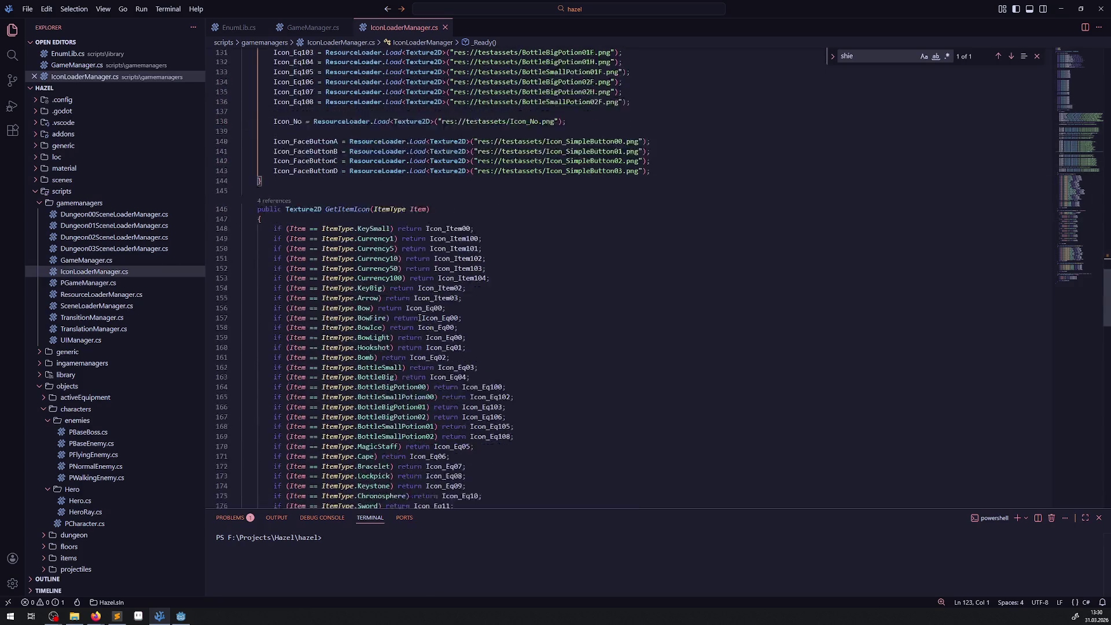
scroll(420, 318, "down", 3)
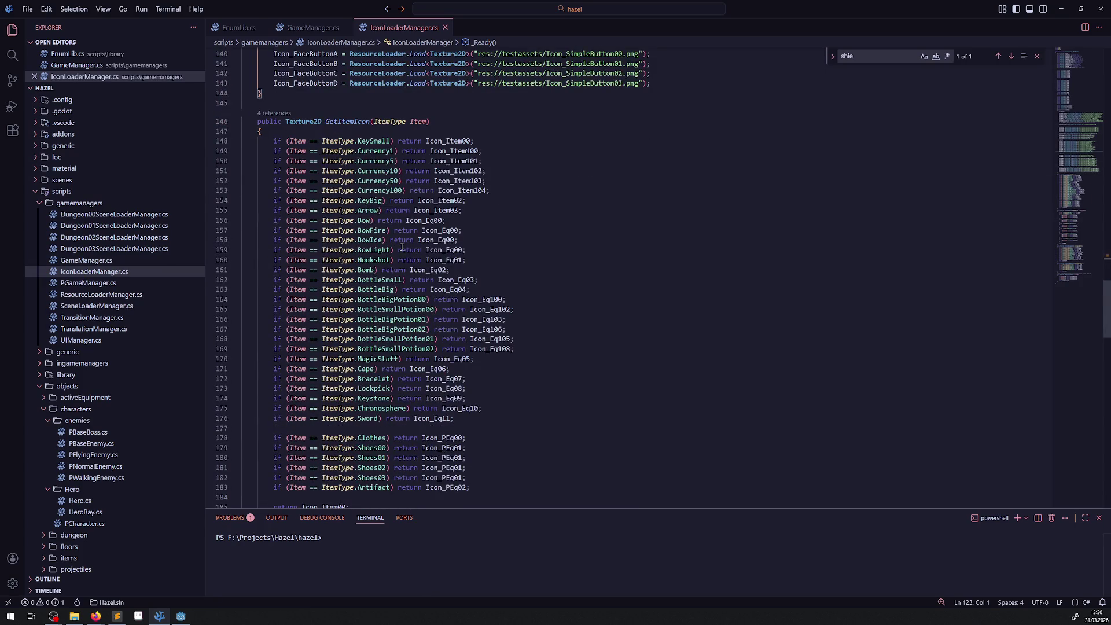
- Add a Shield item mapping to Icon_Eq12 in GetItemIcon and save
left_click(374, 418)
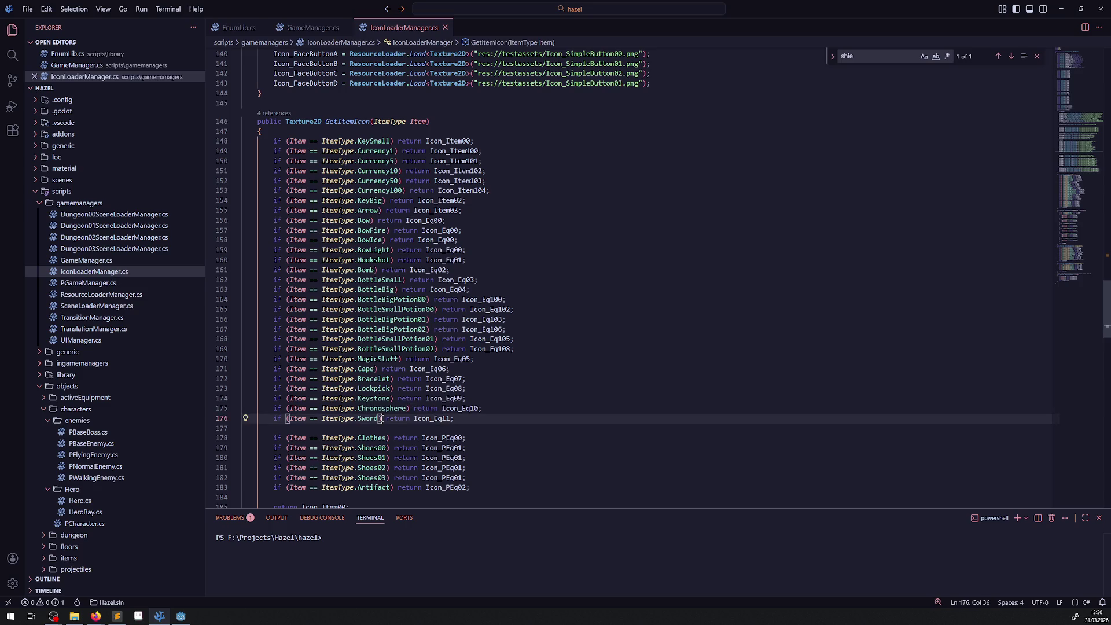
key("shift+alt+Down")
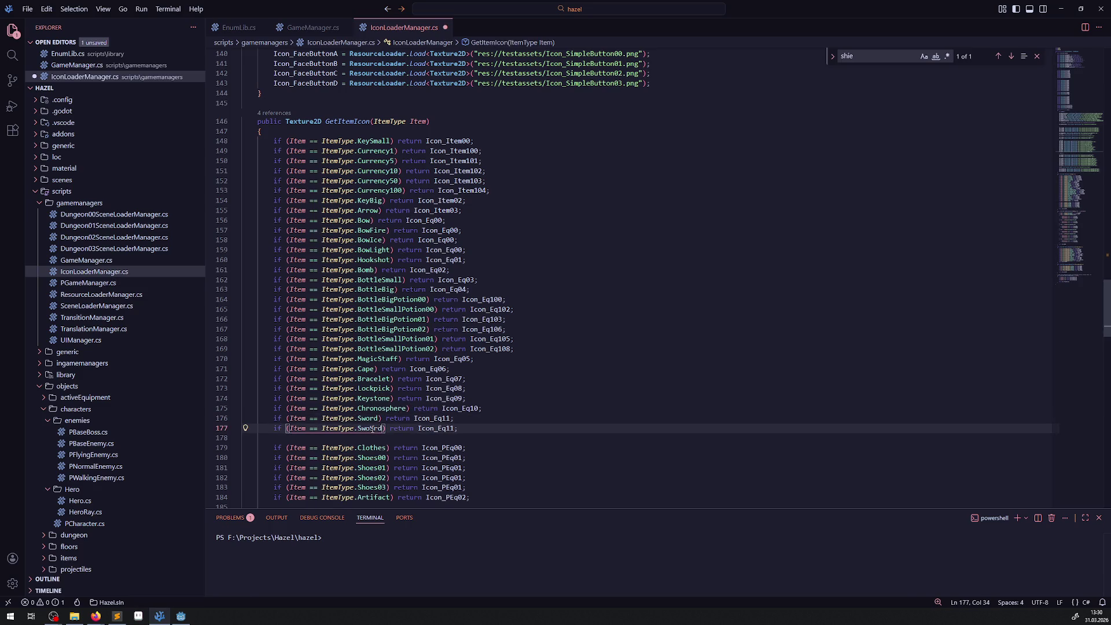
double_click(370, 428)
type("Shield")
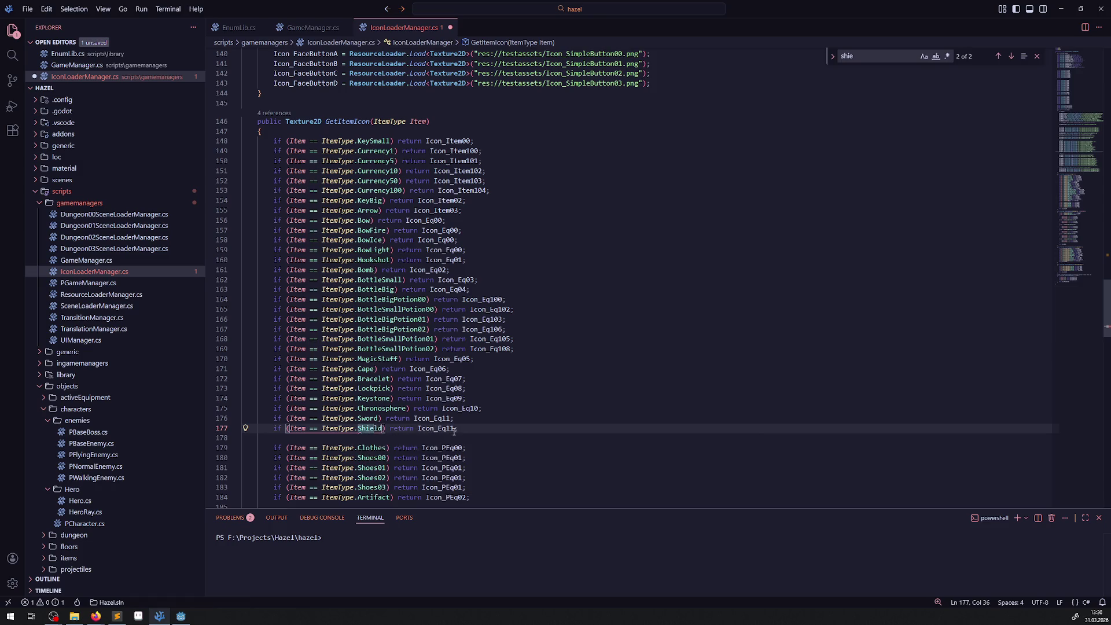
left_click(453, 428)
key("BackSpace")
type("2")
left_click(522, 421)
key("ctrl+s")
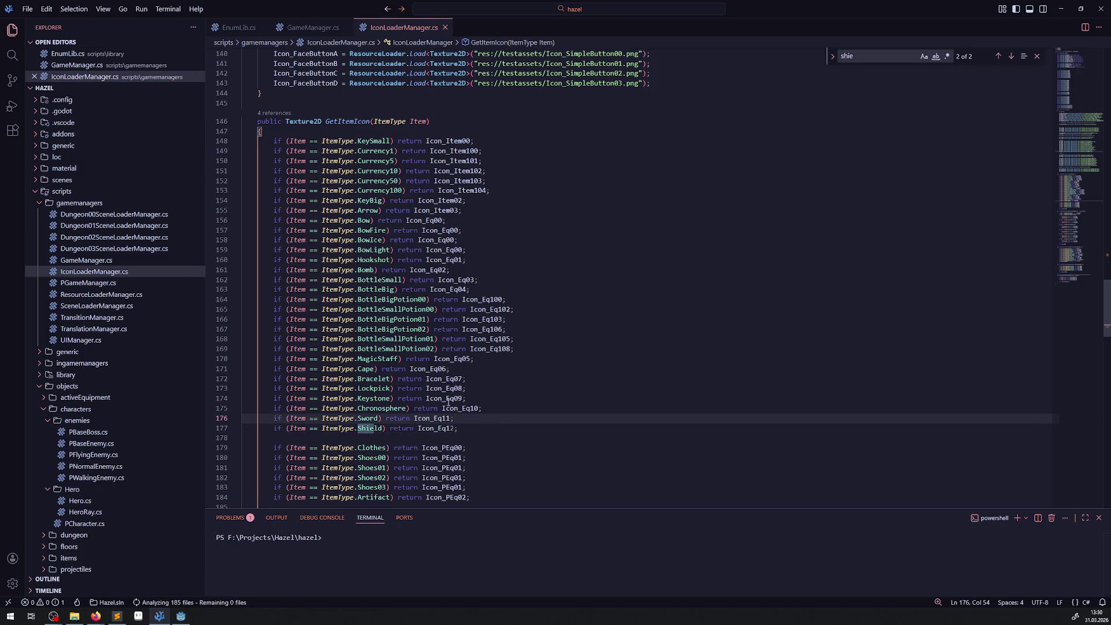
- Add a Shield equipment mapping to Icon_Eq12 in GetActiveEquipmentIcon and save
scroll(428, 331, "down", 20)
scroll(428, 331, "down", 12)
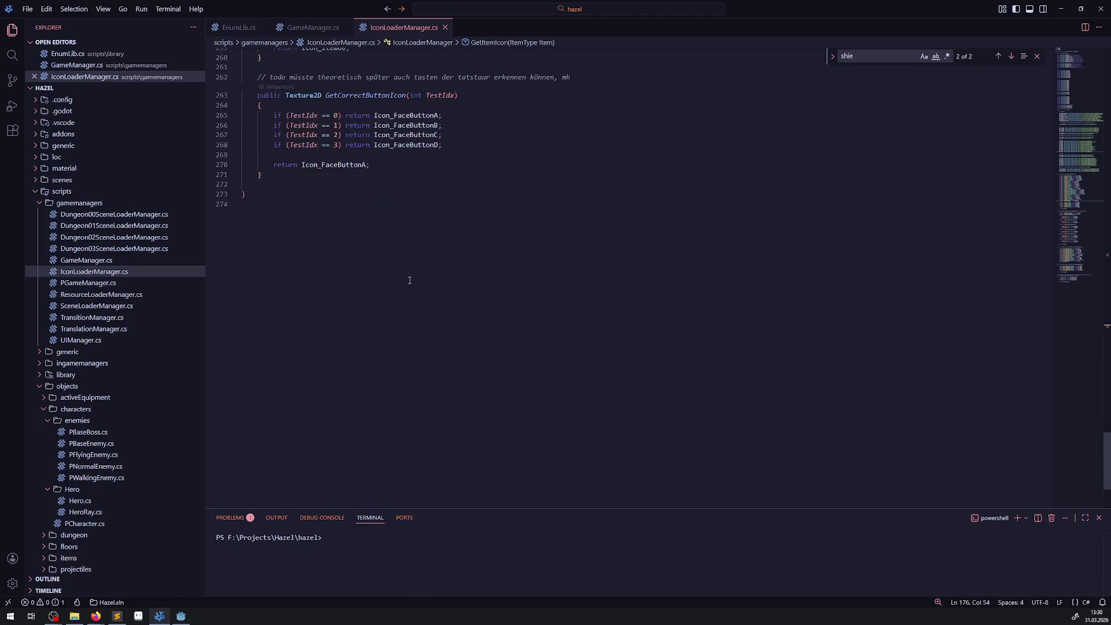
scroll(408, 290, "up", 12)
left_click(393, 304)
key("shift+alt+Down")
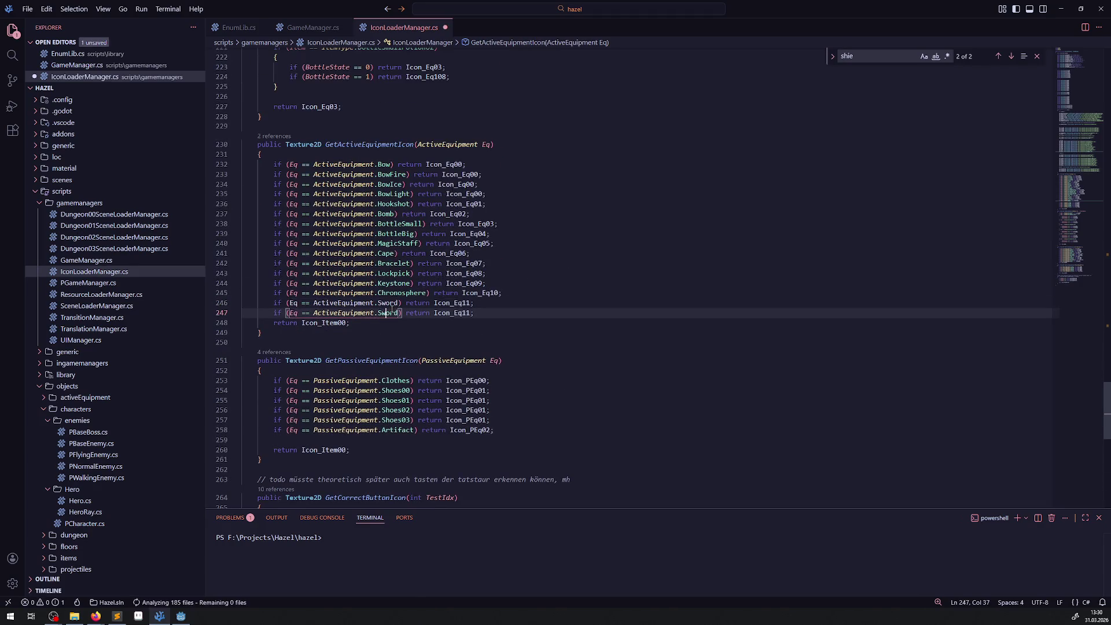
double_click(388, 313)
type("Sh")
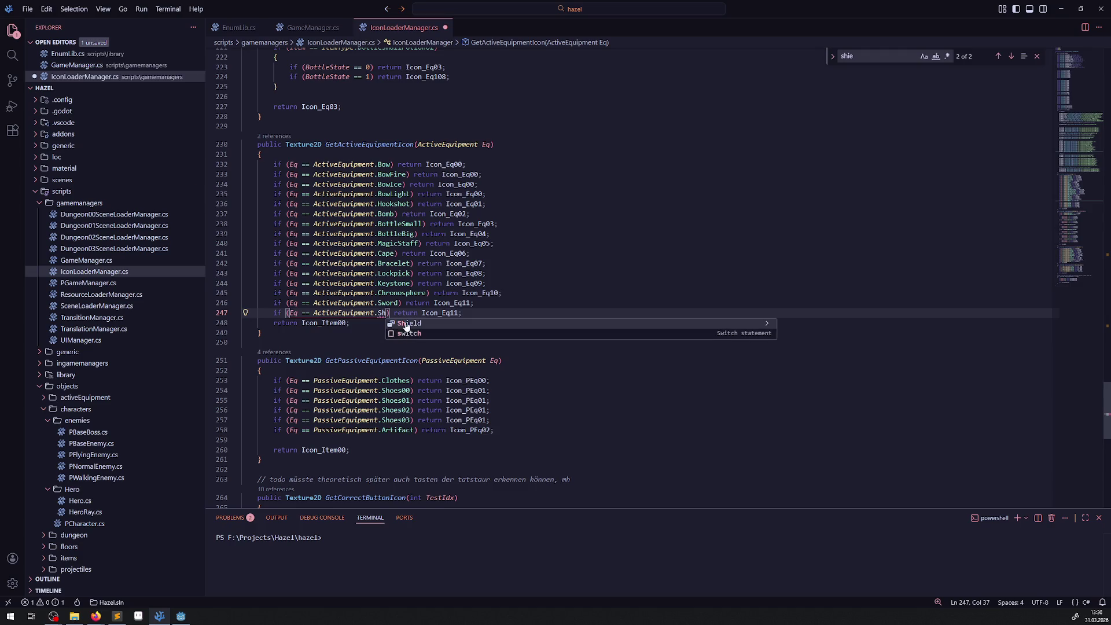
key("Tab")
left_click(475, 313)
key("BackSpace")
type("2")
left_click(516, 294)
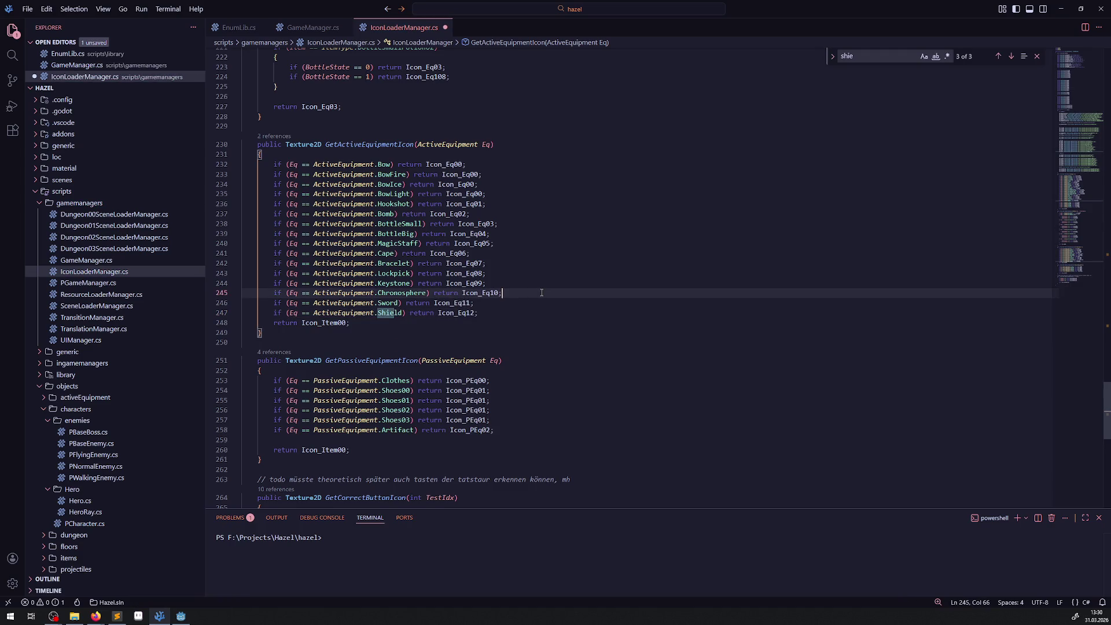
key("ctrl+s")
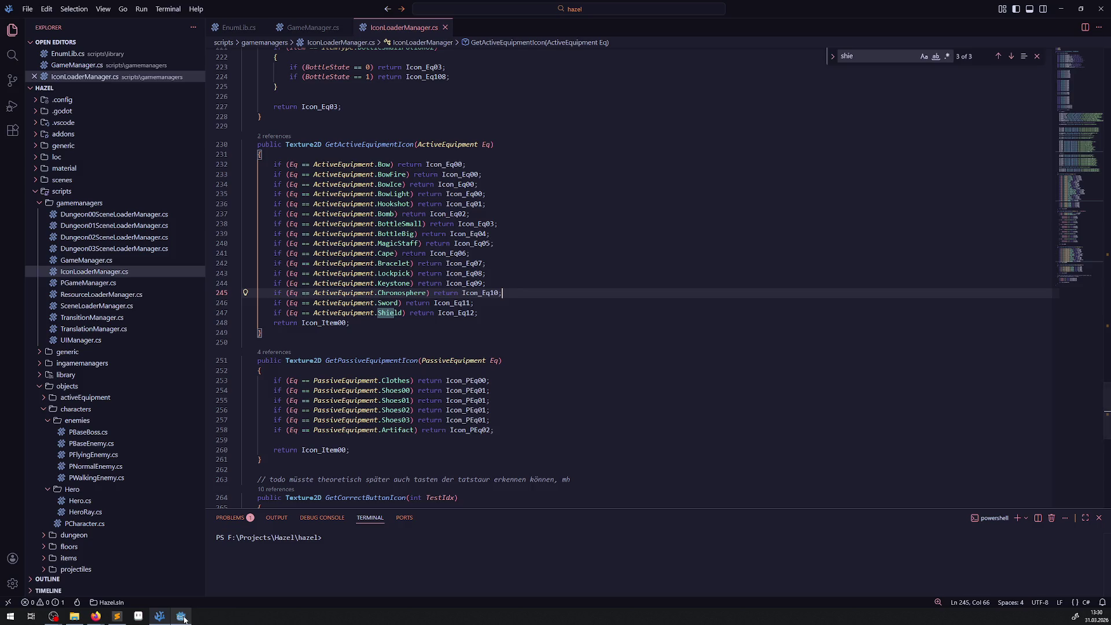
left_click(181, 616)
left_click(46, 270)
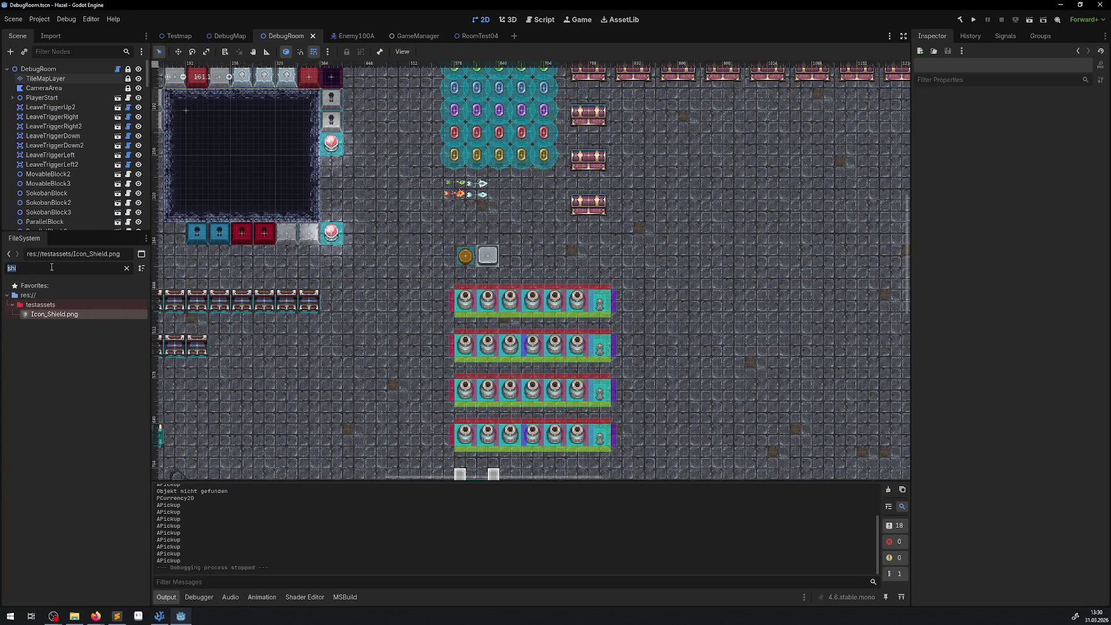
- Clear the FileSystem filter so the whole project tree is shown
left_click(51, 266)
key("BackSpace")
key("BackSpace")
key("BackSpace")
type("Shie")
double_click(48, 269)
key("BackSpace")
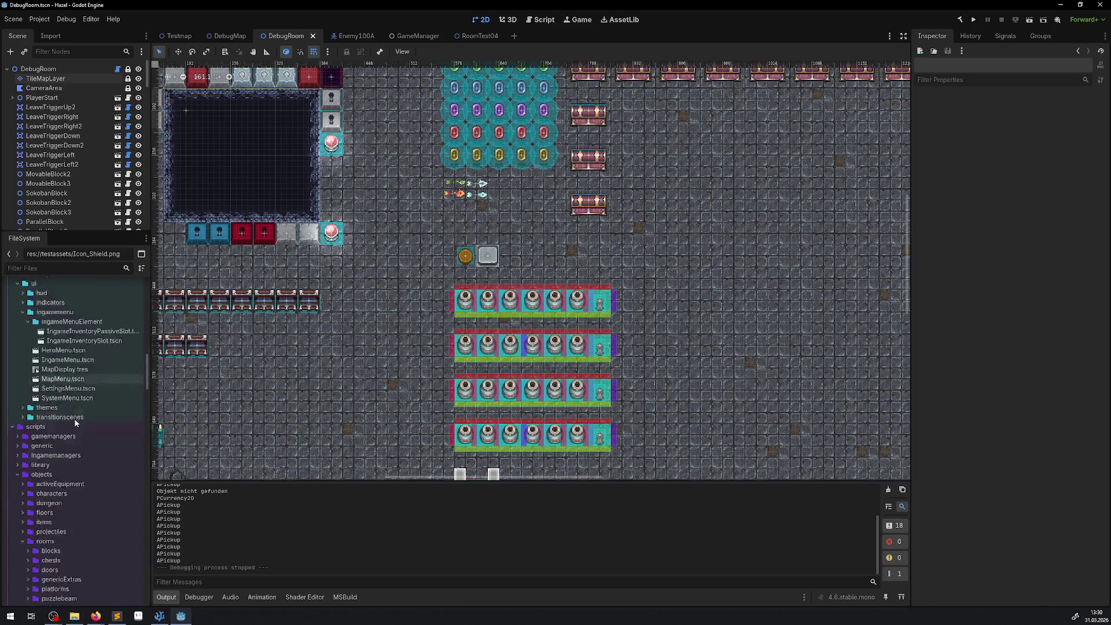
scroll(75, 423, "down", 15)
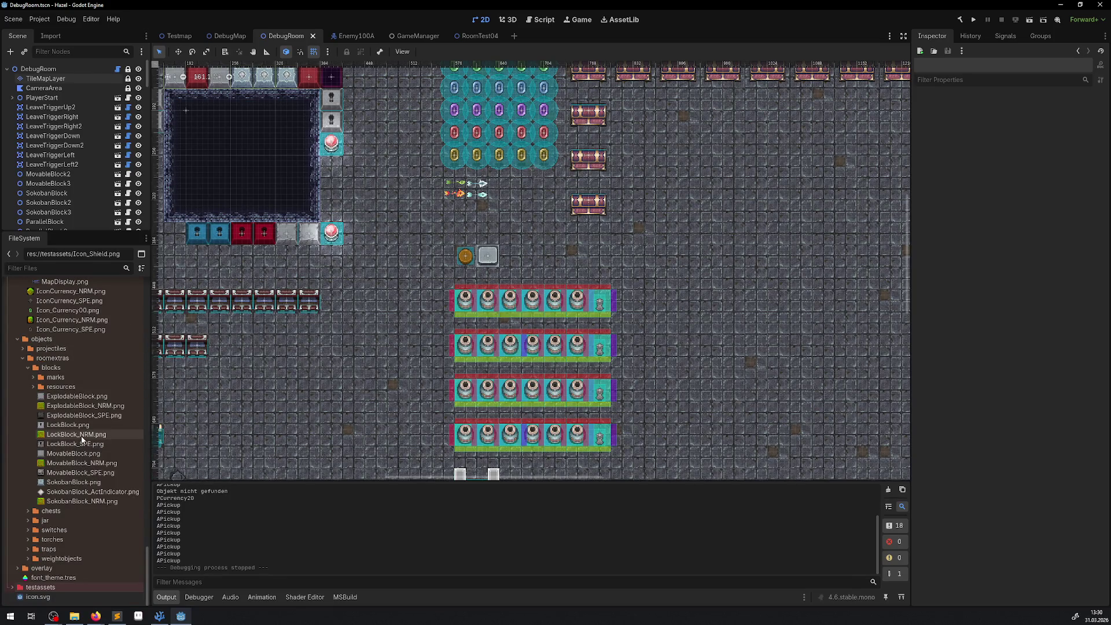
scroll(84, 434, "down", 10)
scroll(89, 434, "up", 3)
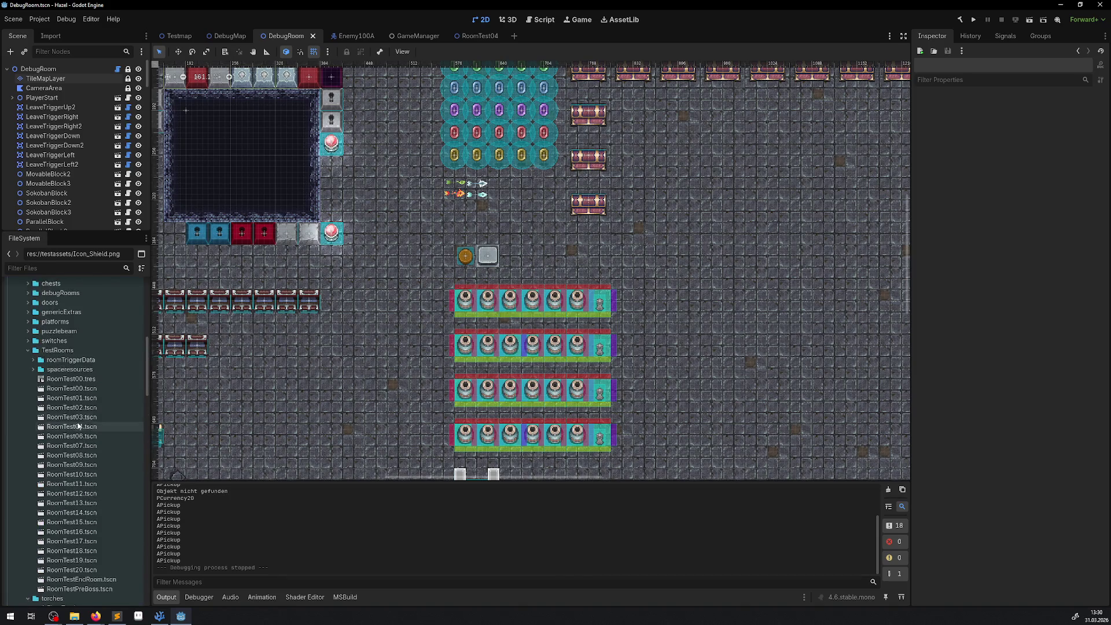
- Collapse the TestRooms, torches, rooms, enemies, hero and characters folders
left_click(27, 352)
double_click(48, 397)
scroll(48, 397, "up", 3)
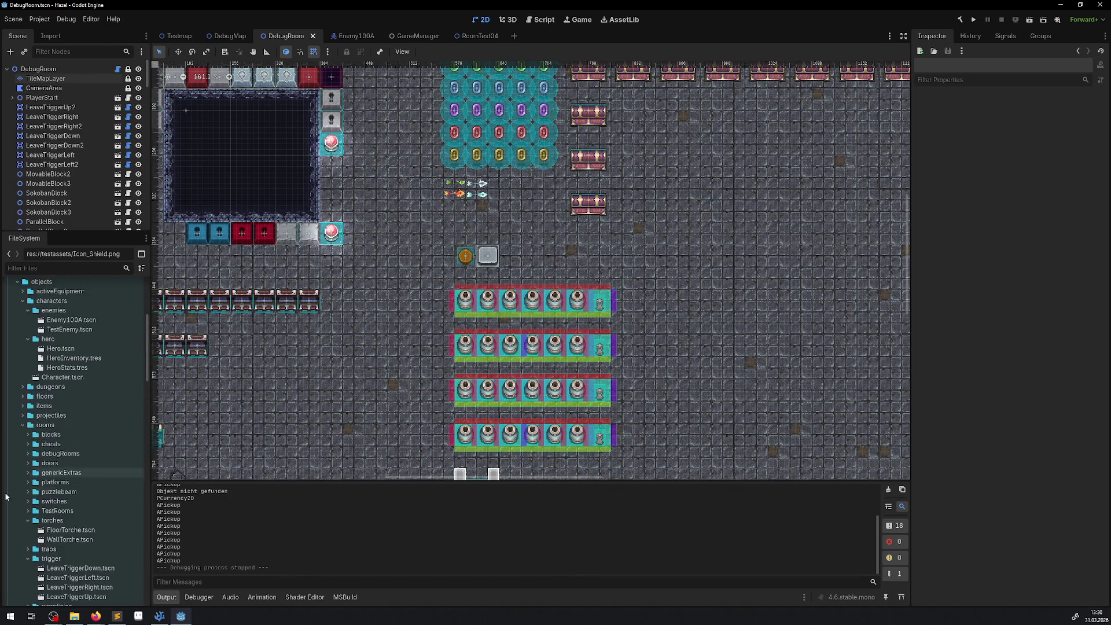
left_click(28, 539)
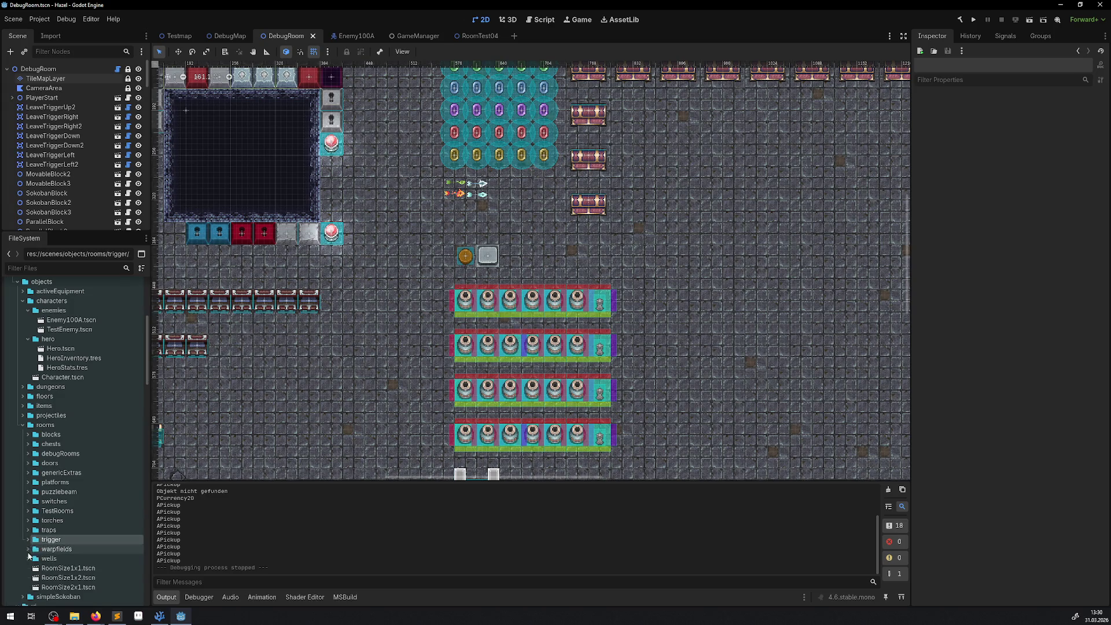
left_click(23, 425)
scroll(24, 436, "up", 3)
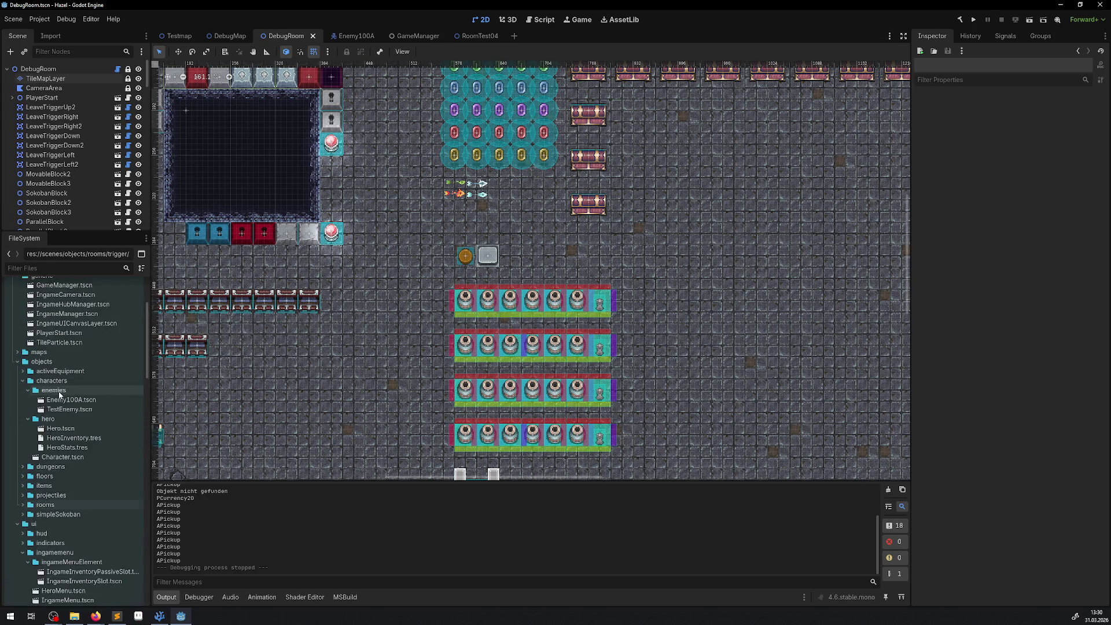
left_click(29, 391)
left_click(28, 400)
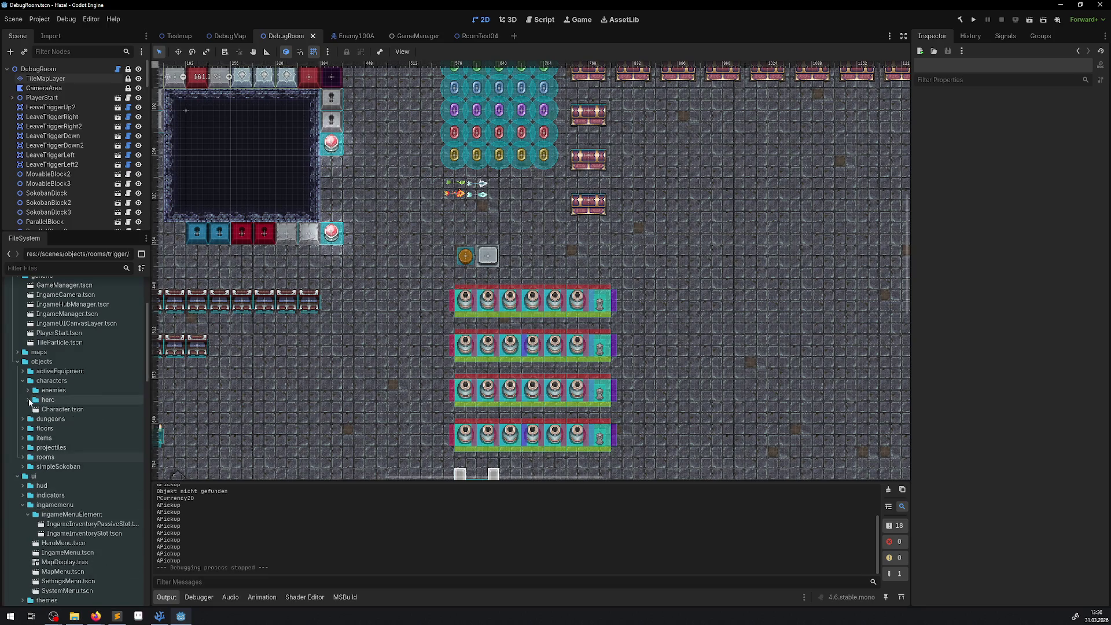
left_click(23, 382)
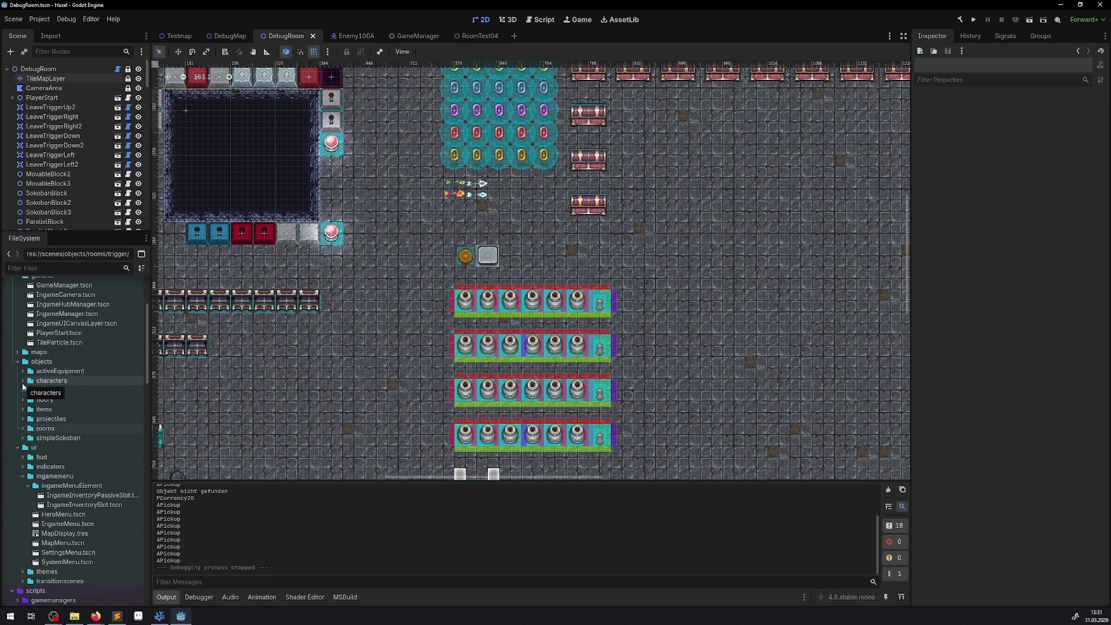
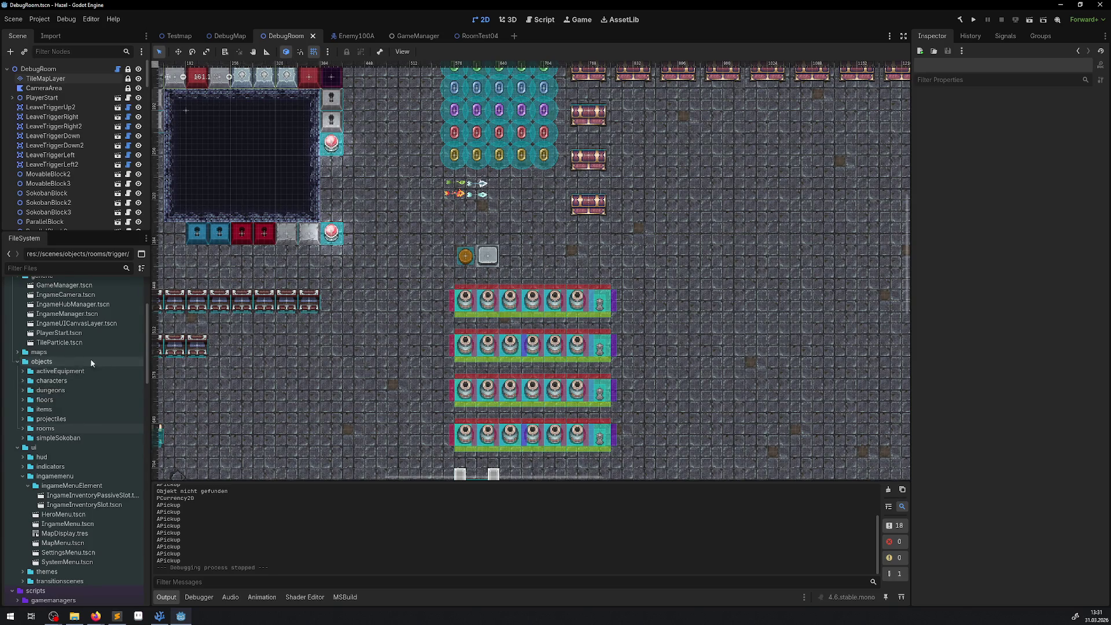
- Duplicate Sword.tscn in activeEquipment as Shield.tscn and open the new scene
scroll(87, 371, "up", 5)
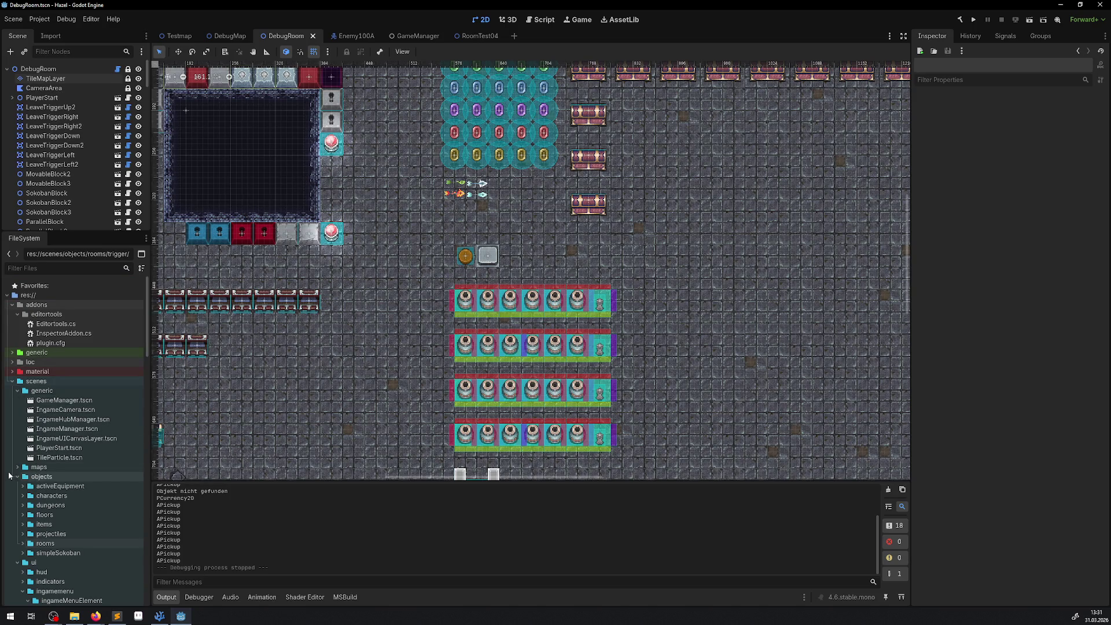
double_click(67, 486)
scroll(81, 469, "down", 3)
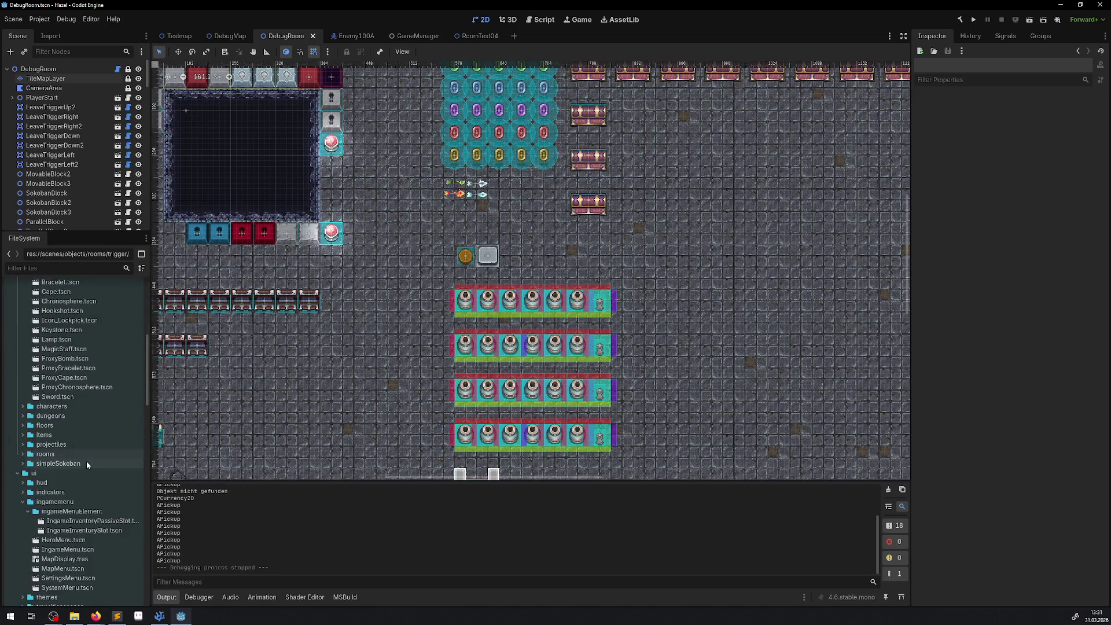
scroll(86, 412, "down", 2)
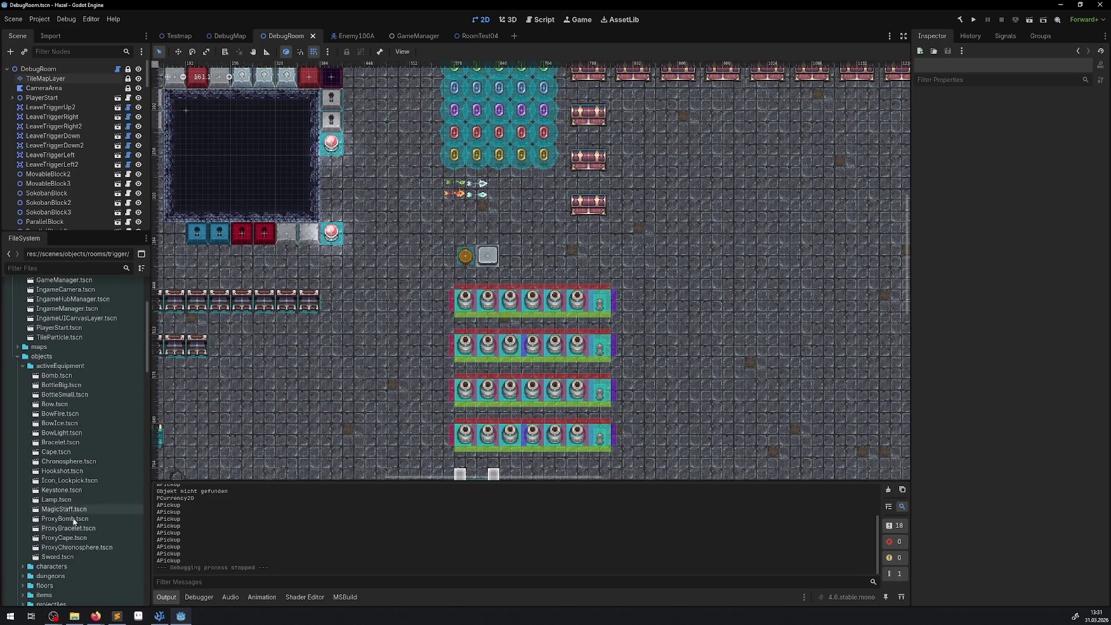
right_click(61, 557)
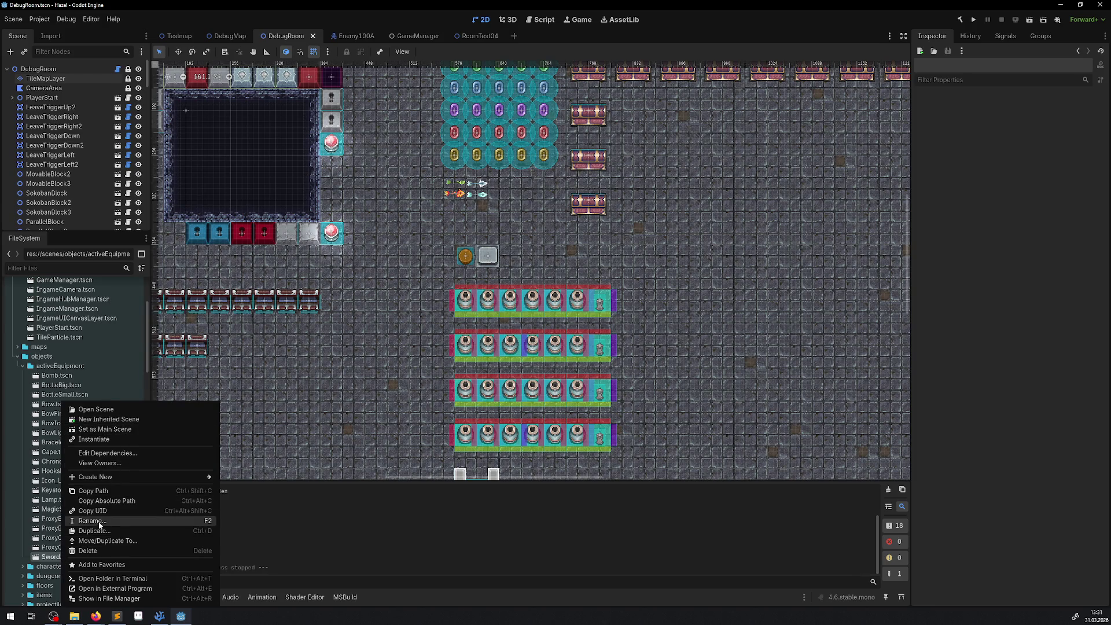
left_click(95, 531)
type("Shield")
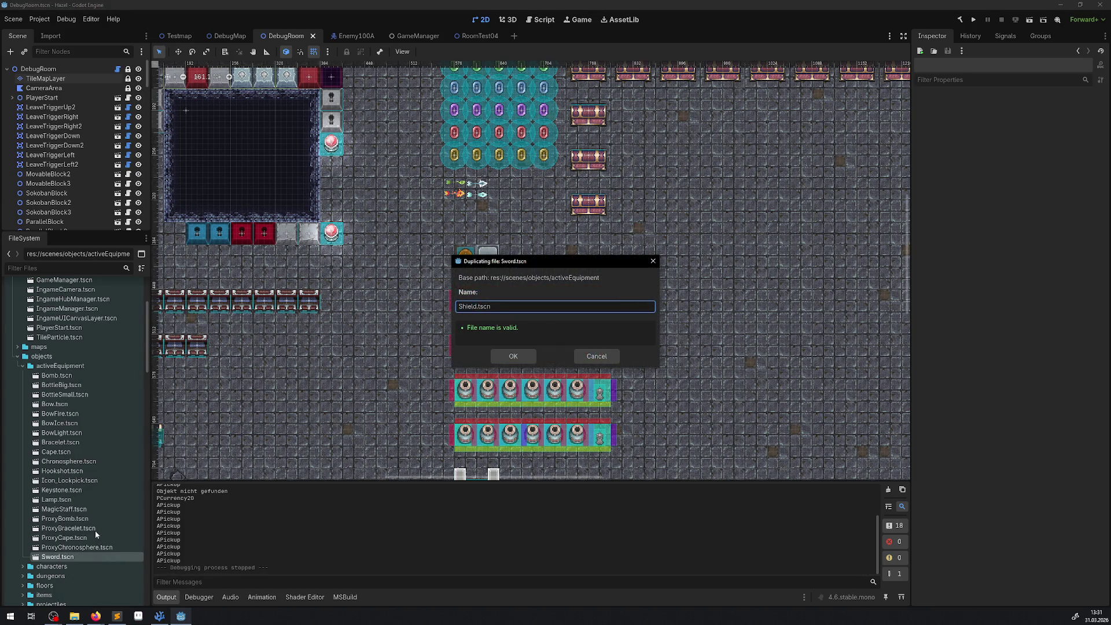
key("Return")
double_click(58, 557)
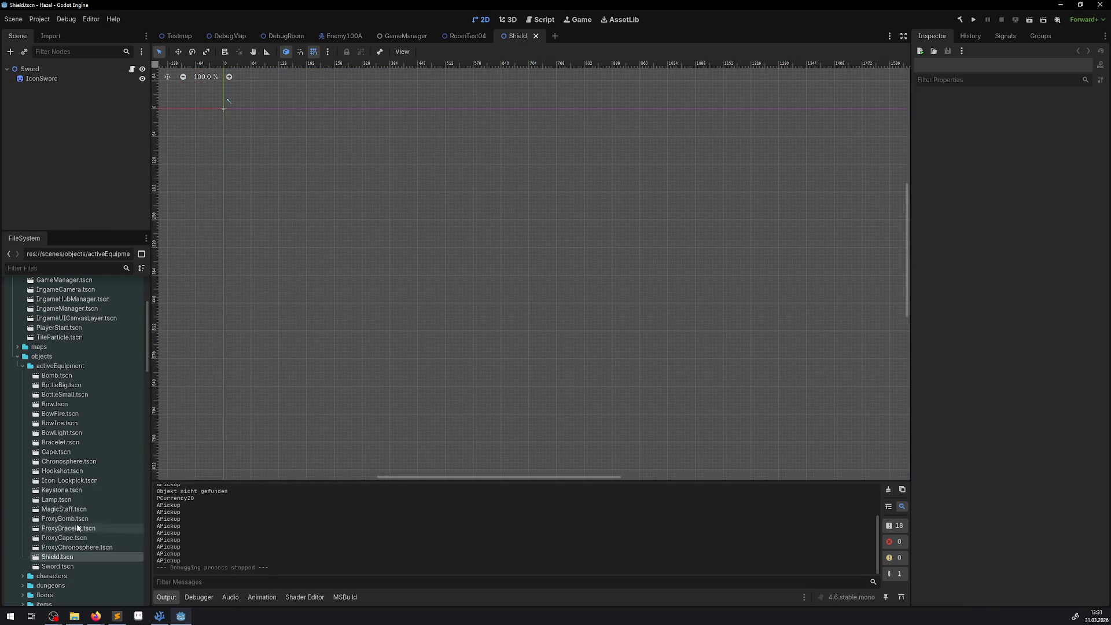
- Rename the root node to Shield and the IconSword node to IconShield
key("F2")
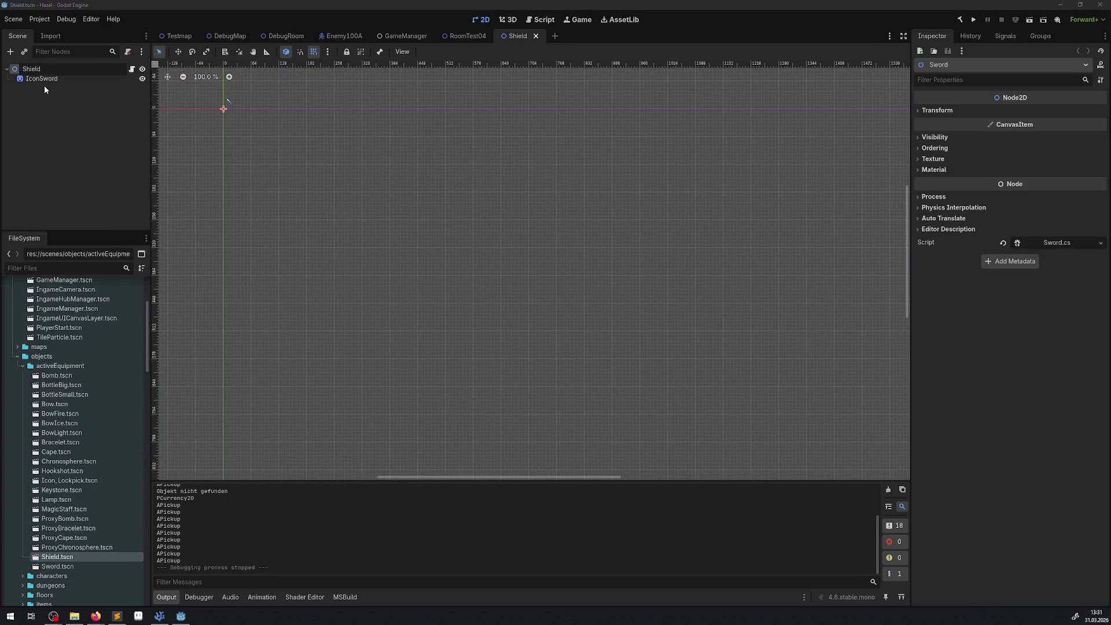
key("Return")
double_click(42, 78)
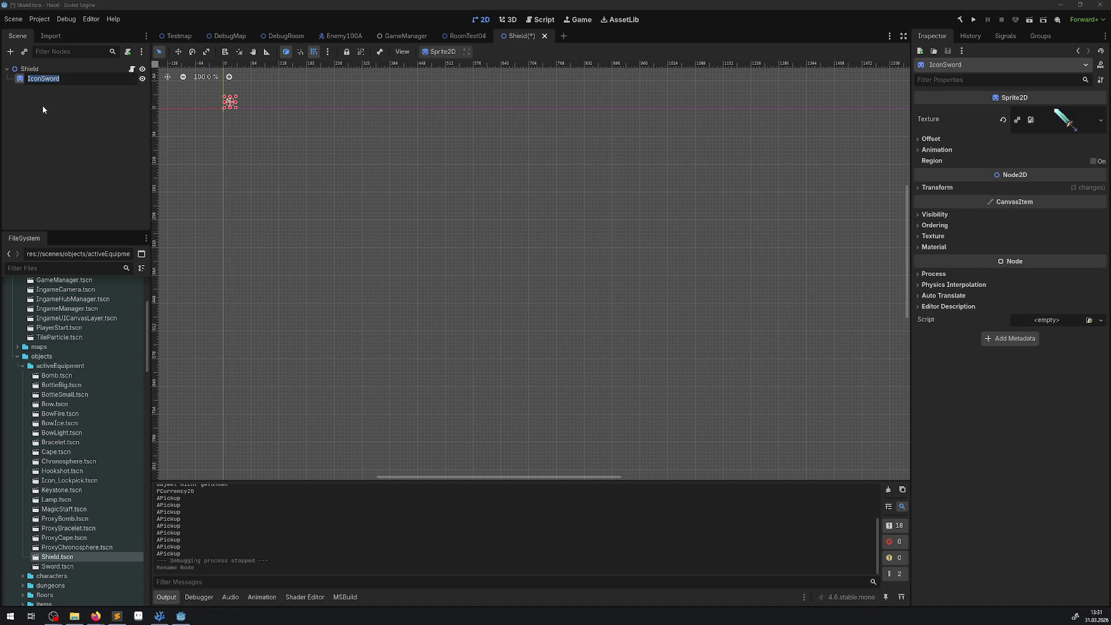
left_click(42, 78)
type("Shield")
key("Return")
- Set the IconShield sprite texture to Icon_Shield.png and save the Shield scene
scroll(92, 451, "down", 15)
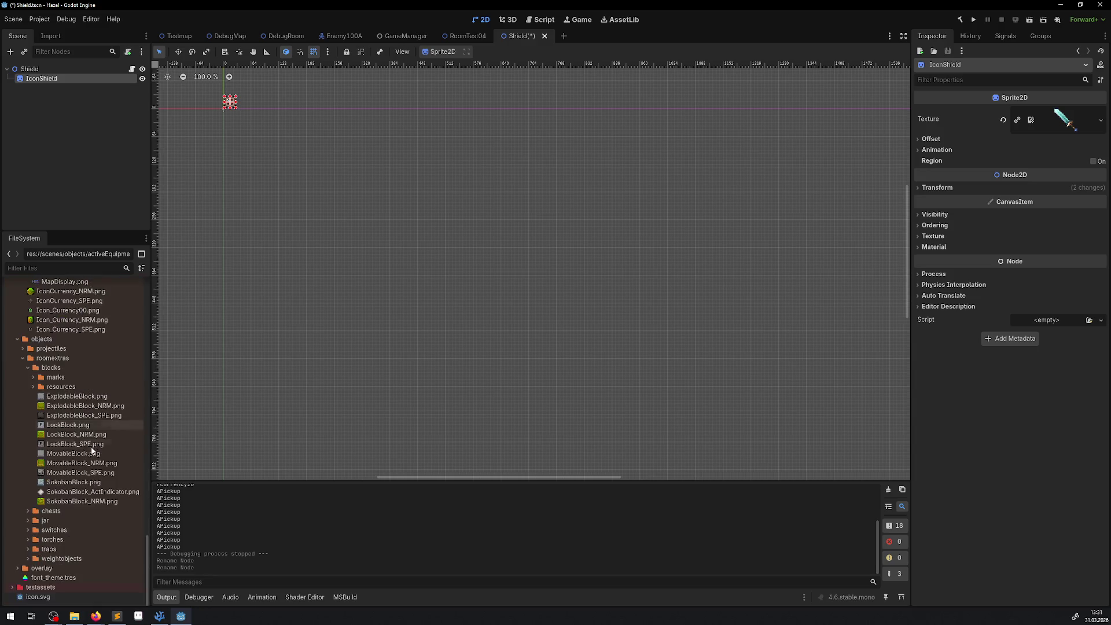
left_click(59, 268)
type("Shield")
mouse_move(53, 354)
left_mouse_down()
mouse_move(37, 355)
mouse_move(958, 283)
mouse_move(1086, 128)
mouse_move(1068, 121)
left_mouse_up()
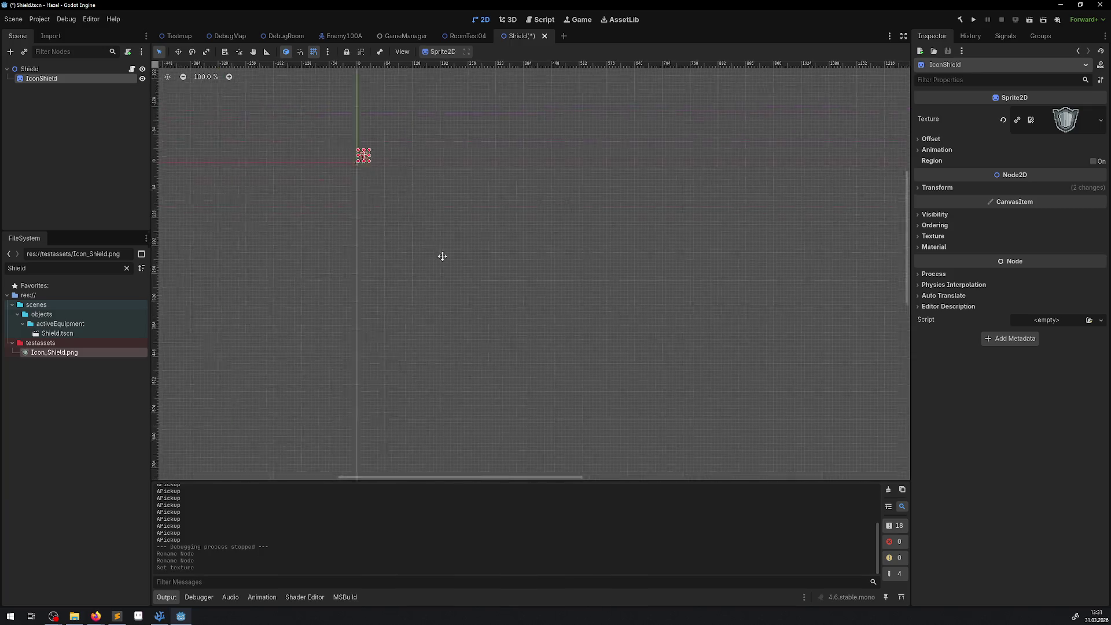
scroll(523, 196, "up", 10)
key("ctrl+s")
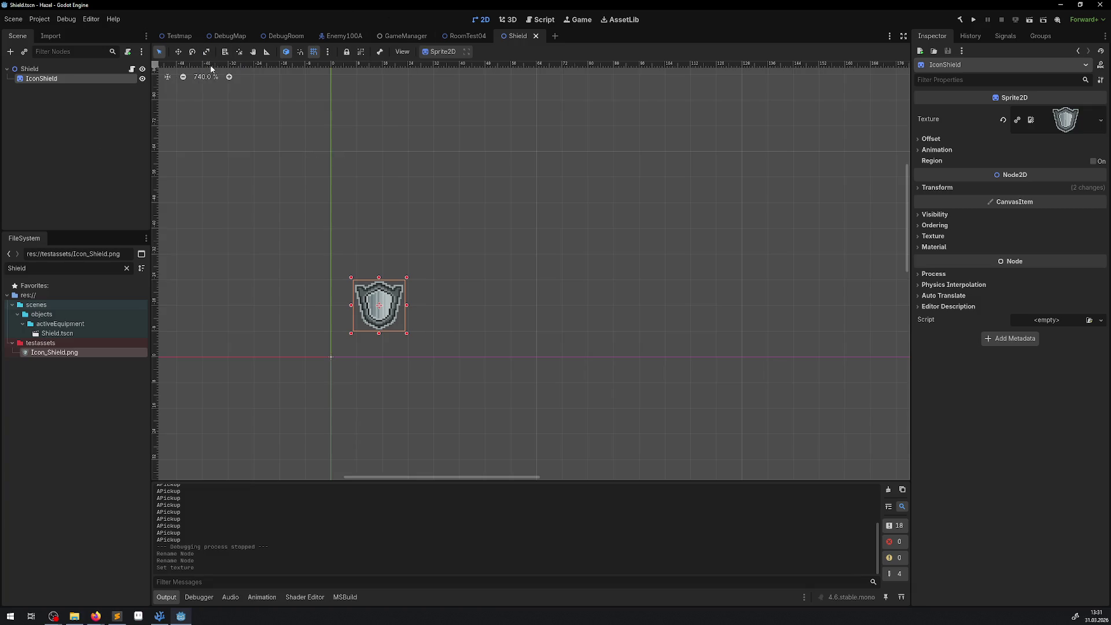
- Close Enemy100A, switch to GameManager and open SceneLoaderManager's script
left_click(342, 36)
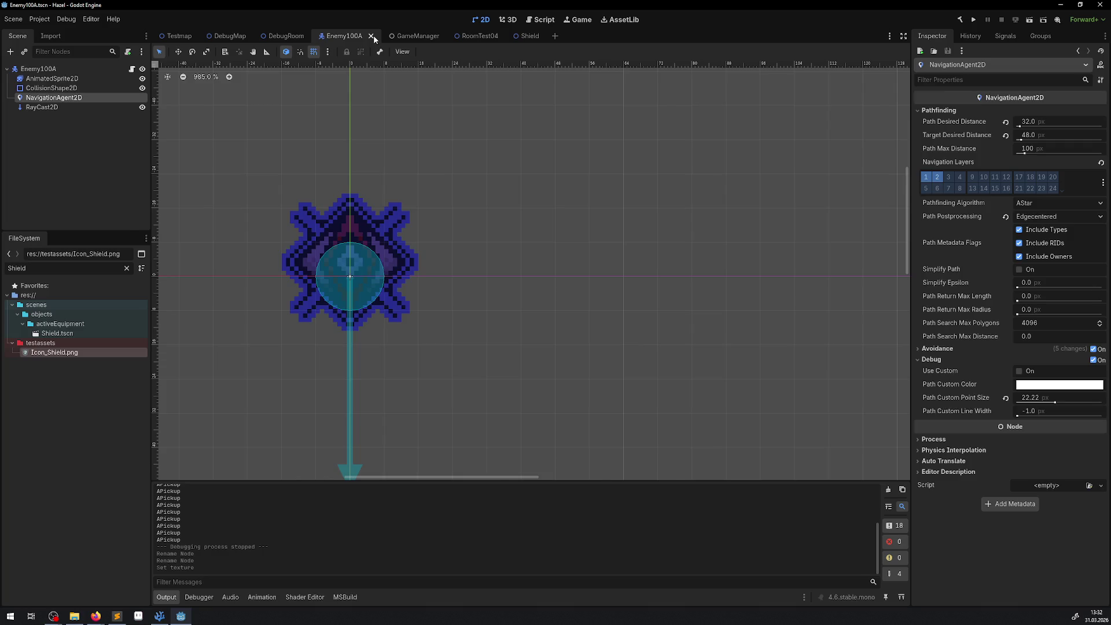
left_click(373, 35)
left_click(343, 37)
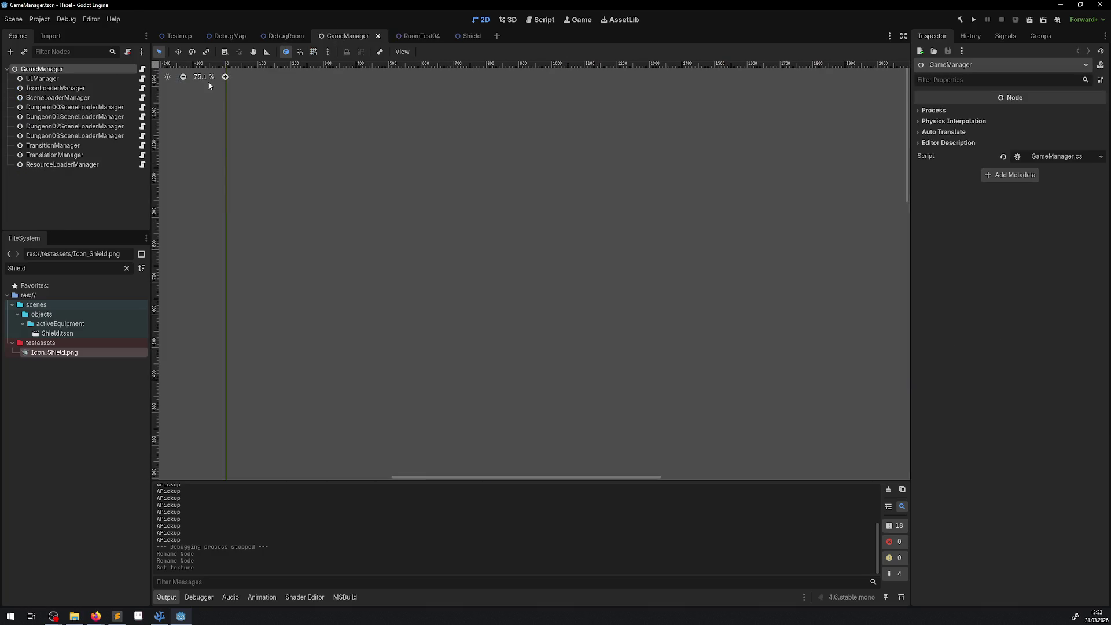
left_click(59, 99)
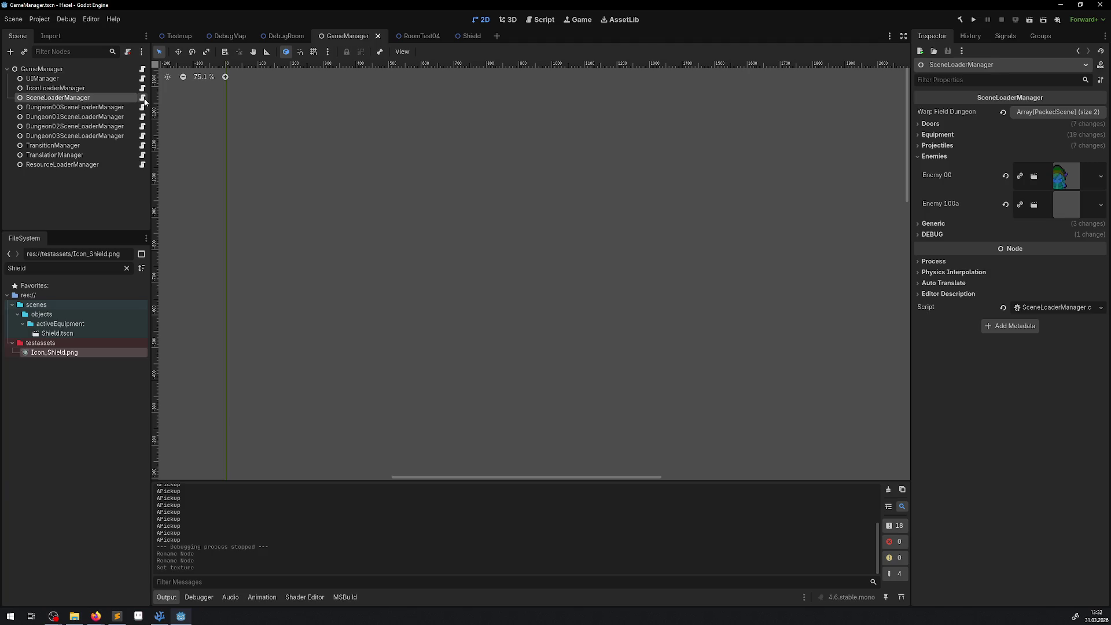
left_click(143, 99)
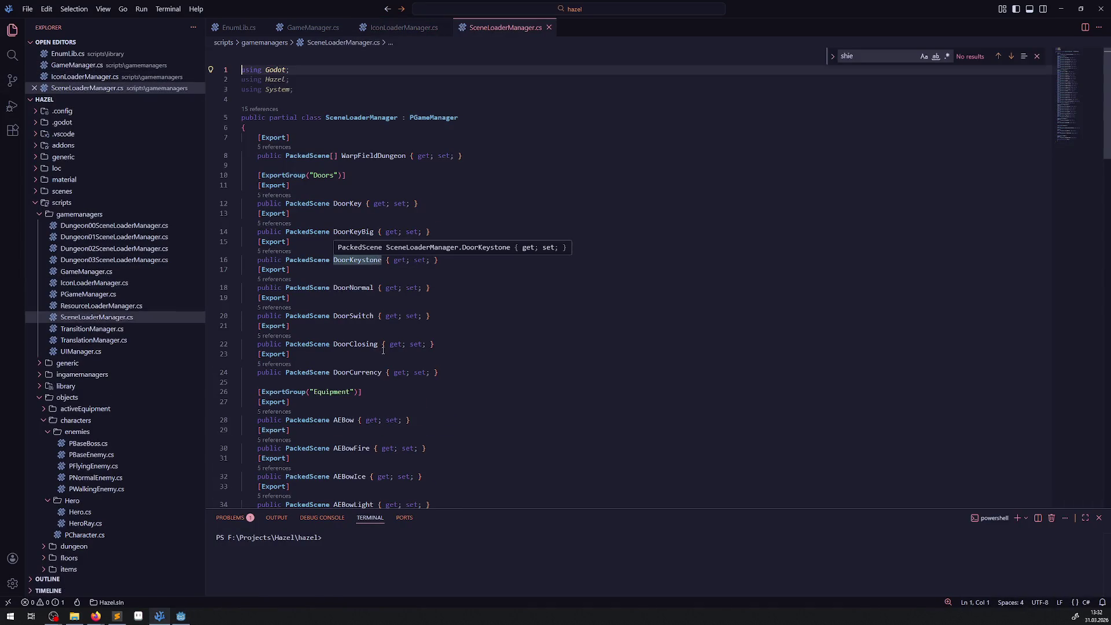
- Duplicate the exported AESword PackedScene property below it and rename the copy AEShield
scroll(383, 350, "down", 12)
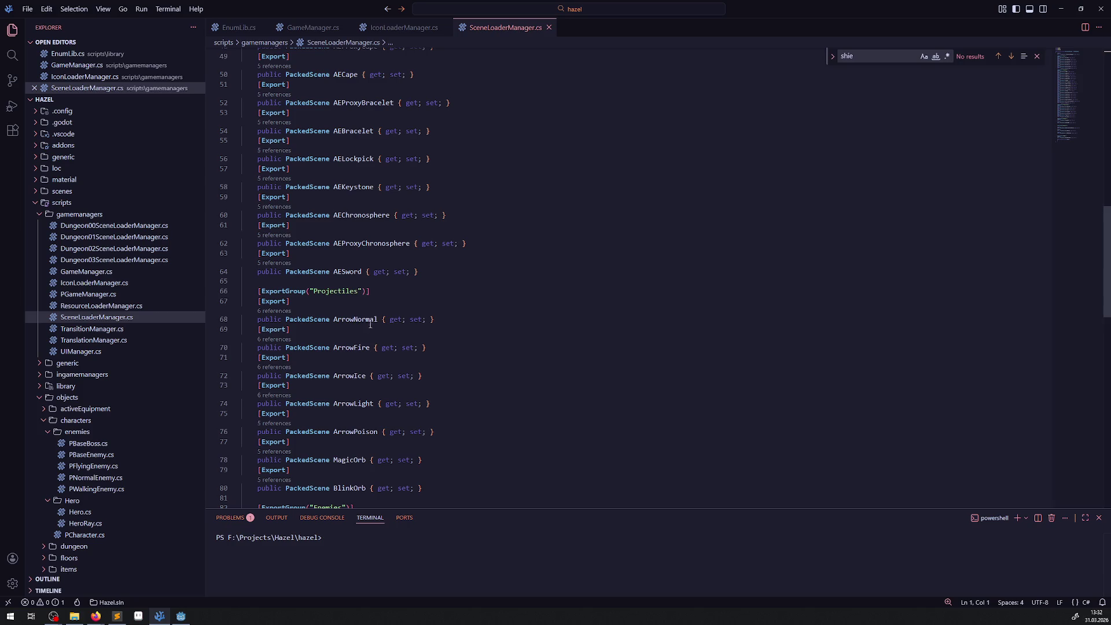
scroll(436, 288, "down", 3)
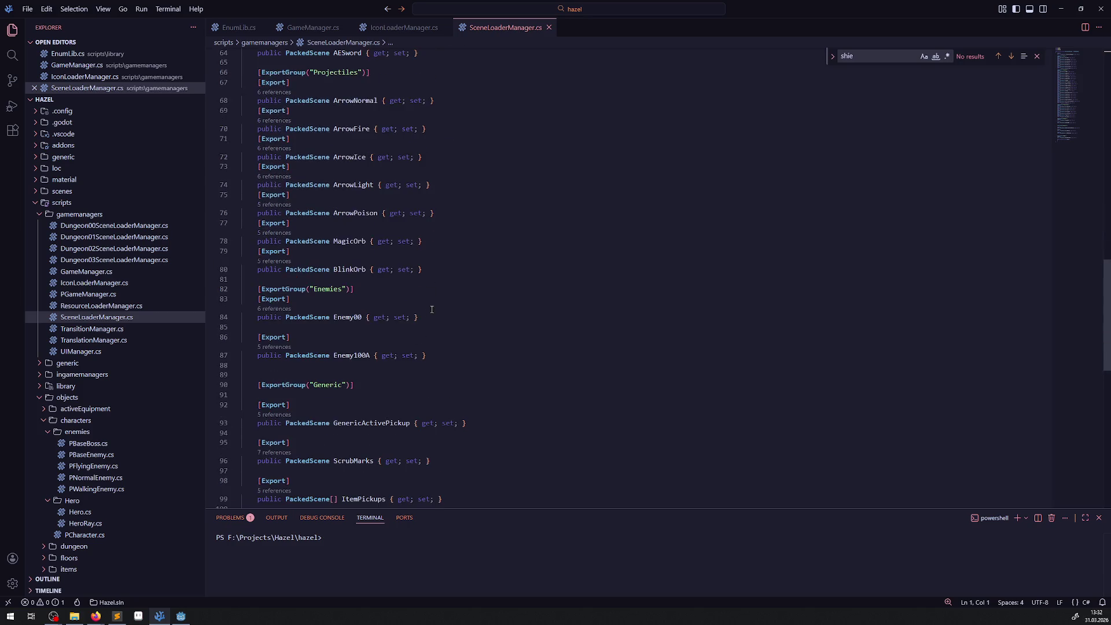
scroll(434, 298, "up", 2)
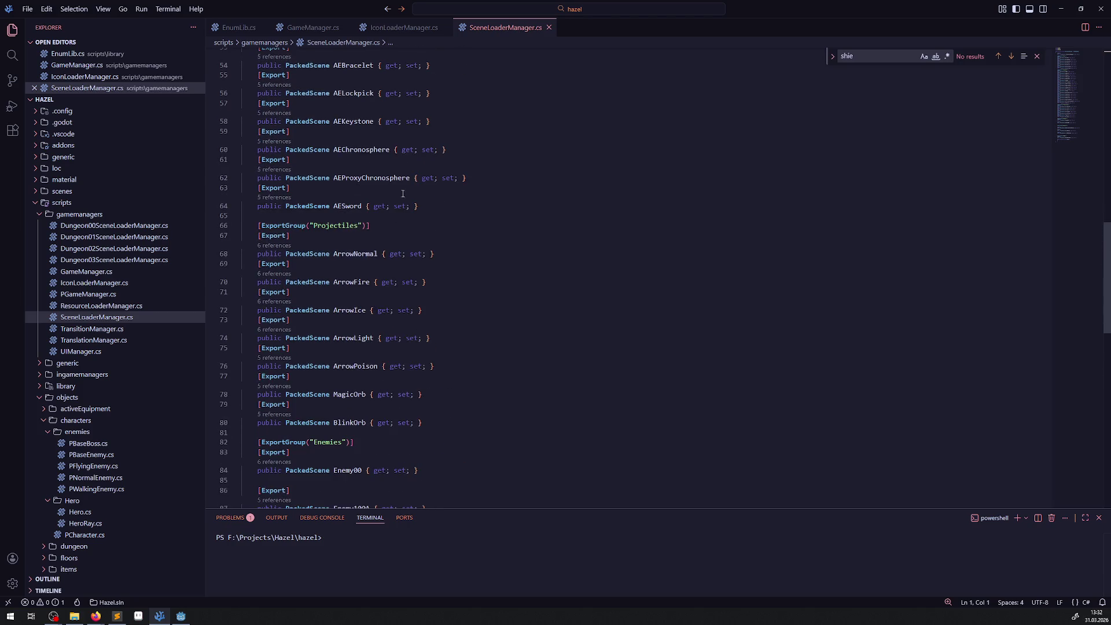
mouse_move(418, 206)
left_mouse_down()
mouse_move(287, 206)
mouse_move(243, 187)
left_mouse_up()
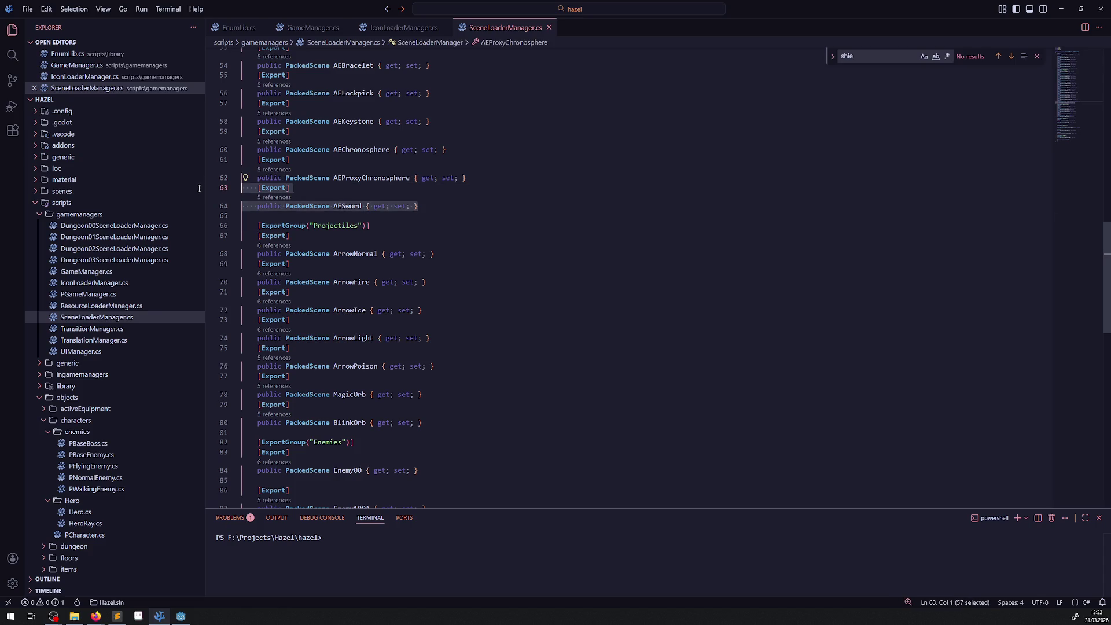
key("ctrl+c")
left_click(477, 206)
key("Return")
key("Return")
key("ctrl+v")
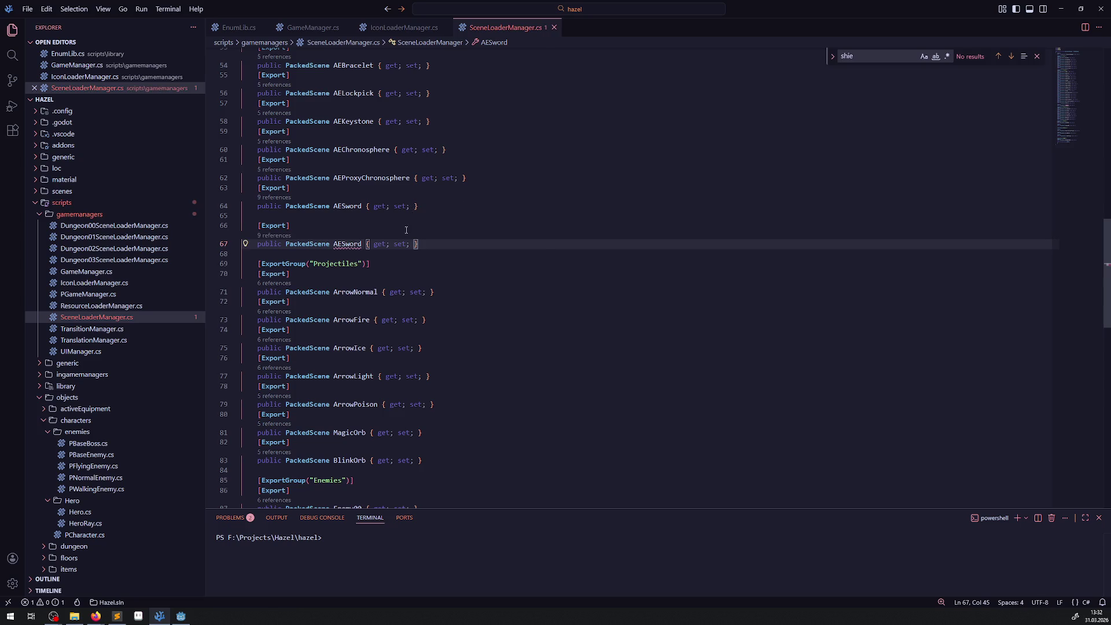
left_click_drag(342, 244, 362, 244)
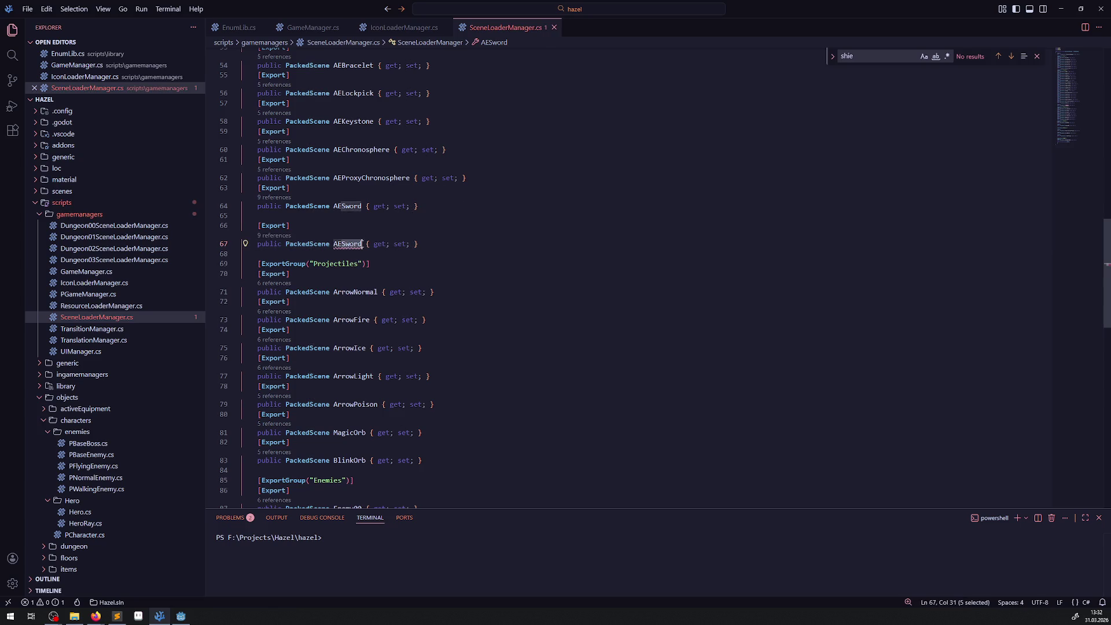
type("Shield")
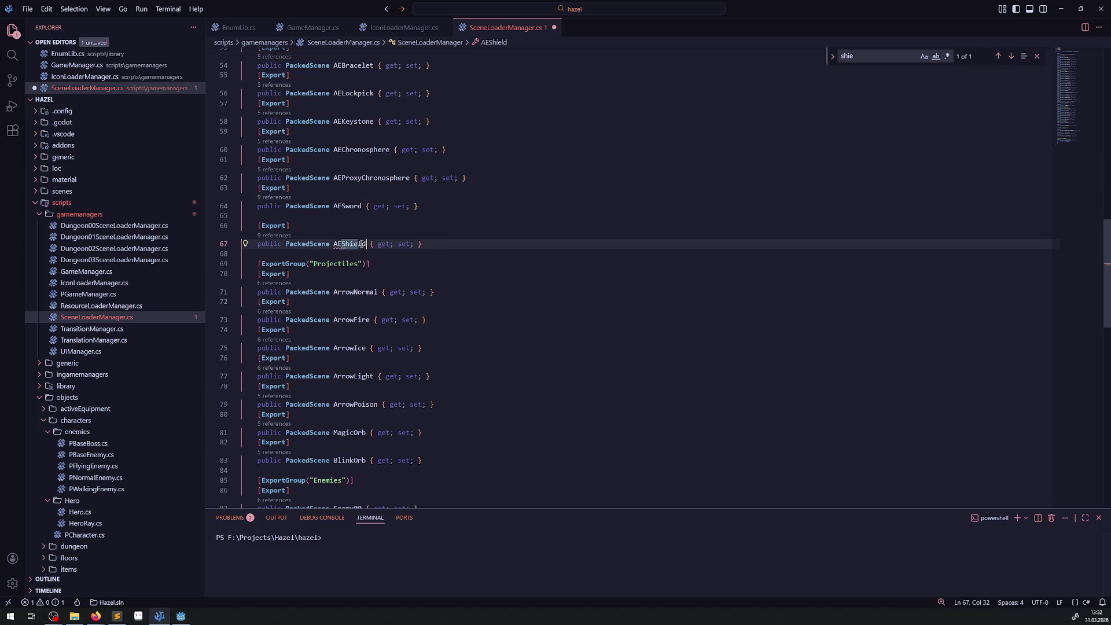
double_click(350, 244)
- Rebuild the C# project from the Godot editor
scroll(427, 288, "down", 10)
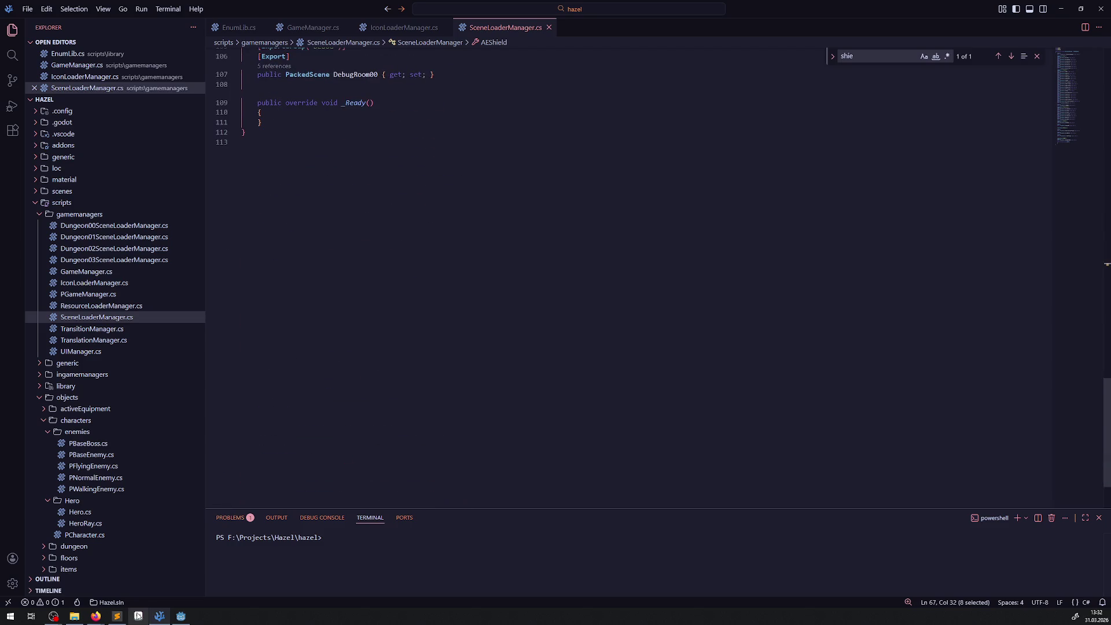
left_click(181, 616)
left_click(965, 22)
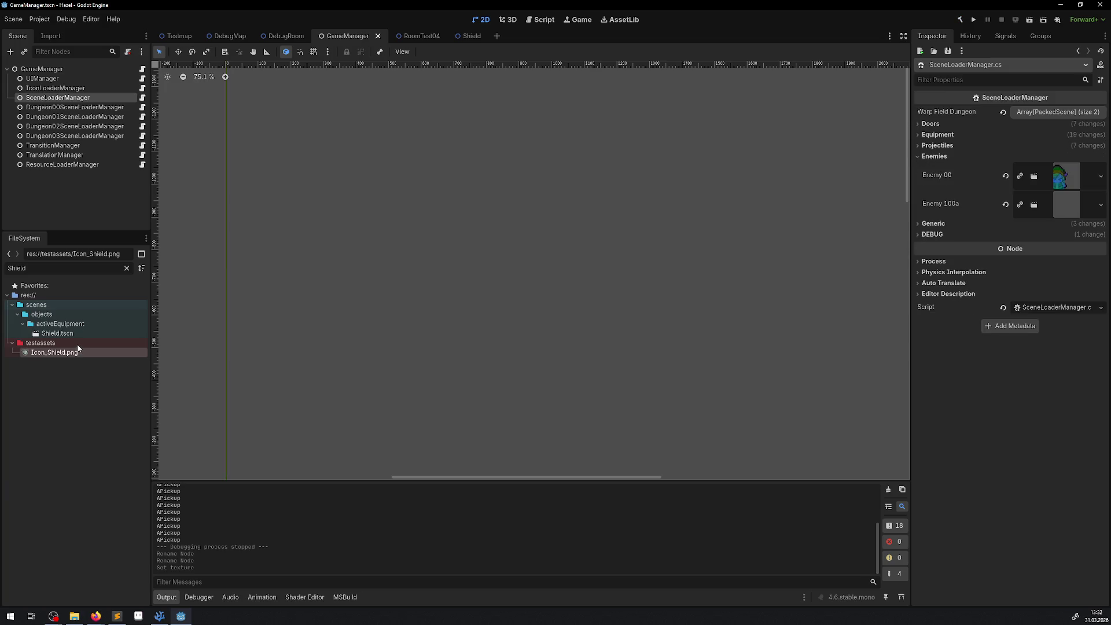
- Assign Shield.tscn to SceneLoaderManager's Ae Shield slot and save the GameManager scene
left_click(920, 156)
scroll(978, 395, "down", 4)
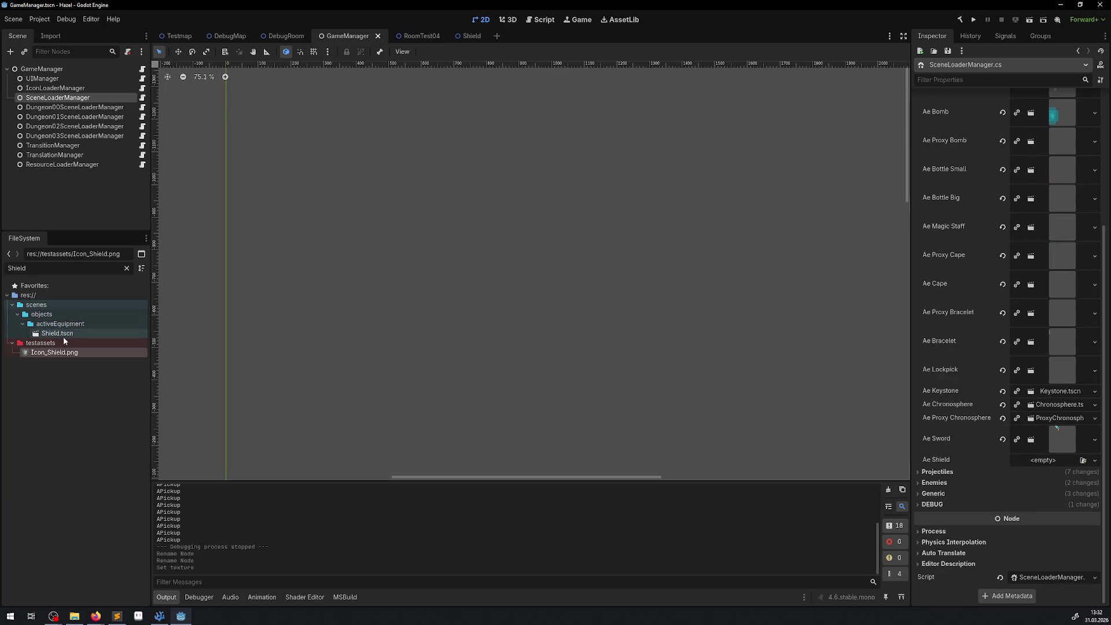
left_click_drag(58, 334, 1058, 466)
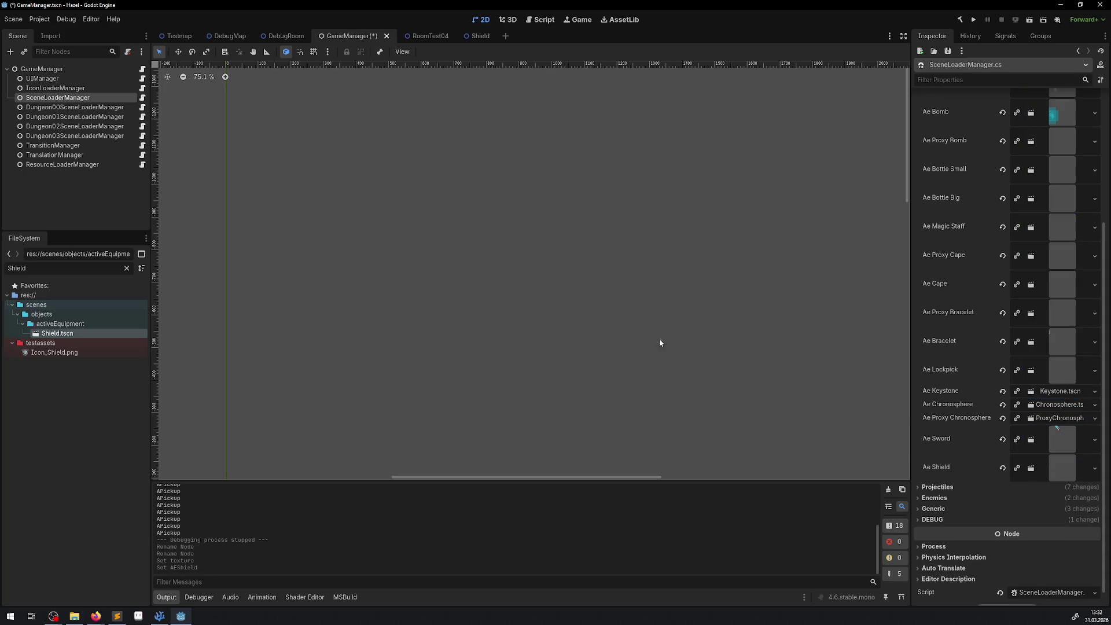
key("ctrl+s")
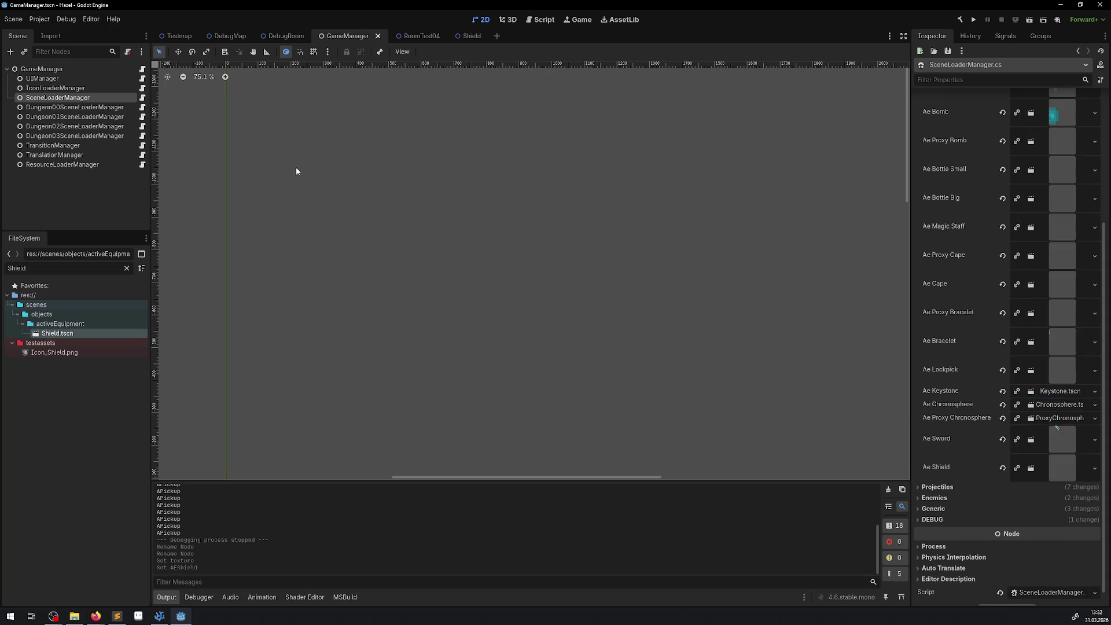
key("alt+Tab")
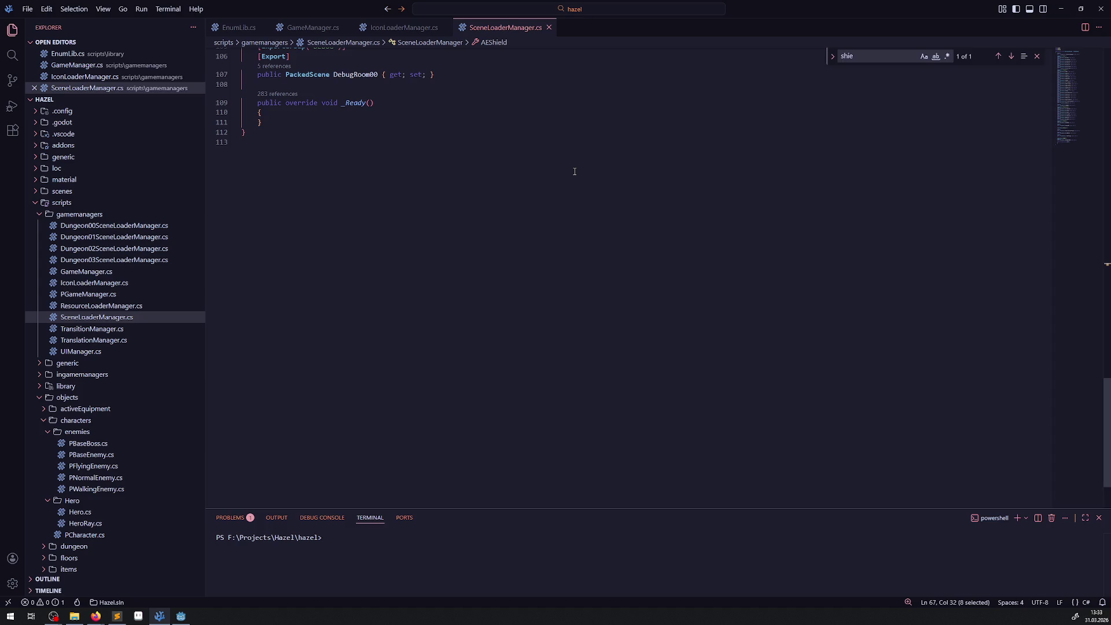
- Go from VS Code back to Godot, showing GameManager's SceneLoaderManager properties
key("alt+Tab")
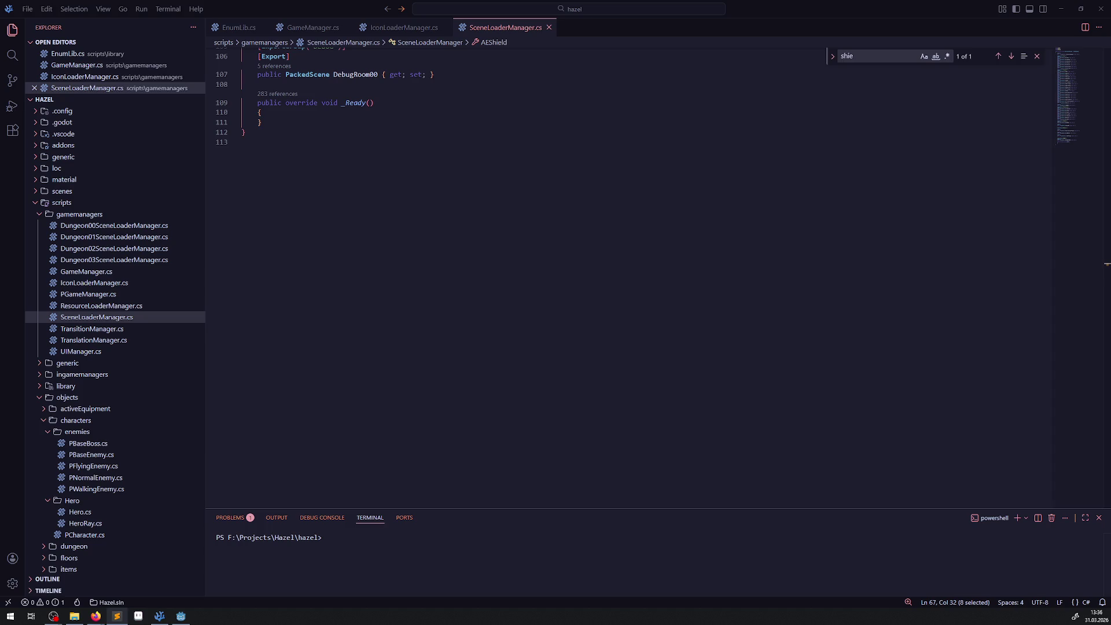
scroll(456, 193, "up", 4)
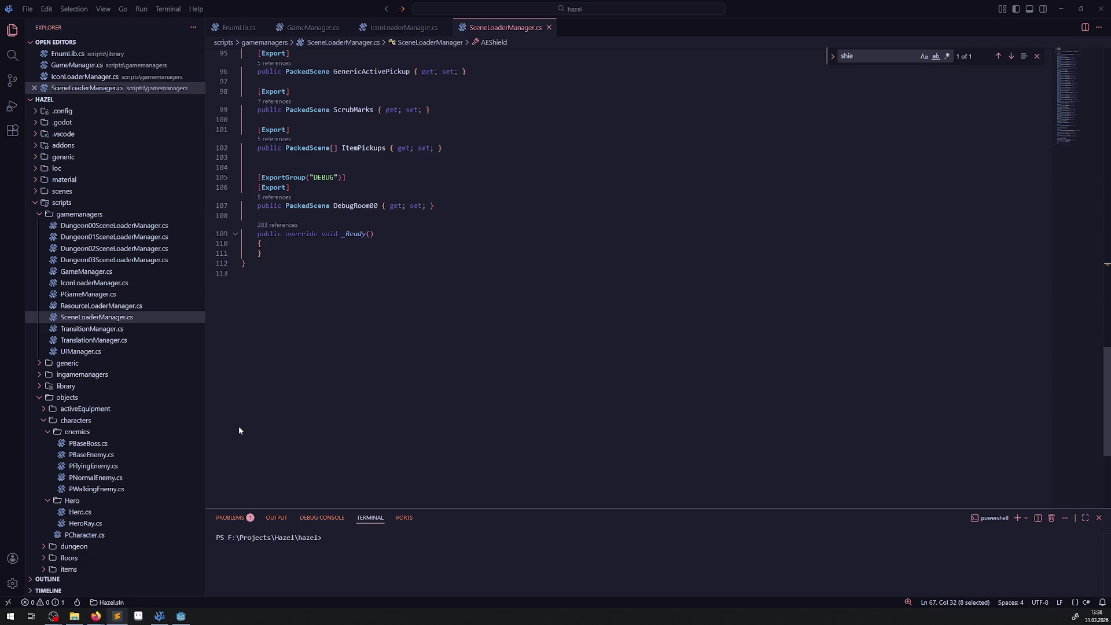
left_click(183, 618)
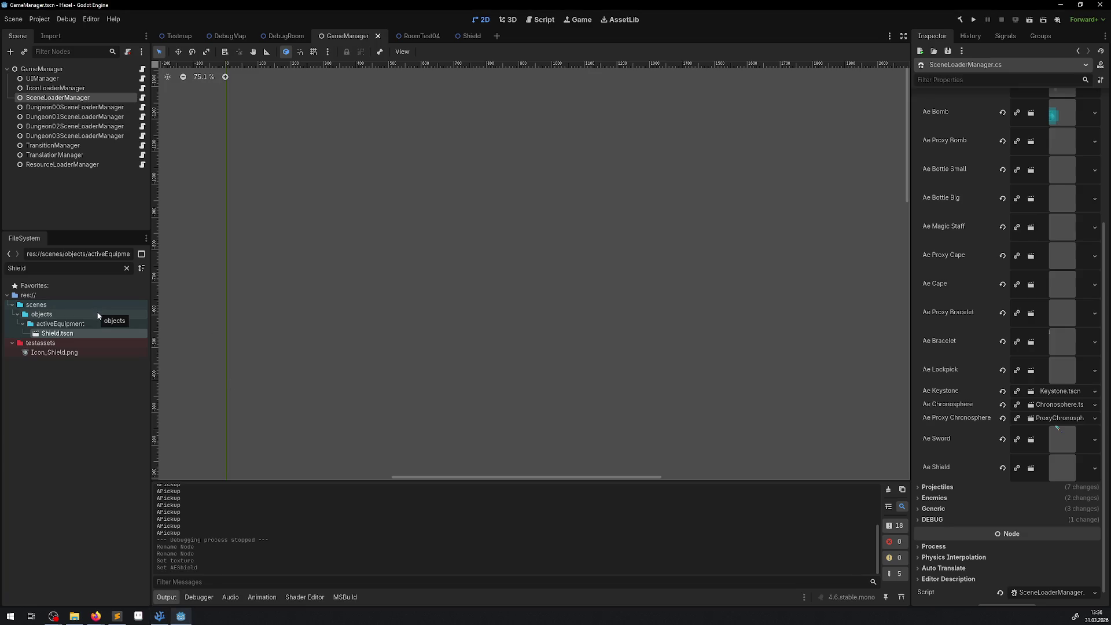
- Open the Shield scene and expand the scripts/objects/activeEquipment folder in FileSystem
left_click(474, 37)
double_click(17, 268)
key("BackSpace")
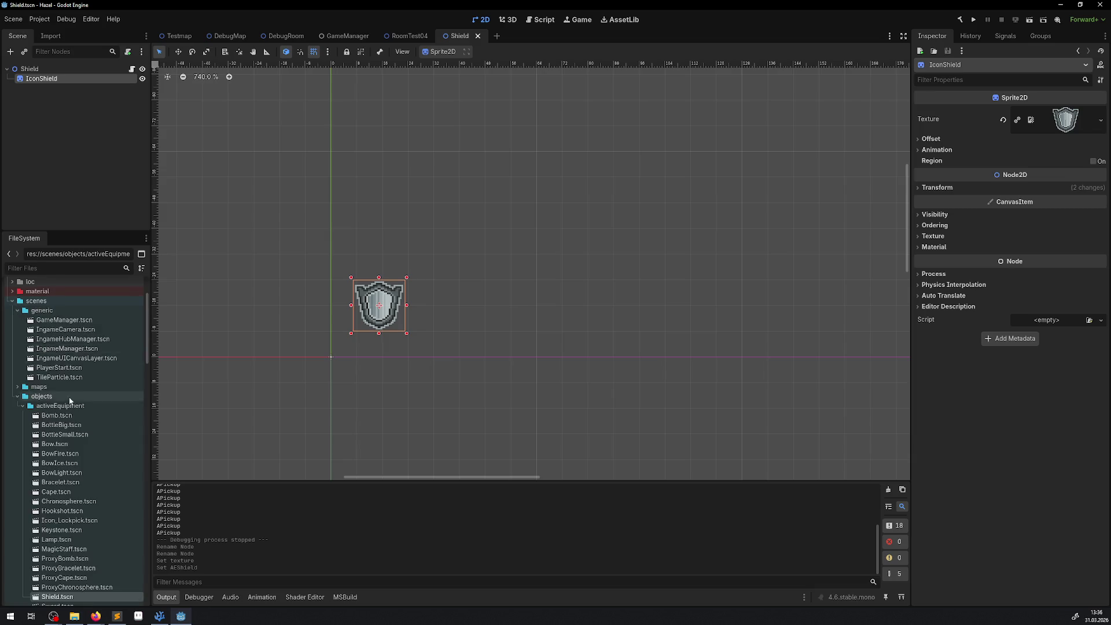
scroll(78, 405, "down", 10)
scroll(30, 397, "up", 10)
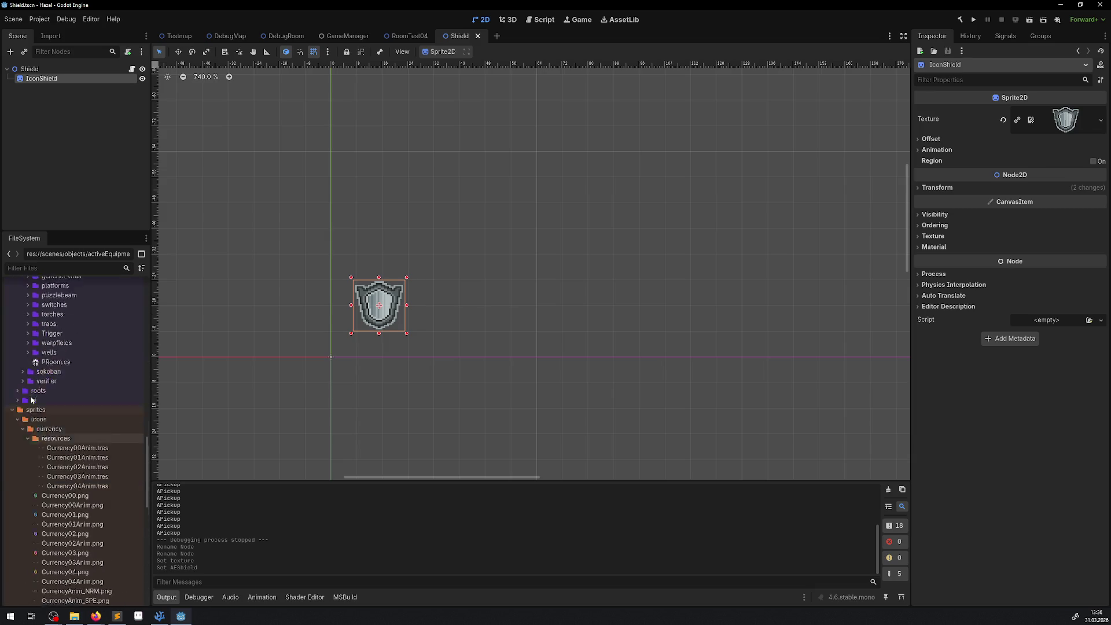
left_click(12, 491)
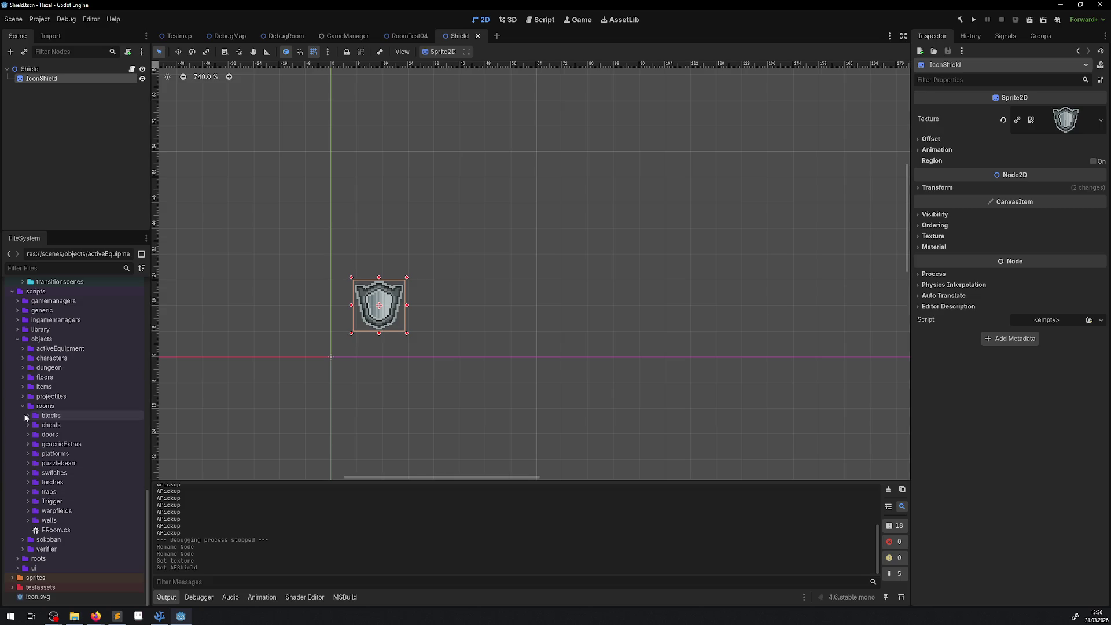
left_click(26, 405)
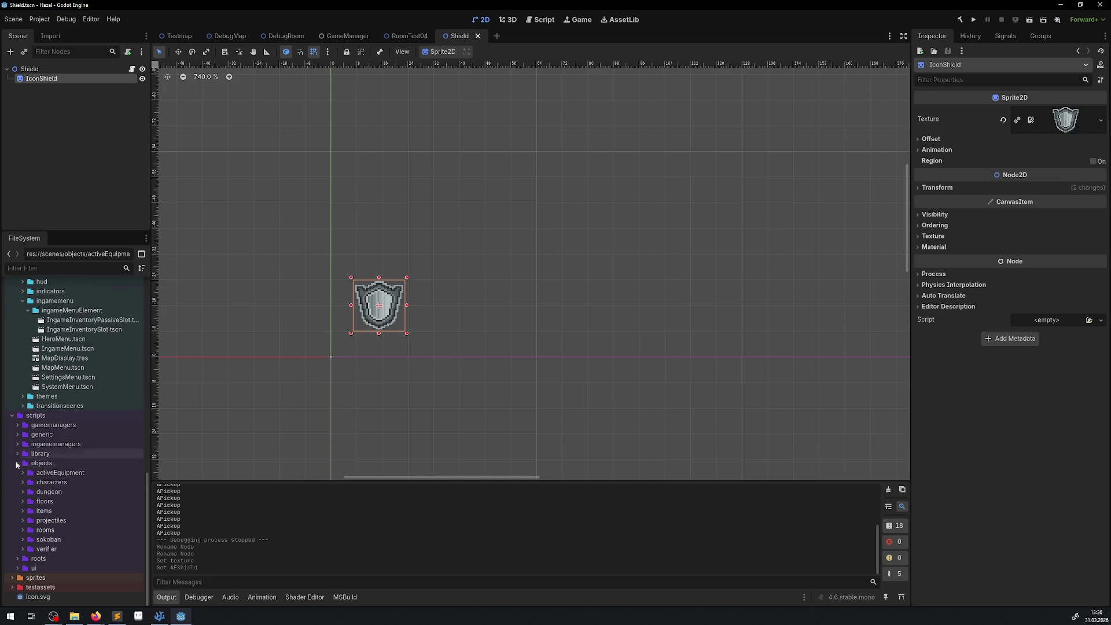
double_click(87, 473)
scroll(87, 457, "down", 5)
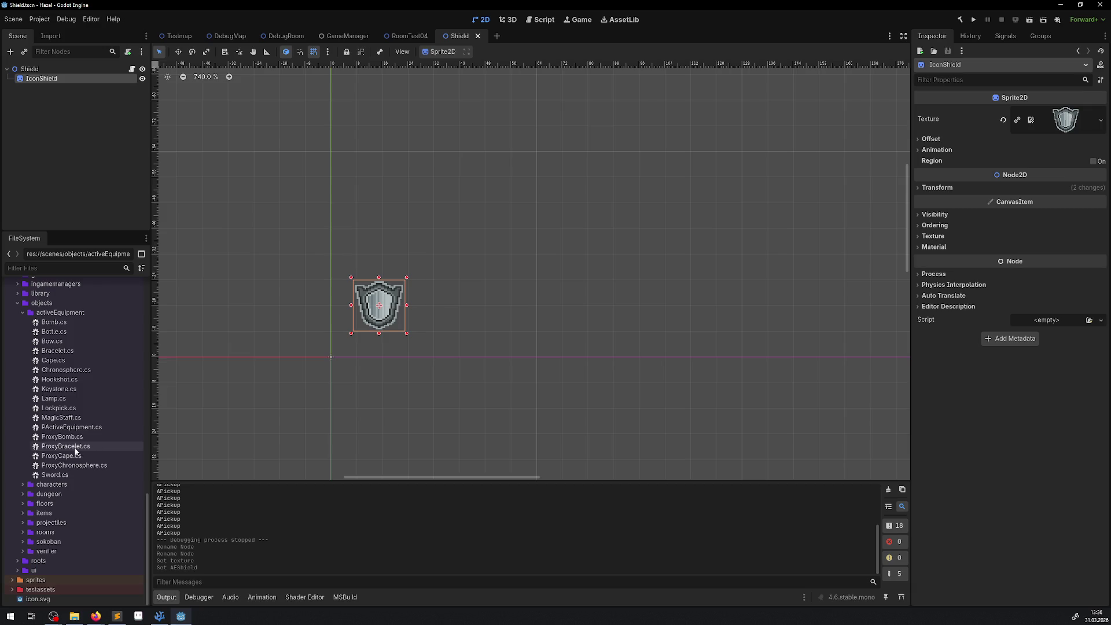
- Create a Shield.cs script in activeEquipment and open it in VS Code
right_click(61, 314)
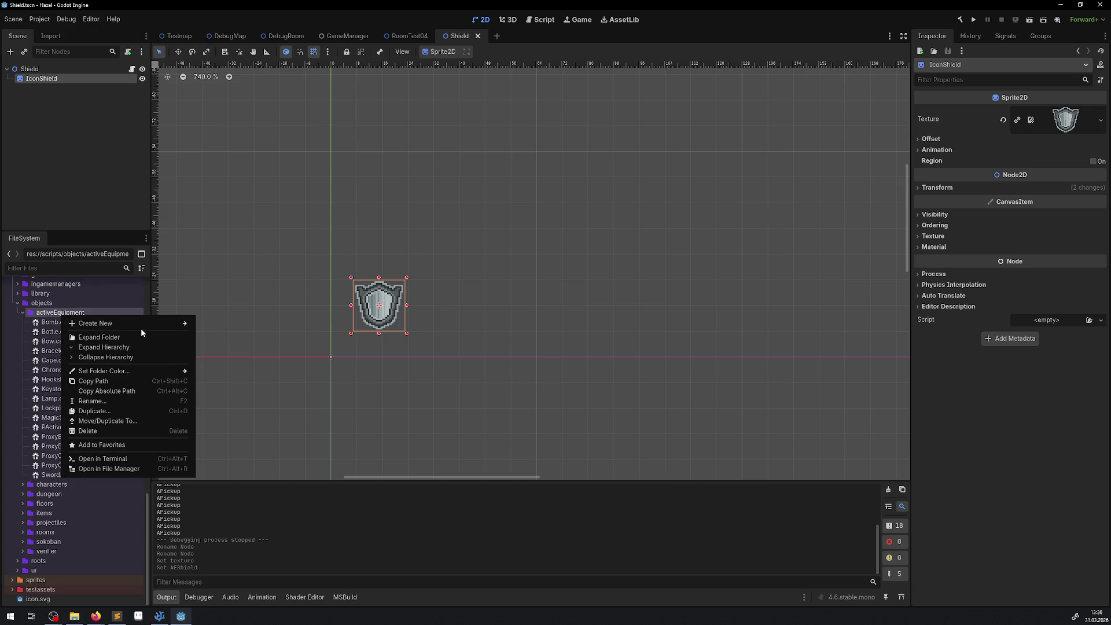
mouse_move(149, 322)
left_click(229, 346)
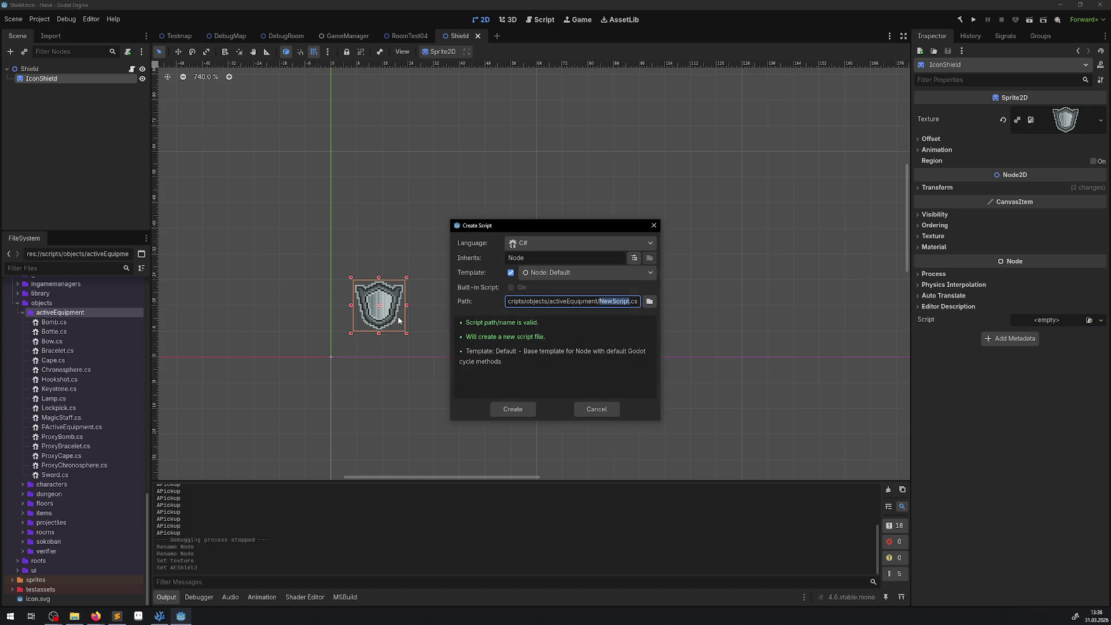
type("Shield")
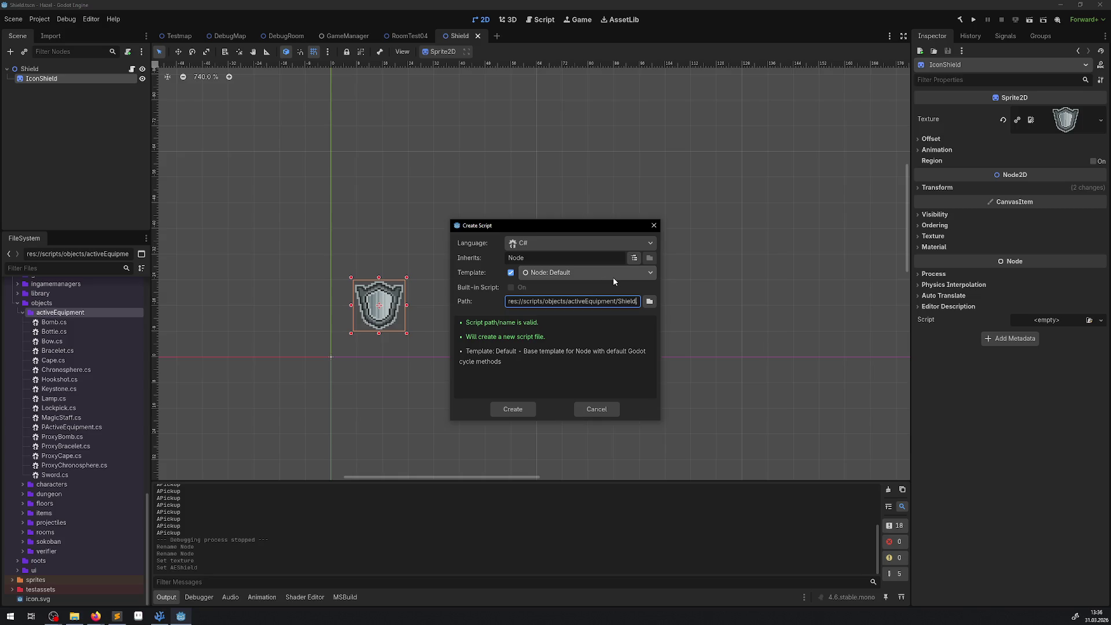
left_click(521, 410)
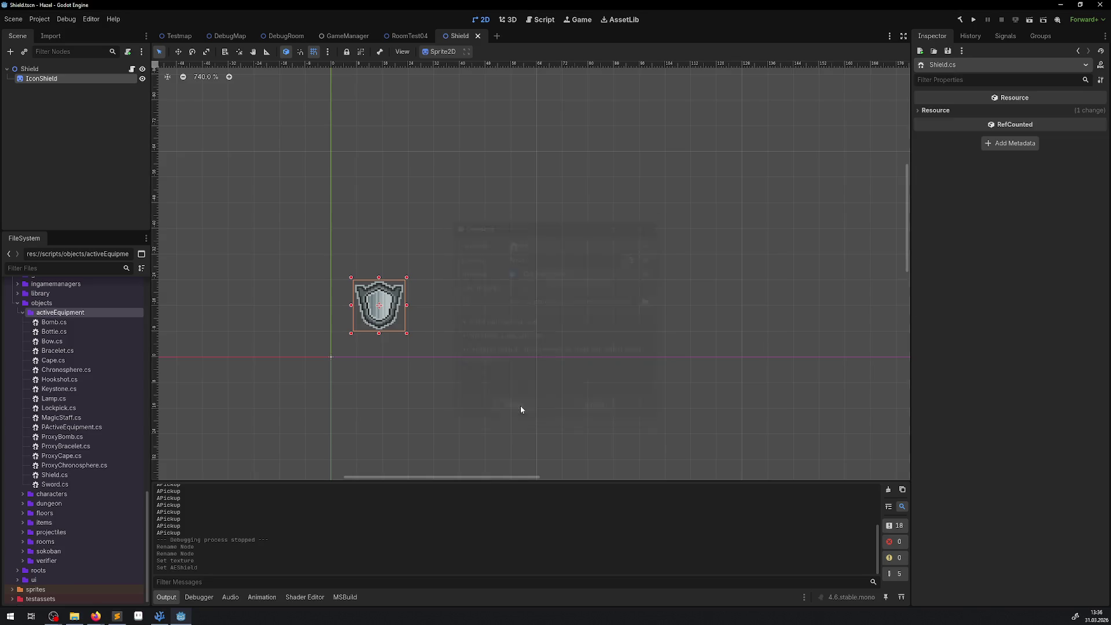
double_click(55, 475)
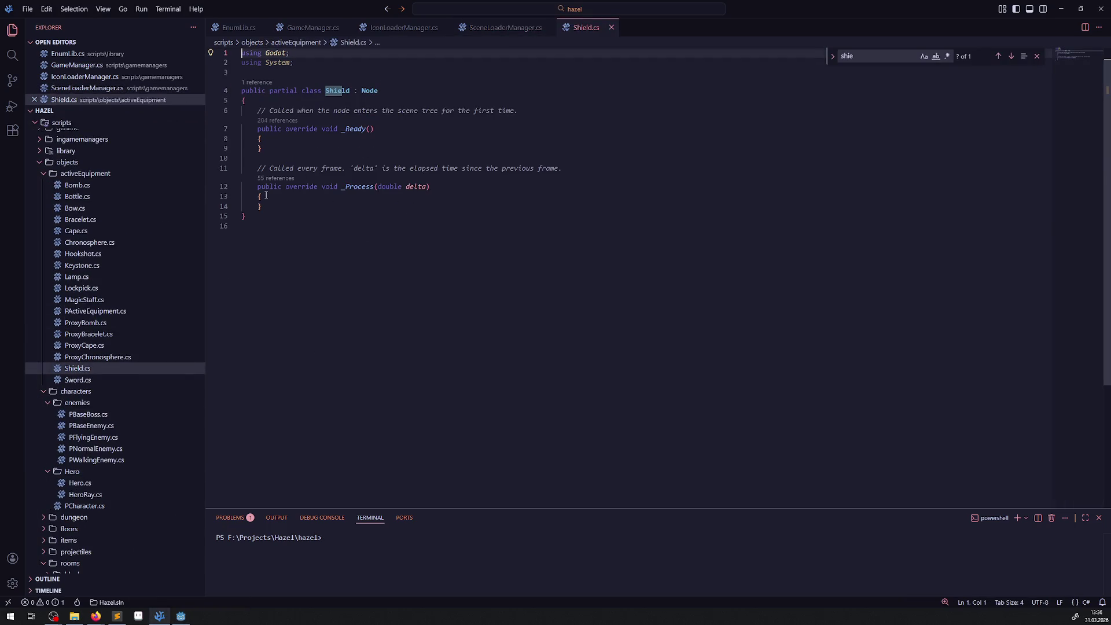
- Remove the _Process method and template comments from Shield.cs
left_click_drag(266, 207, 218, 172)
key("BackSpace")
key("BackSpace")
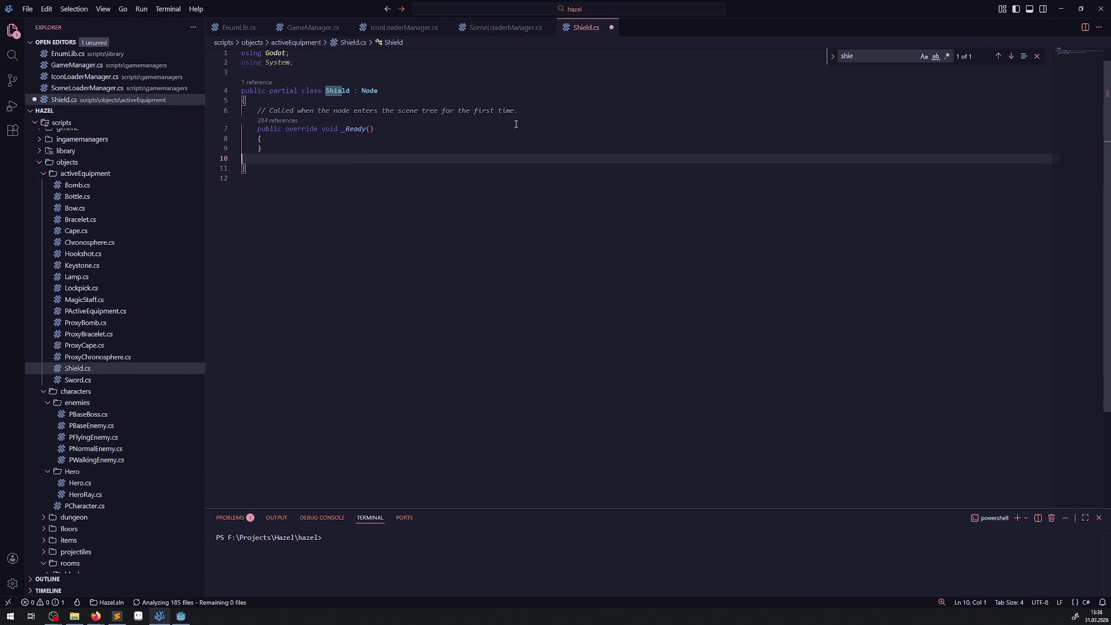
left_click_drag(518, 111, 247, 101)
key("BackSpace")
left_click(259, 149)
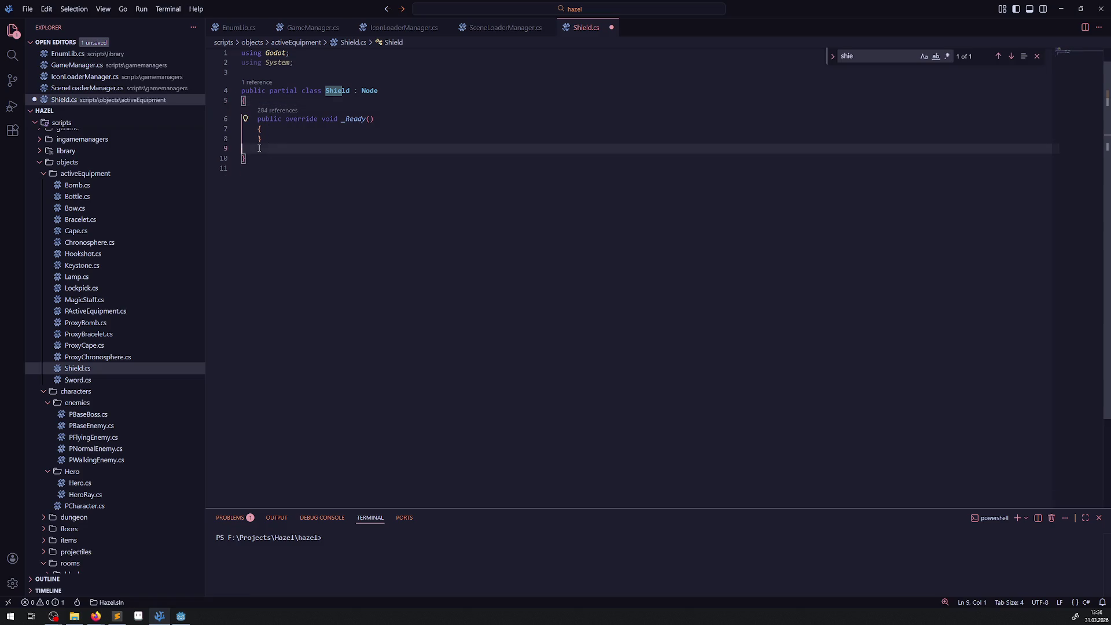
key("BackSpace")
- Change Shield's base class from Node to PActiveEquipment, copied from Sword.cs, and save
double_click(77, 380)
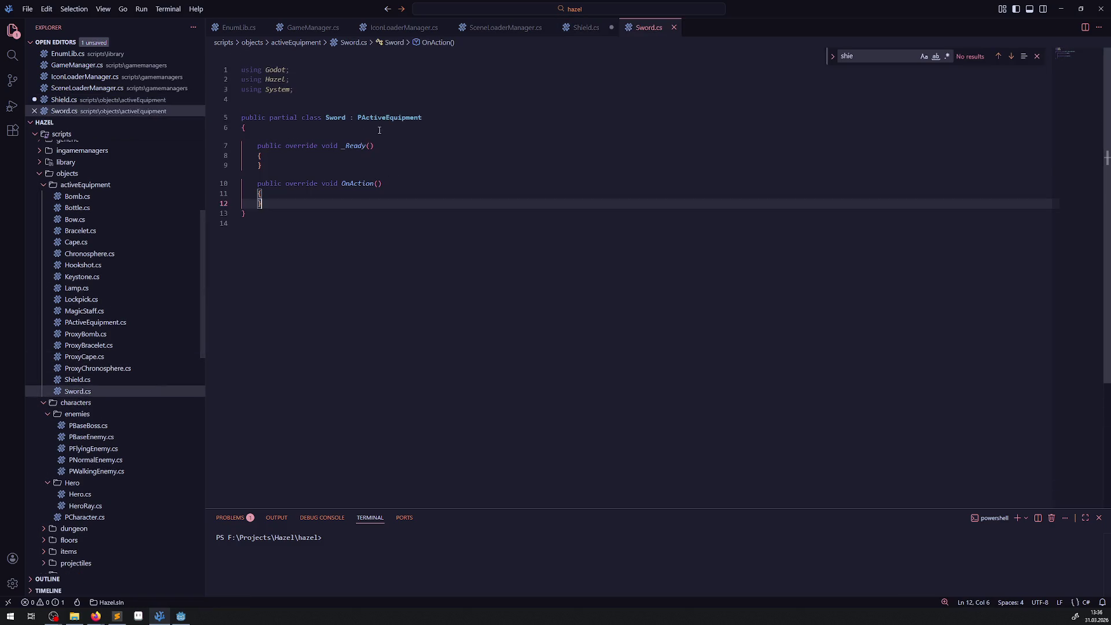
left_click_drag(350, 117, 456, 116)
key("ctrl+c")
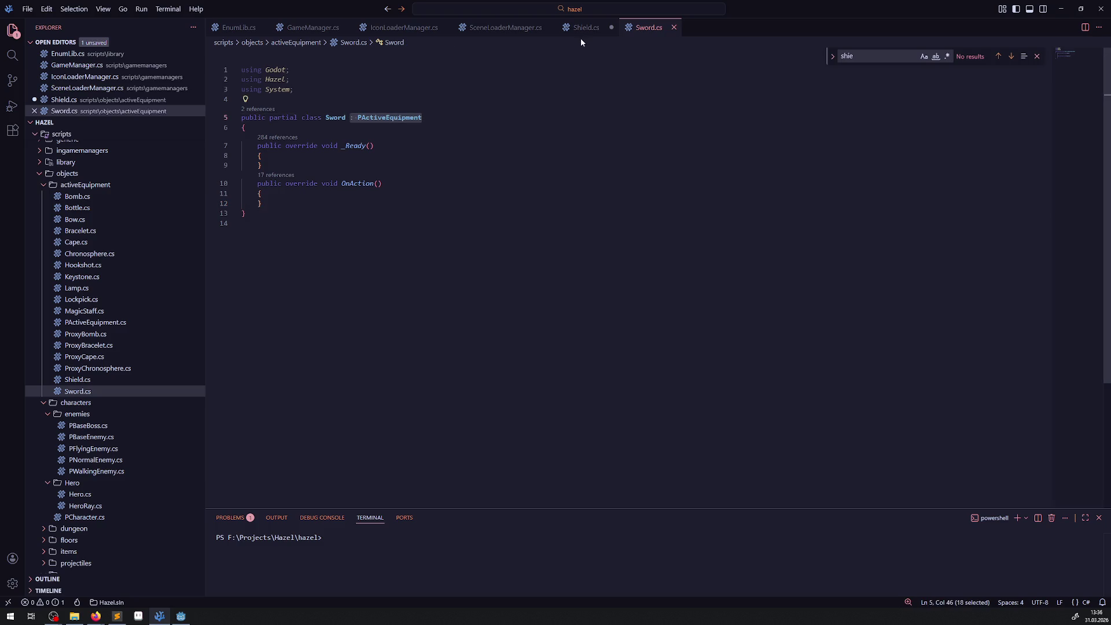
left_click(584, 28)
left_click_drag(355, 90, 380, 90)
key("ctrl+v")
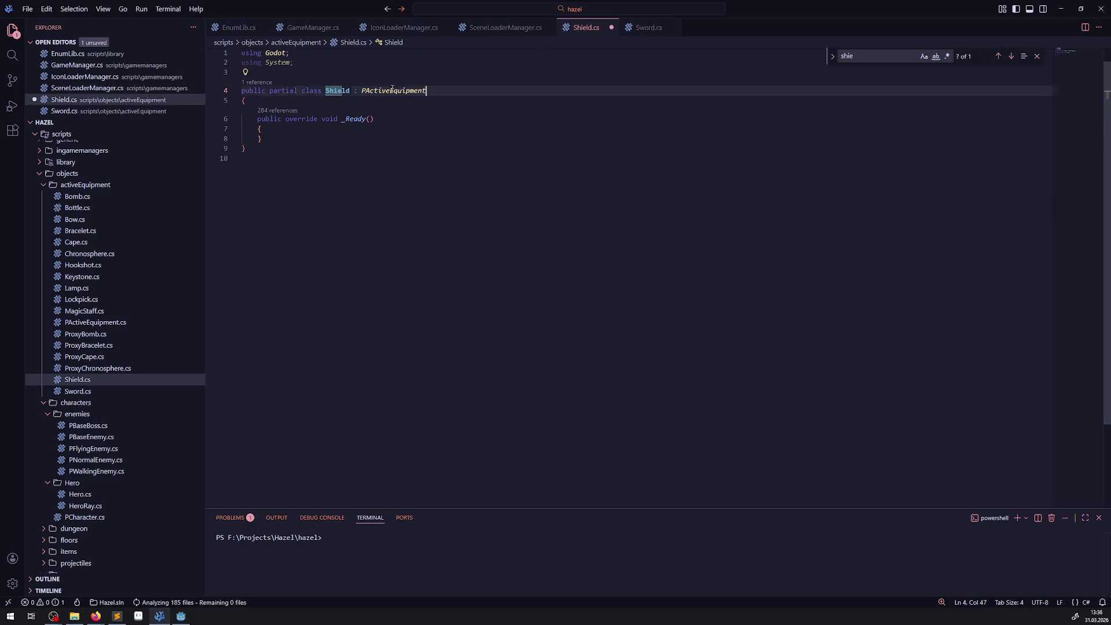
key("ctrl+s")
- Add a base._Ready() call inside Shield's _Ready method and save
left_click(295, 130)
key("Return")
type("ba")
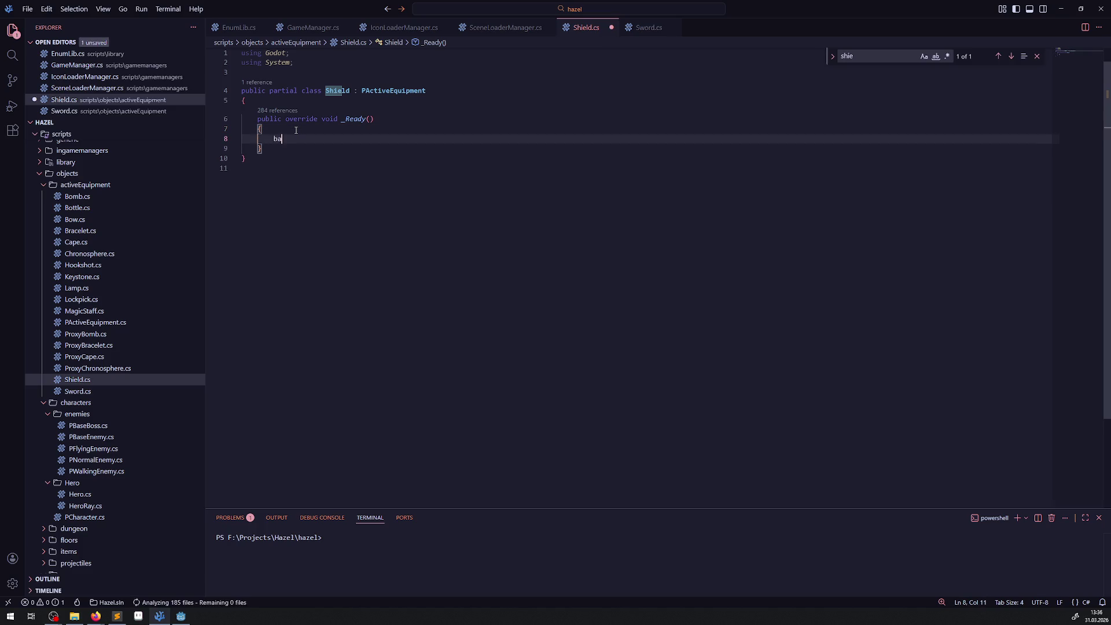
type("se._Re")
key("Tab")
type("();")
key("ctrl+s")
- Add the same base._Ready() call to Sword.cs's _Ready method and save
left_click_drag(270, 138, 330, 138)
key("ctrl+c")
left_click(649, 27)
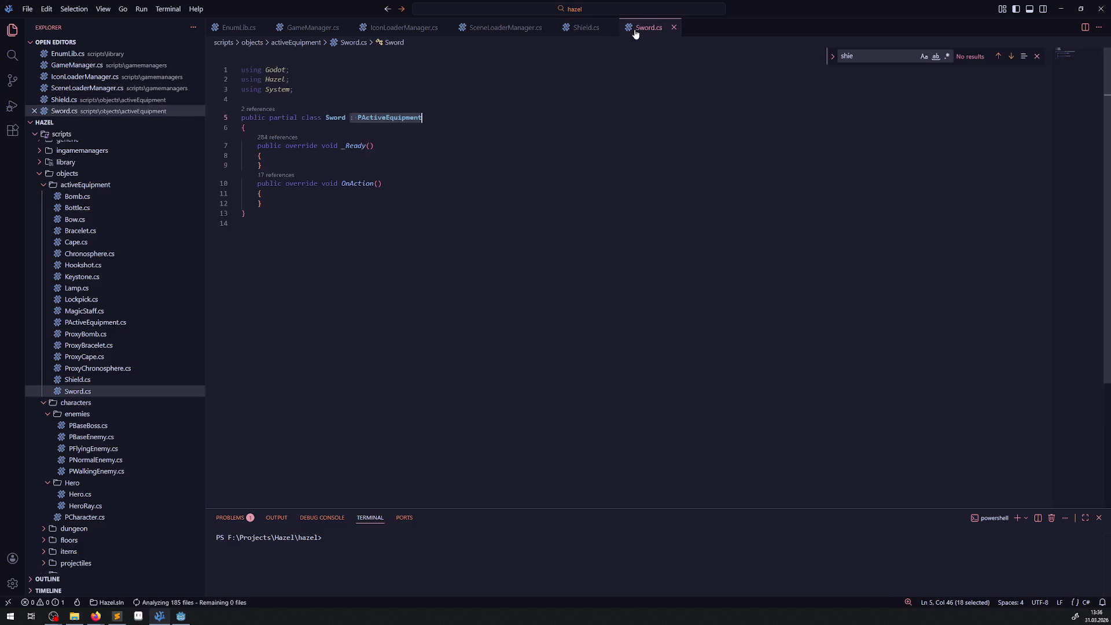
left_click(324, 155)
key("Return")
key("ctrl+v")
key("ctrl+s")
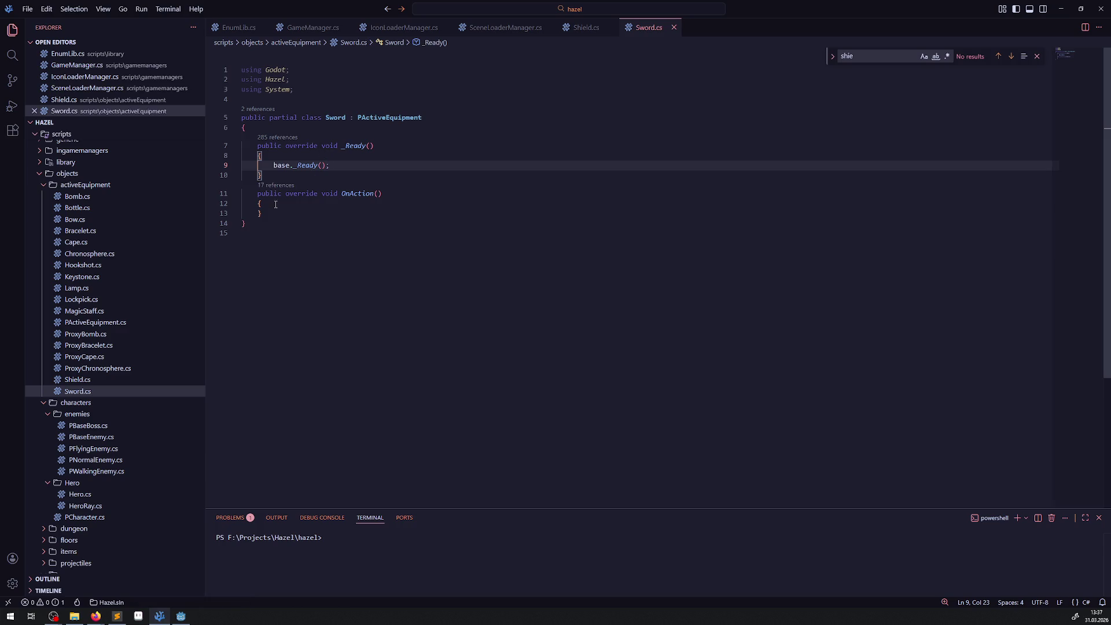
- Copy Sword's OnAction override into Shield.cs below _Ready
left_click_drag(282, 215, 238, 188)
key("ctrl+c")
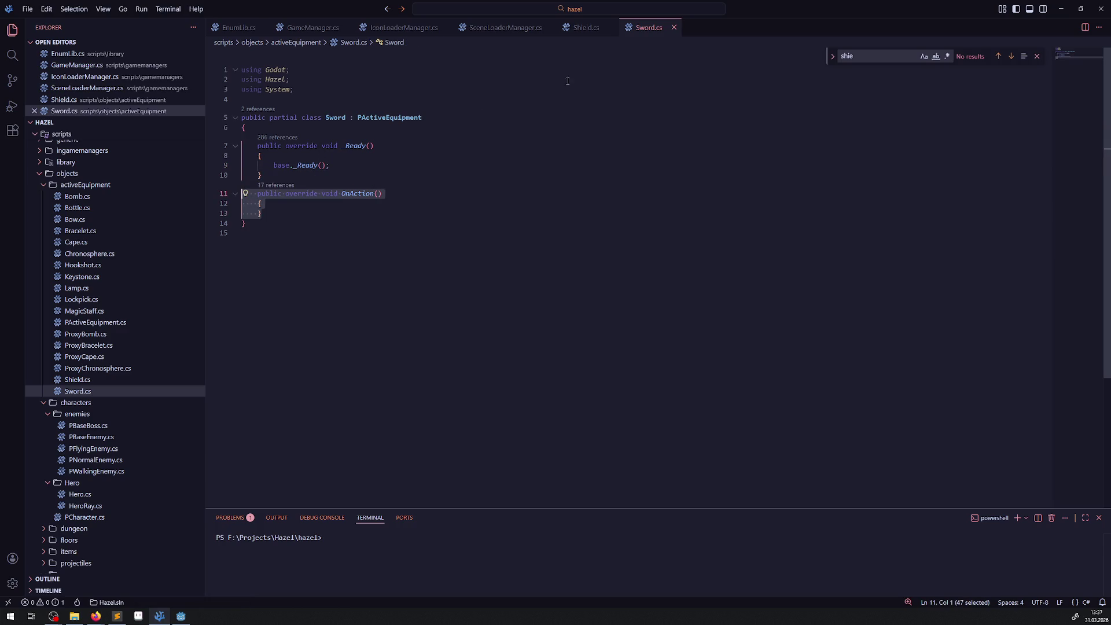
left_click(587, 27)
left_click(264, 148)
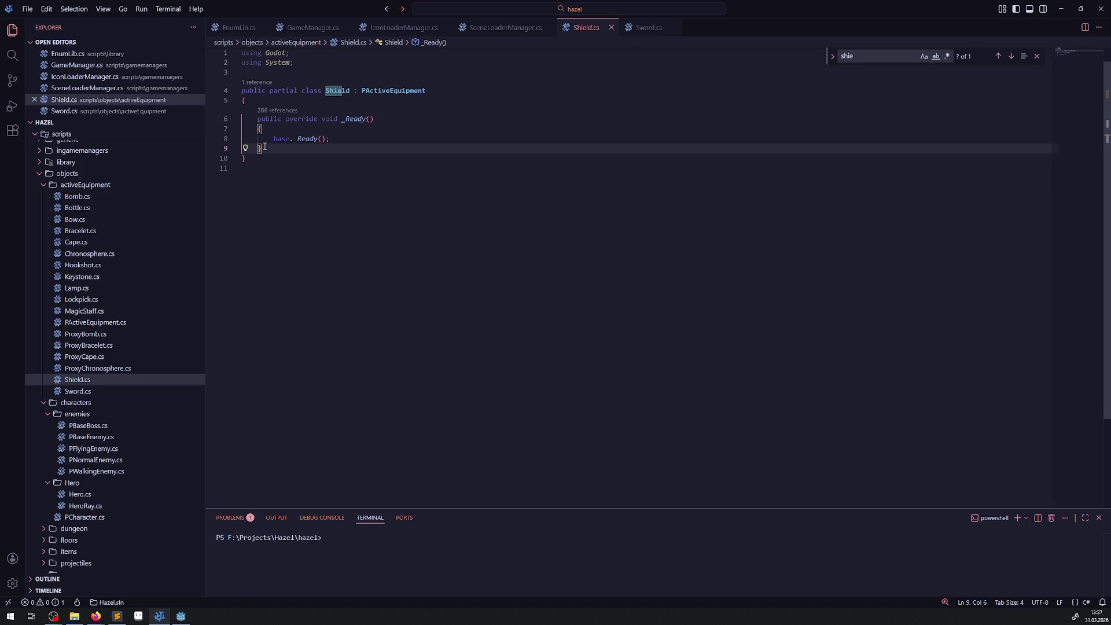
key("Return")
key("Return")
key("ctrl+v")
left_click(523, 251)
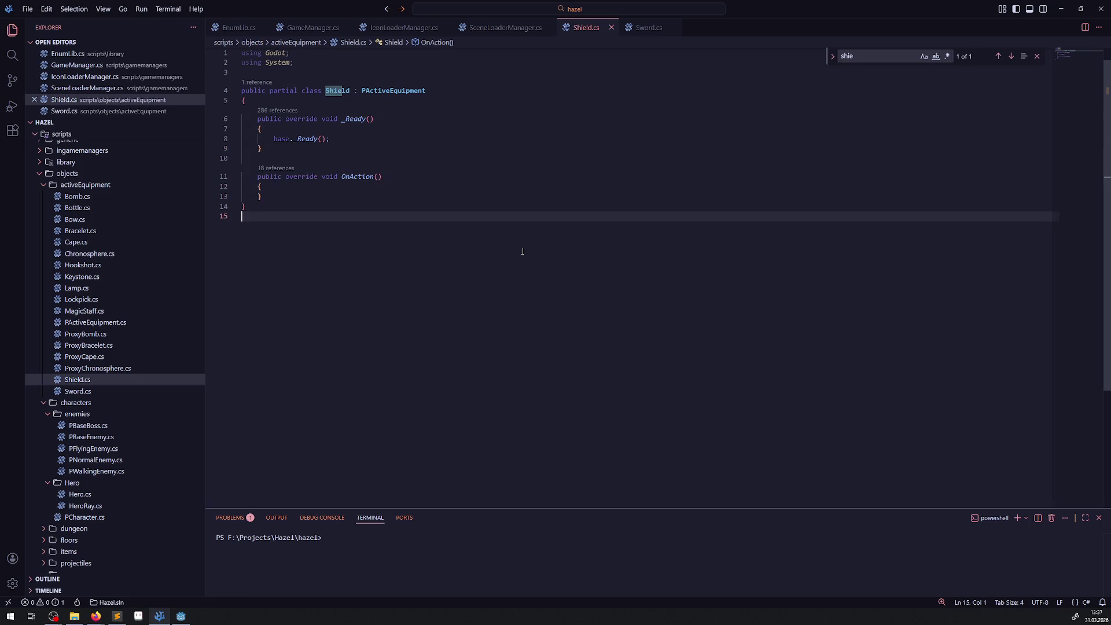
right_click(127, 266)
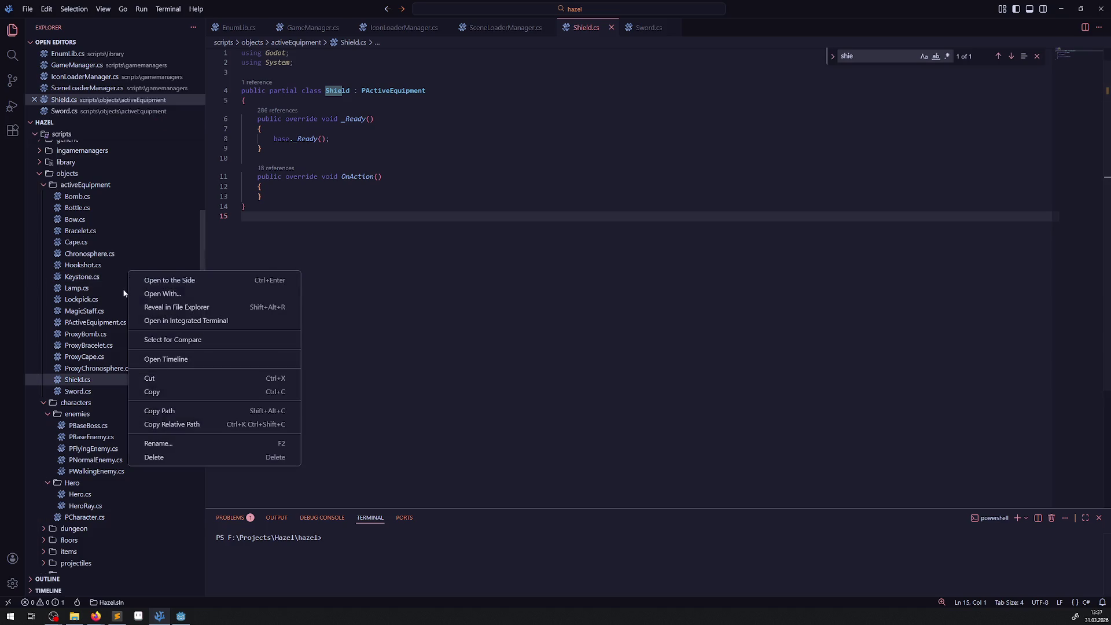
- Expand the ingamemanagers folder in Explorer and open EquipmentManager.cs
key("Escape")
scroll(77, 300, "up", 1)
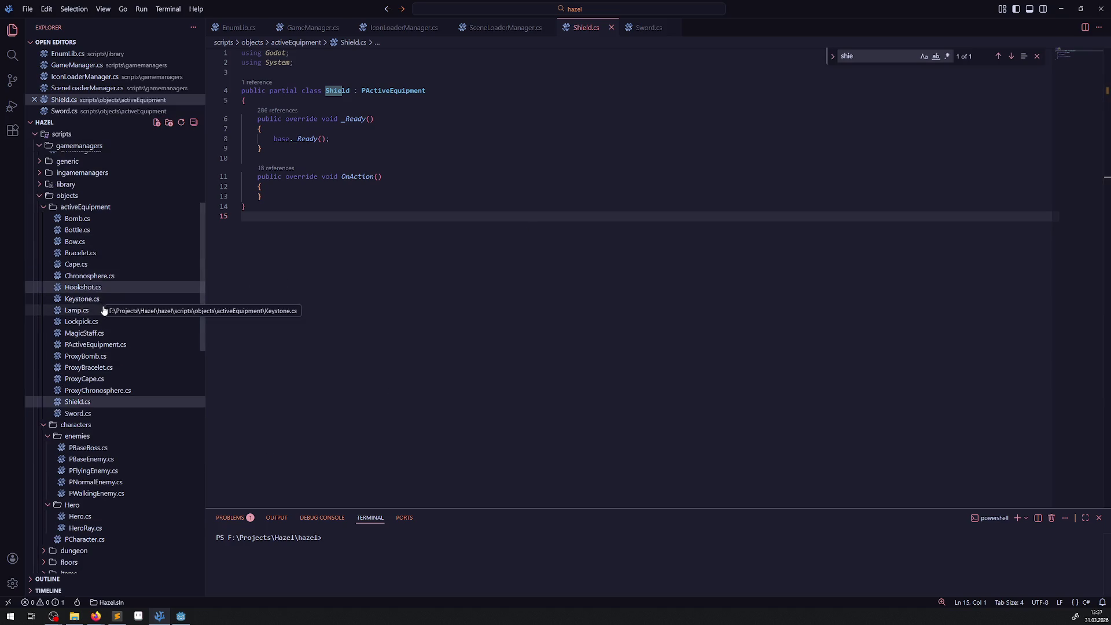
scroll(121, 349, "up", 1)
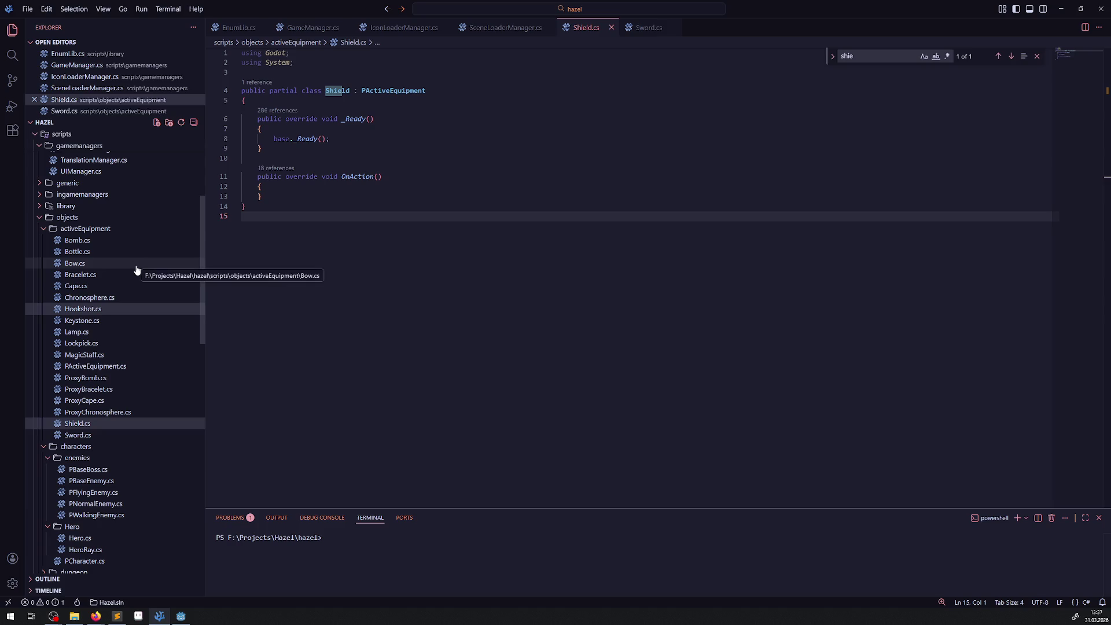
scroll(99, 353, "up", 3)
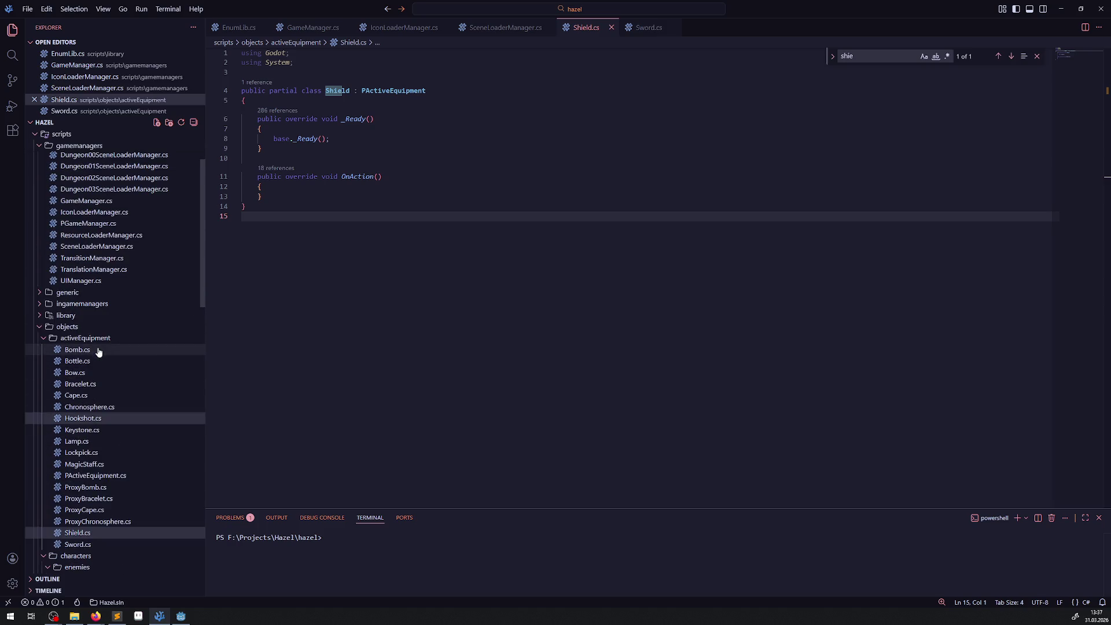
scroll(98, 352, "up", 3)
left_click(44, 400)
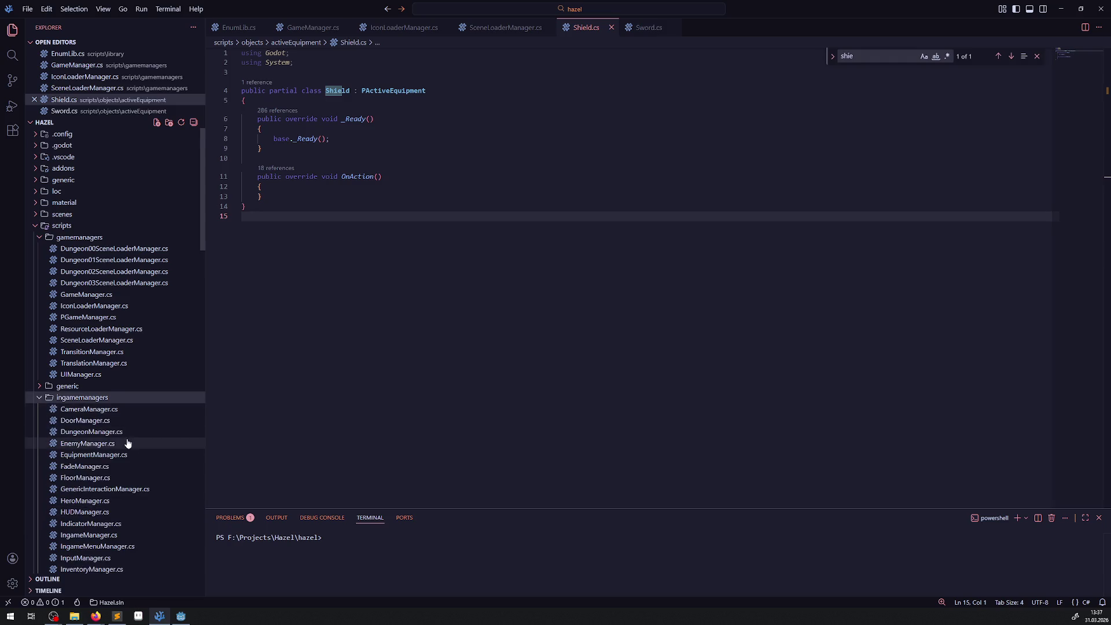
scroll(128, 443, "down", 2)
scroll(125, 404, "down", 1)
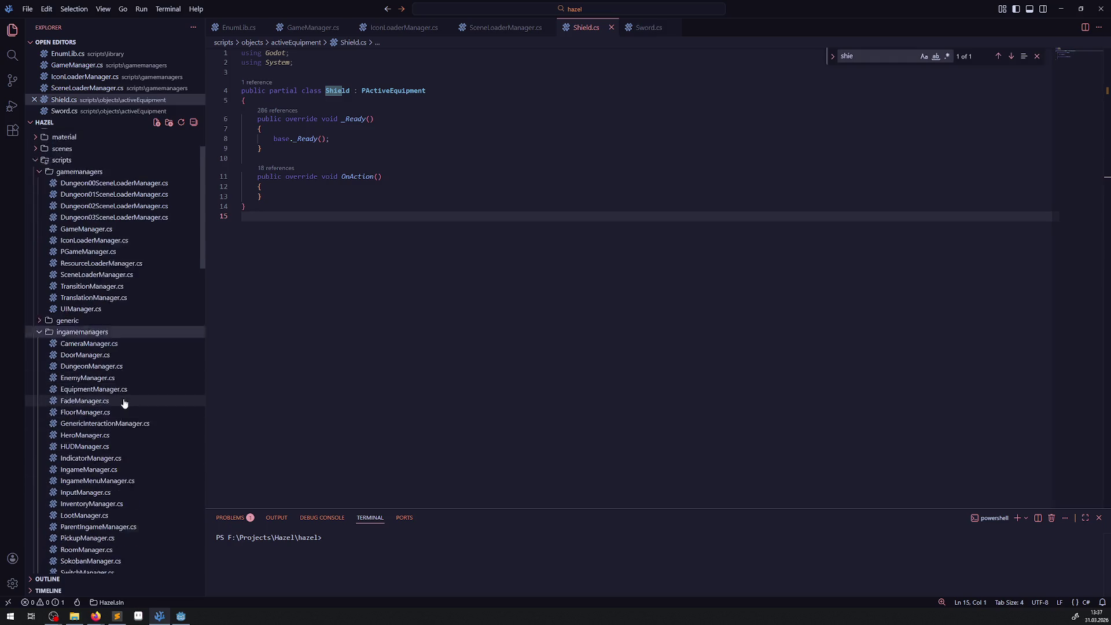
scroll(129, 405, "down", 1)
scroll(128, 403, "down", 1)
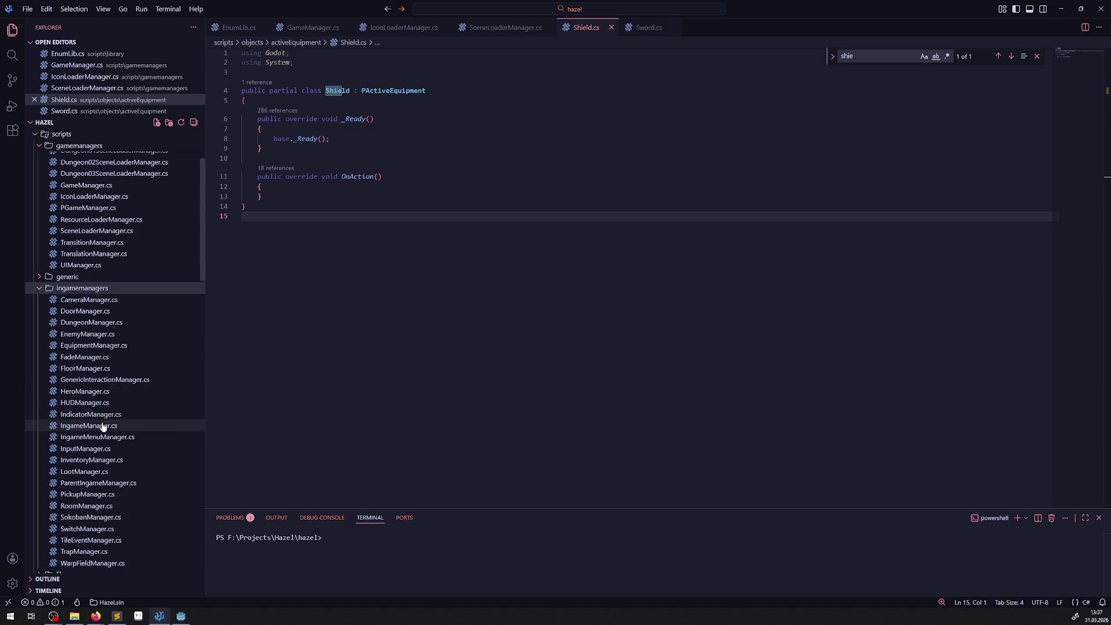
left_click(92, 345)
scroll(441, 297, "up", 5)
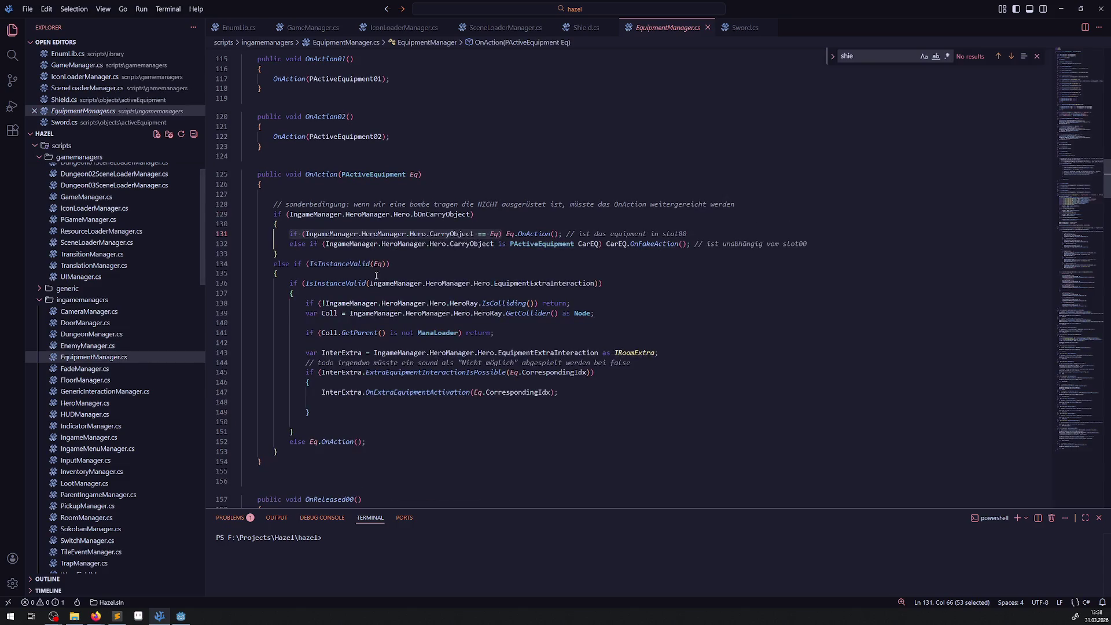
- Paste a copy of AddSwordToHero below it, renamed AddShieldToHero
scroll(441, 297, "down", 20)
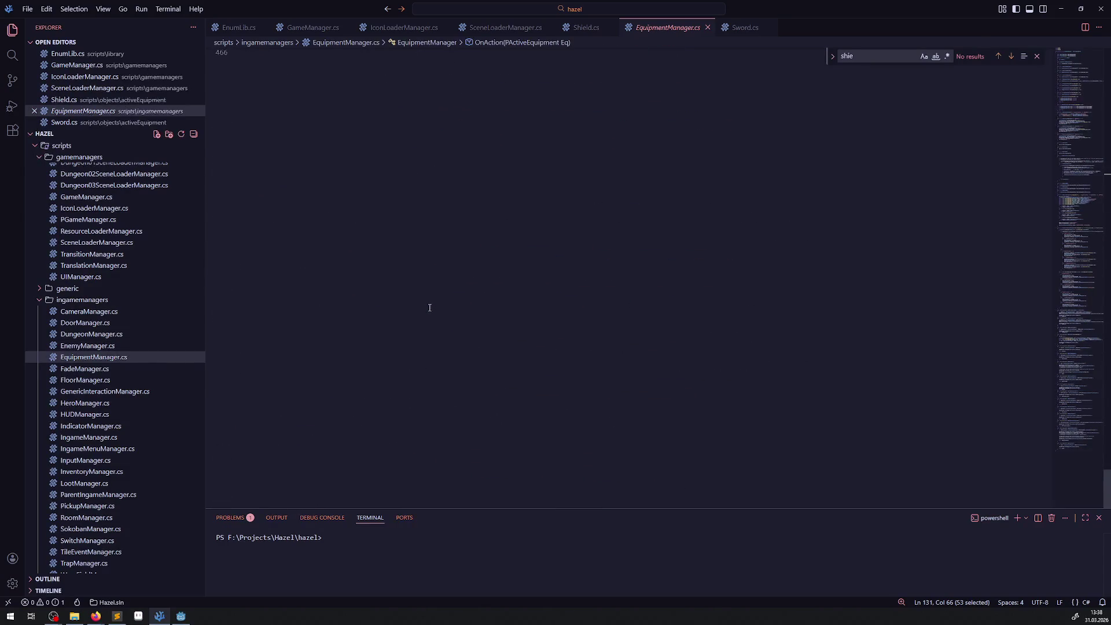
left_click_drag(243, 252, 243, 171)
key("ctrl+c")
left_click(268, 252)
key("ctrl+v")
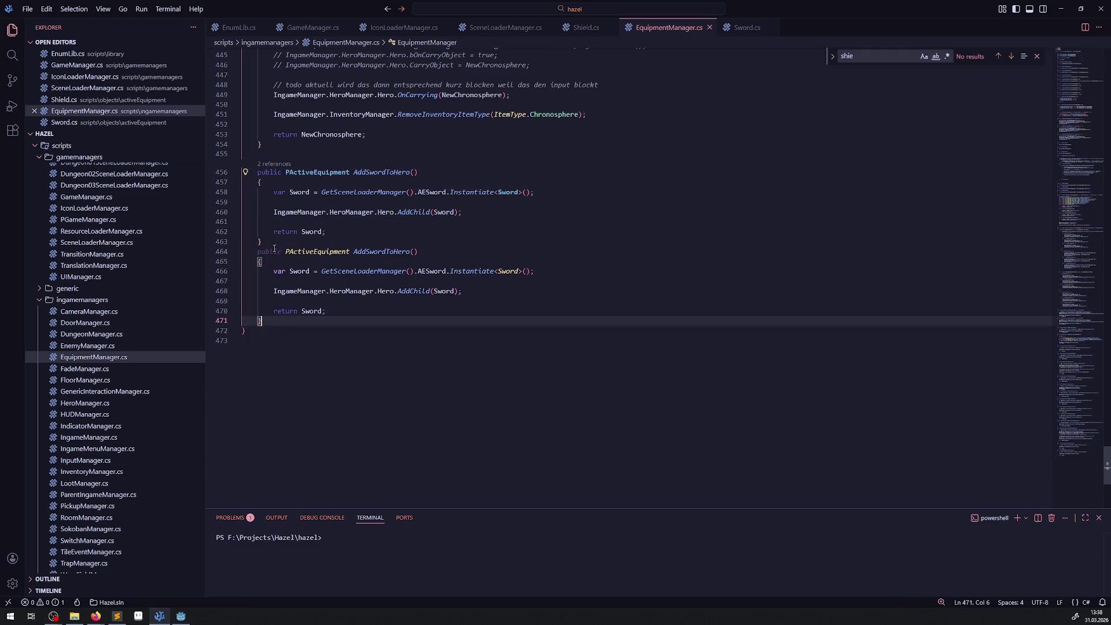
left_click(384, 270)
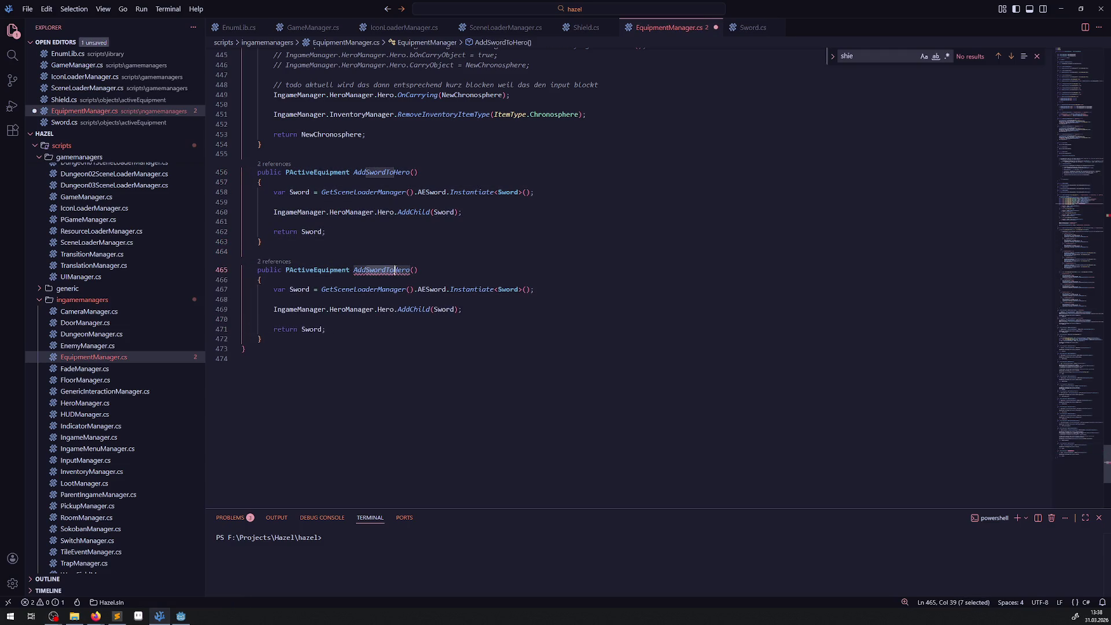
key("BackSpace")
key("BackSpace")
key("BackSpace")
type("hield")
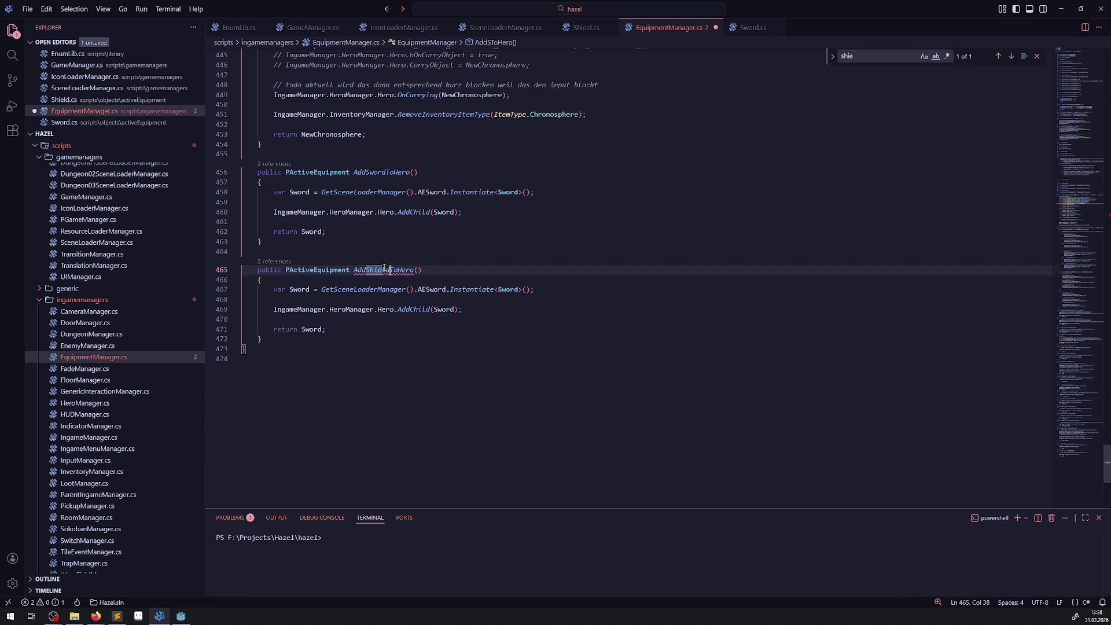
- Replace every Sword reference in AddShieldToHero's body with Shield and save
double_click(509, 290)
type("Shield")
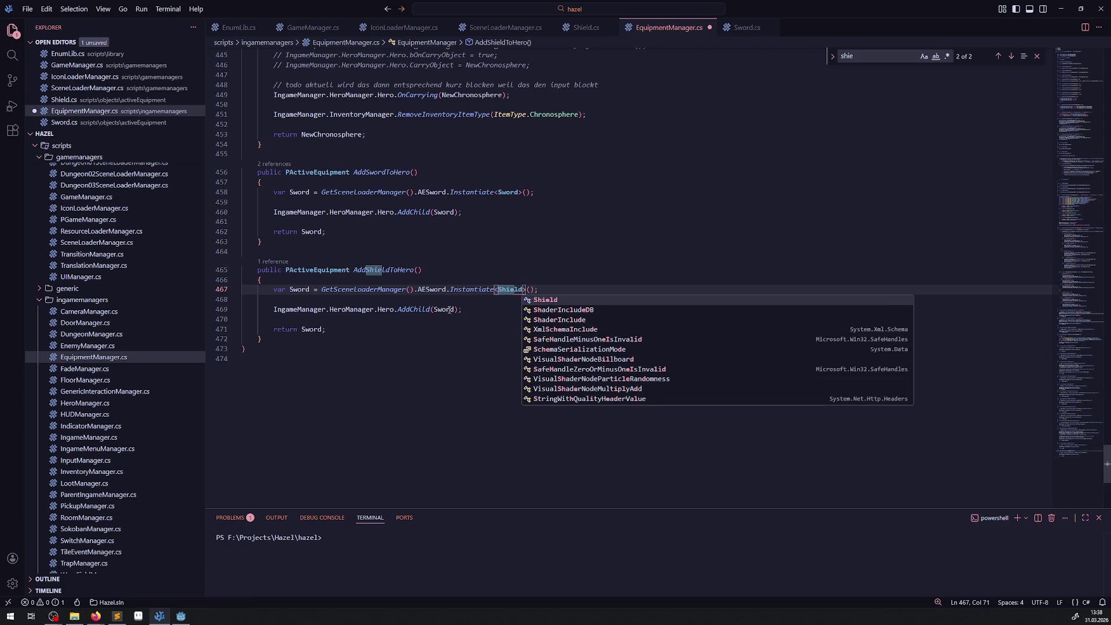
double_click(449, 309)
type("Shield")
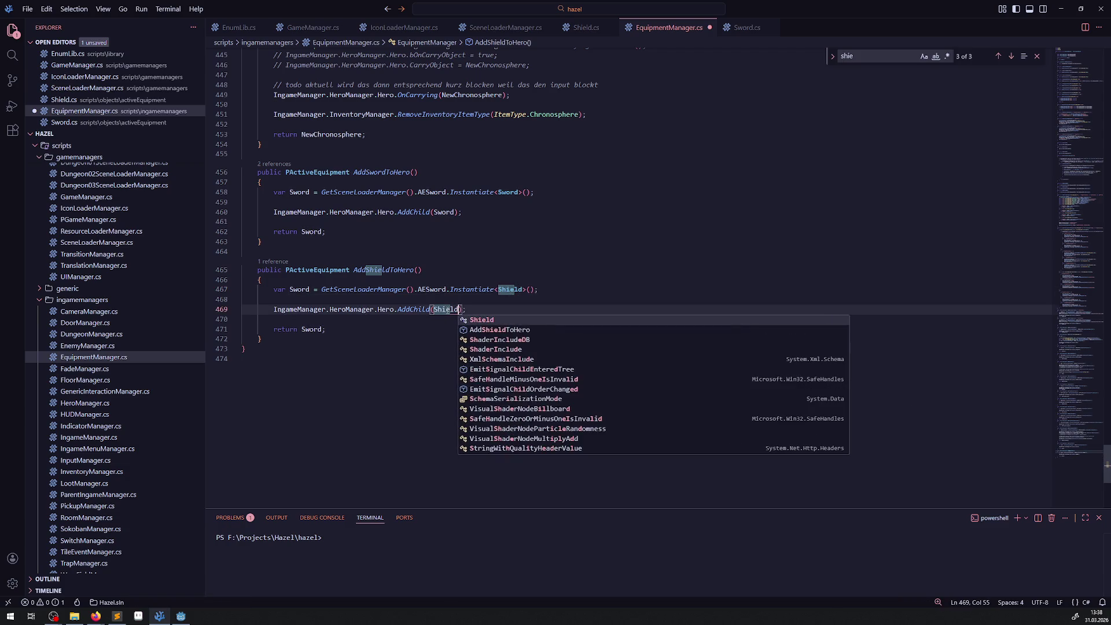
key("Escape")
left_click(297, 283)
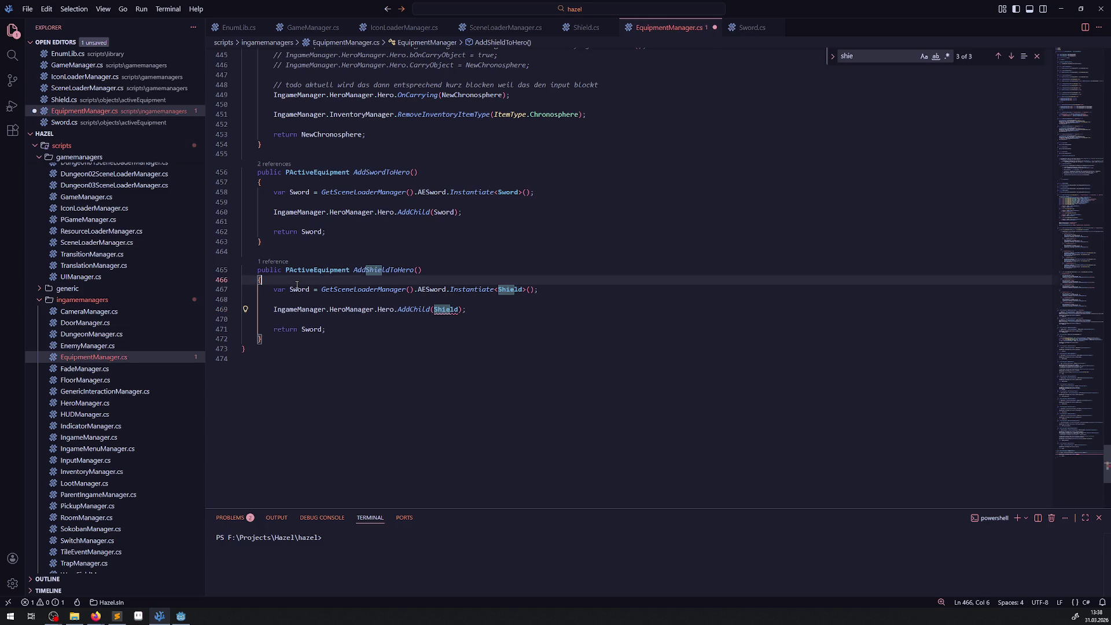
double_click(300, 290)
type("Shield")
double_click(312, 329)
type("Shield")
key("ctrl+s")
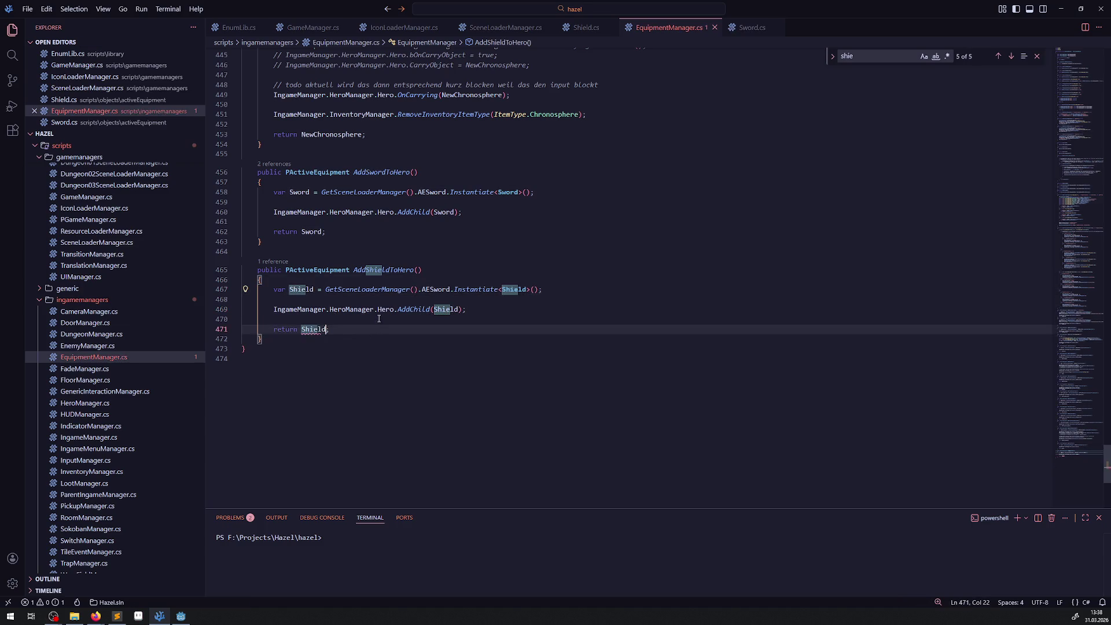
- Duplicate the Sword branch in AddActiveEquipment as a Shield branch calling AddShieldToHero, then save
scroll(391, 312, "up", 20)
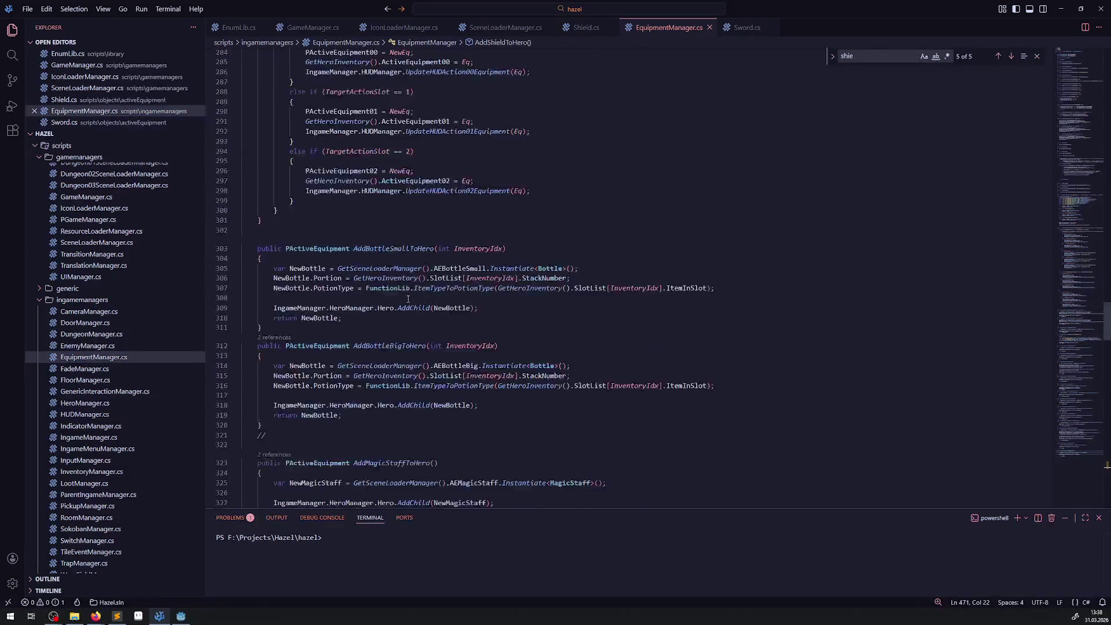
scroll(408, 305, "up", 13)
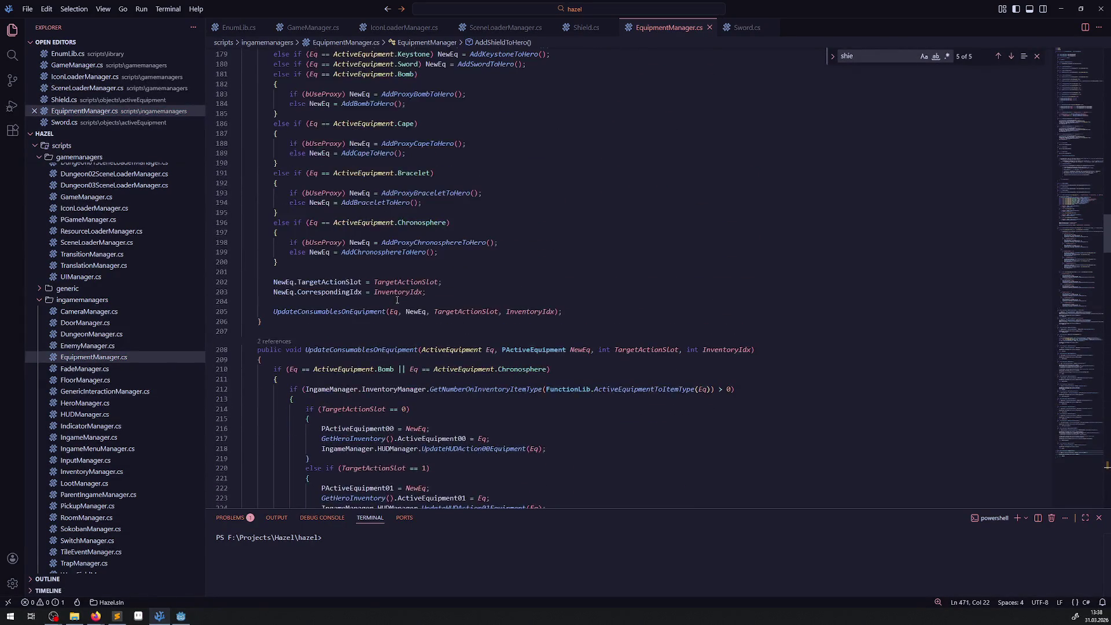
left_click(405, 305)
key("shift+alt+Down")
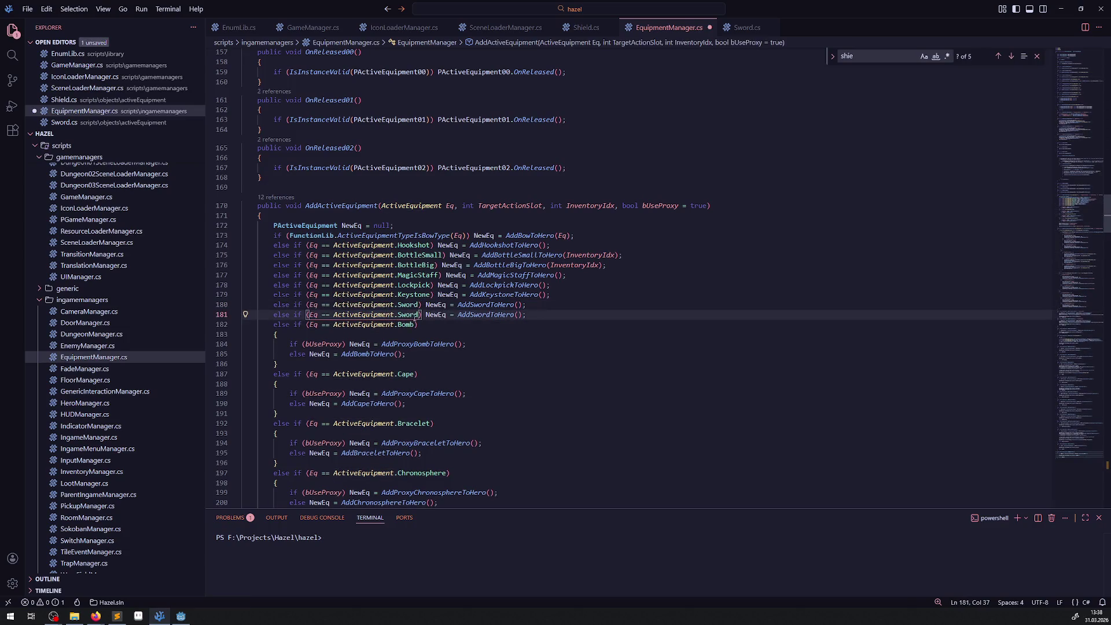
double_click(408, 314)
type("Shield")
left_click_drag(474, 315, 494, 315)
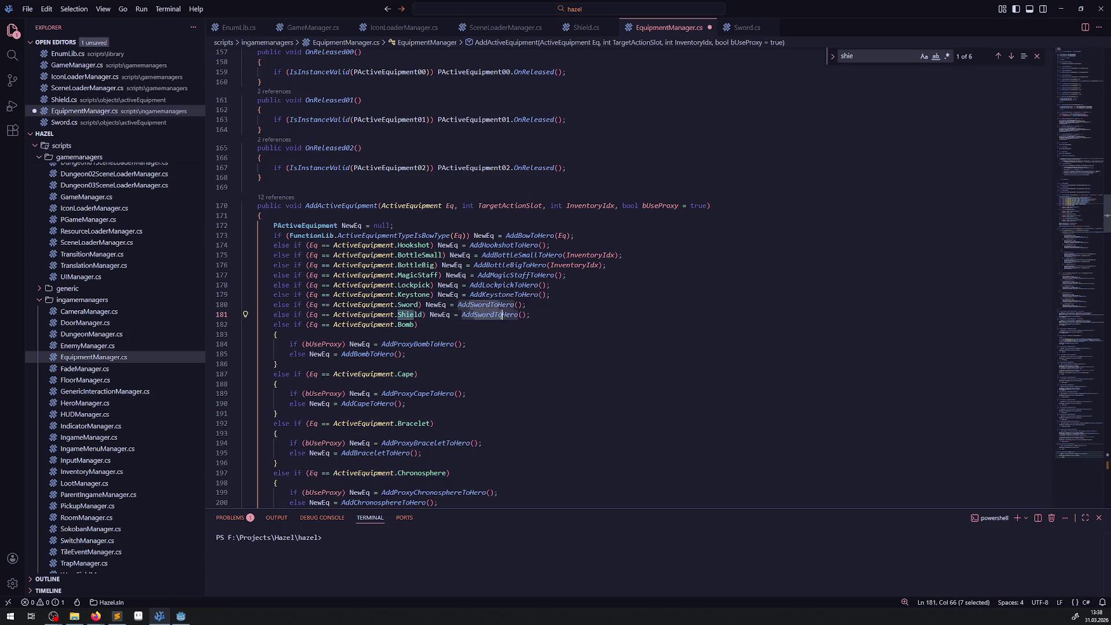
type("Shield")
key("ctrl+s")
left_click(506, 345)
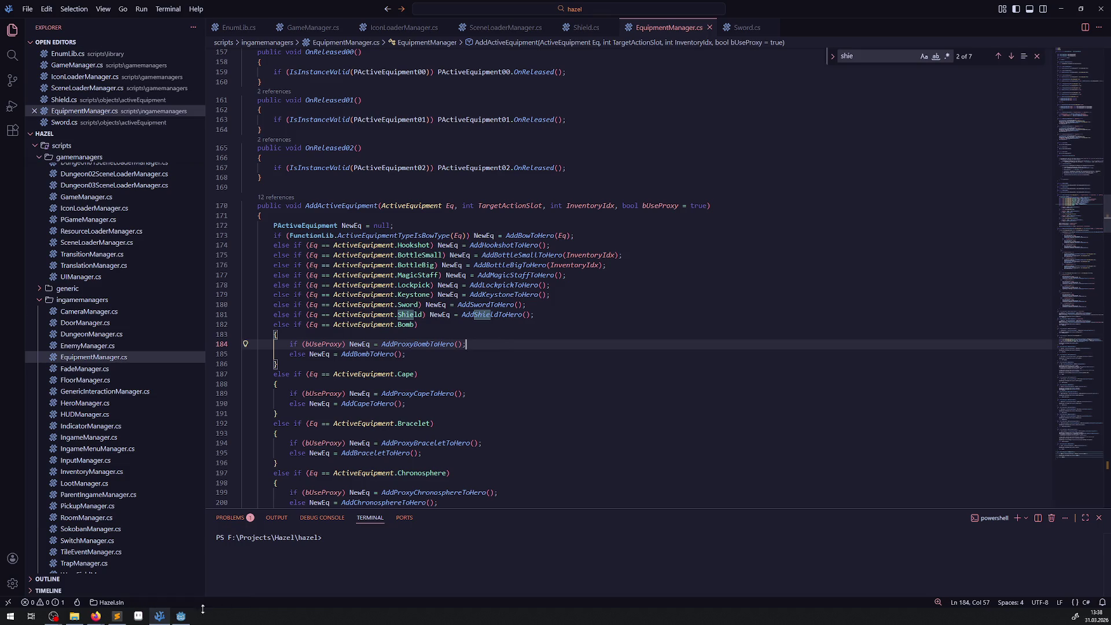
left_click(181, 616)
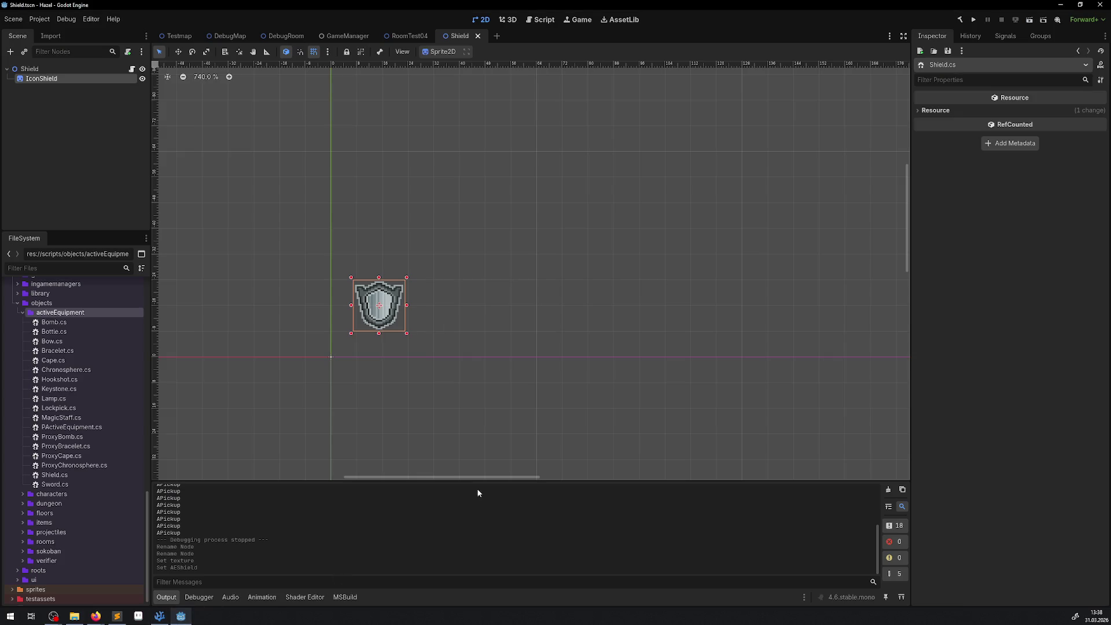
- Build the .NET project, open the DebugRoom scene, and select the big chest by the top wall
left_click(960, 20)
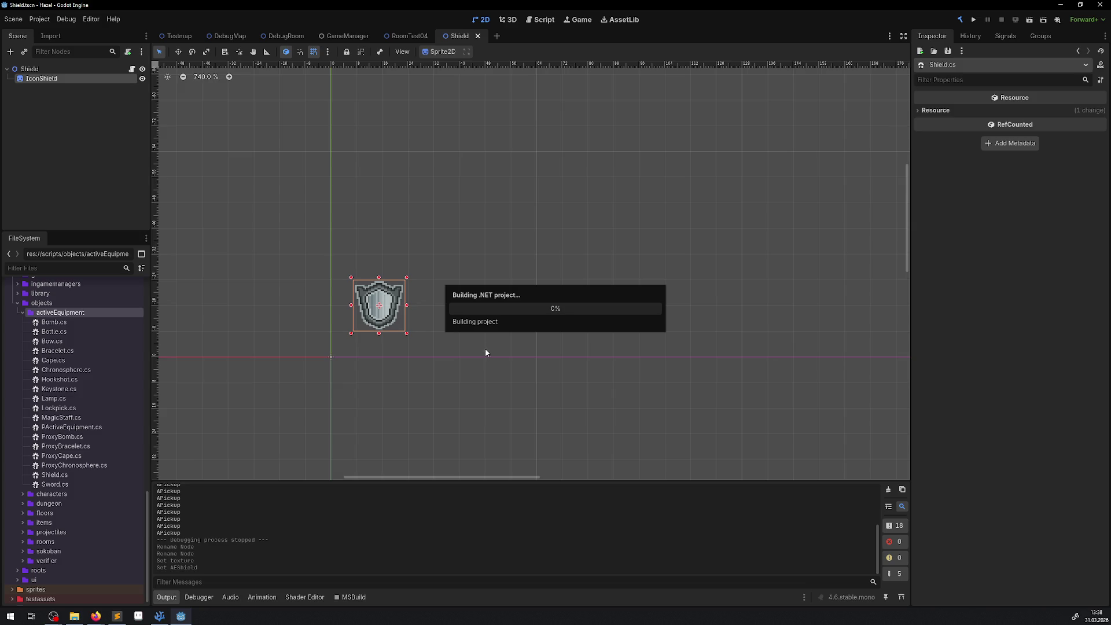
left_click(230, 37)
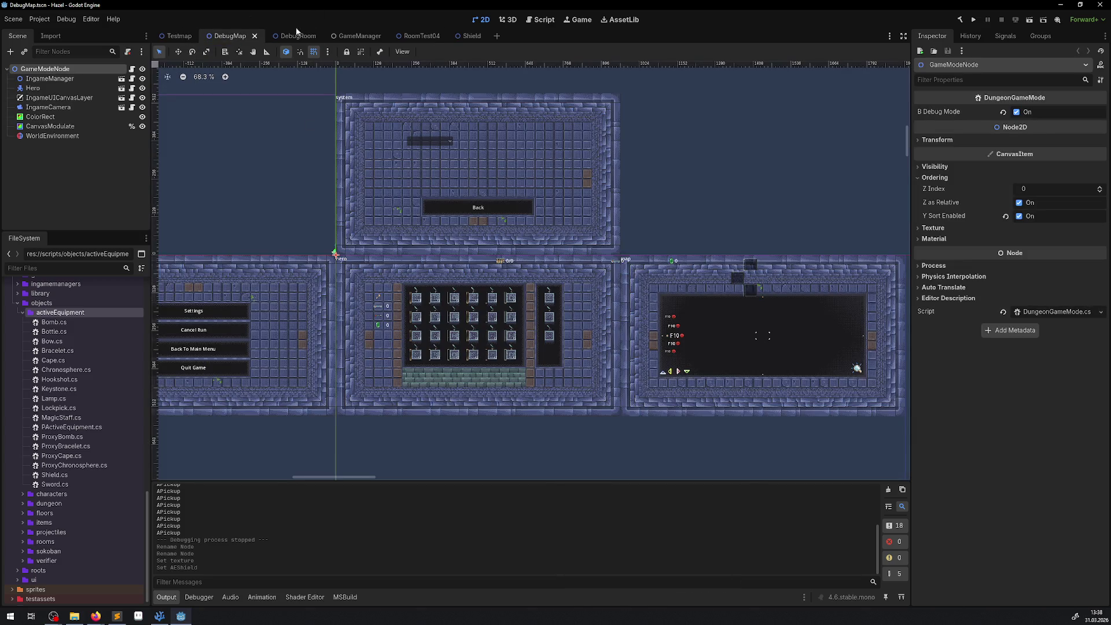
left_click(288, 36)
left_click_drag(751, 157, 175, 473)
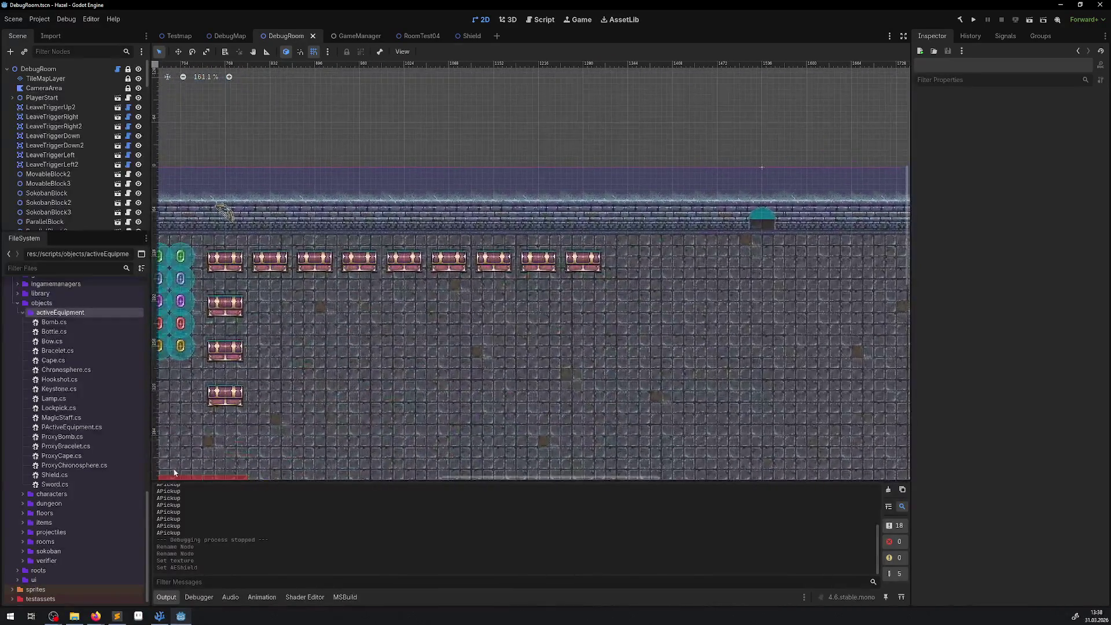
left_click(277, 256)
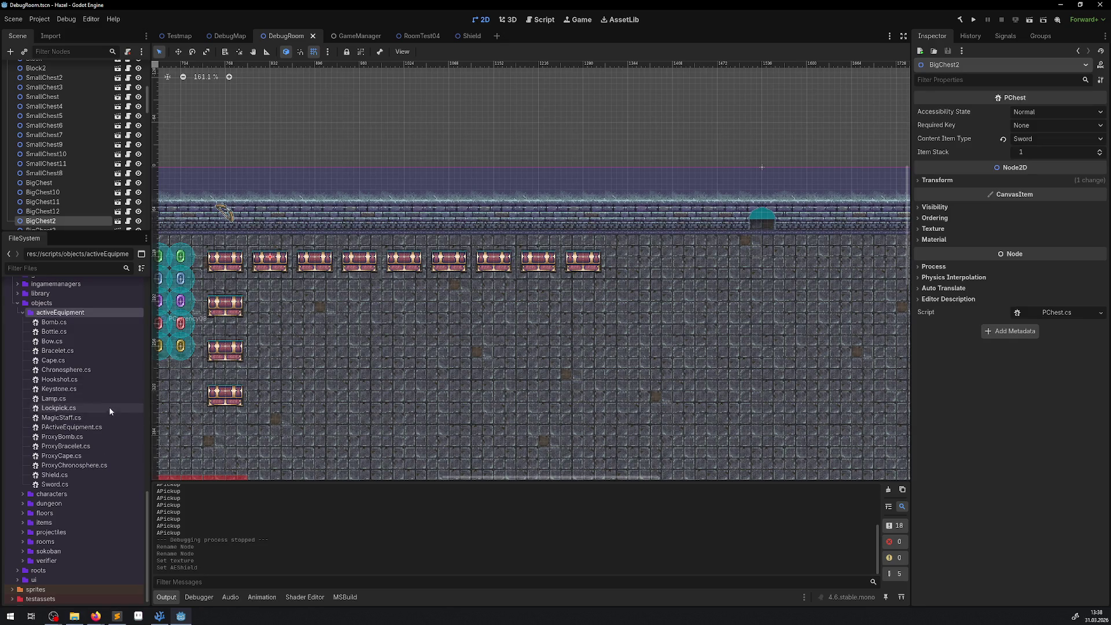
- Expand the sprites folder in FileSystem and scroll down through its files
scroll(43, 538, "down", 1)
left_click(12, 578)
scroll(67, 540, "down", 5)
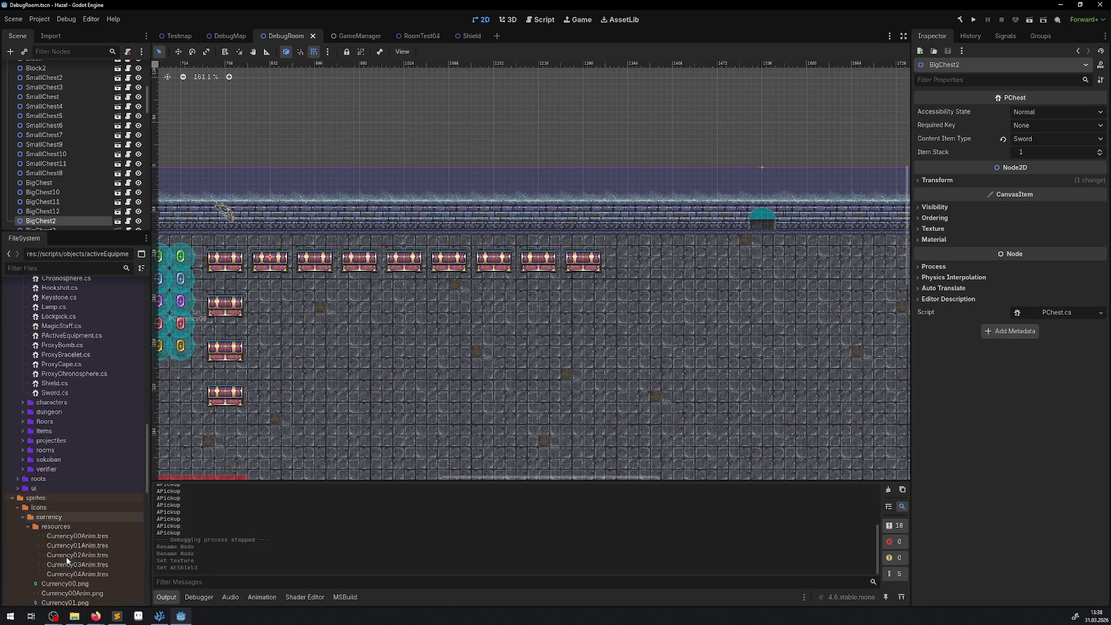
scroll(79, 493, "down", 5)
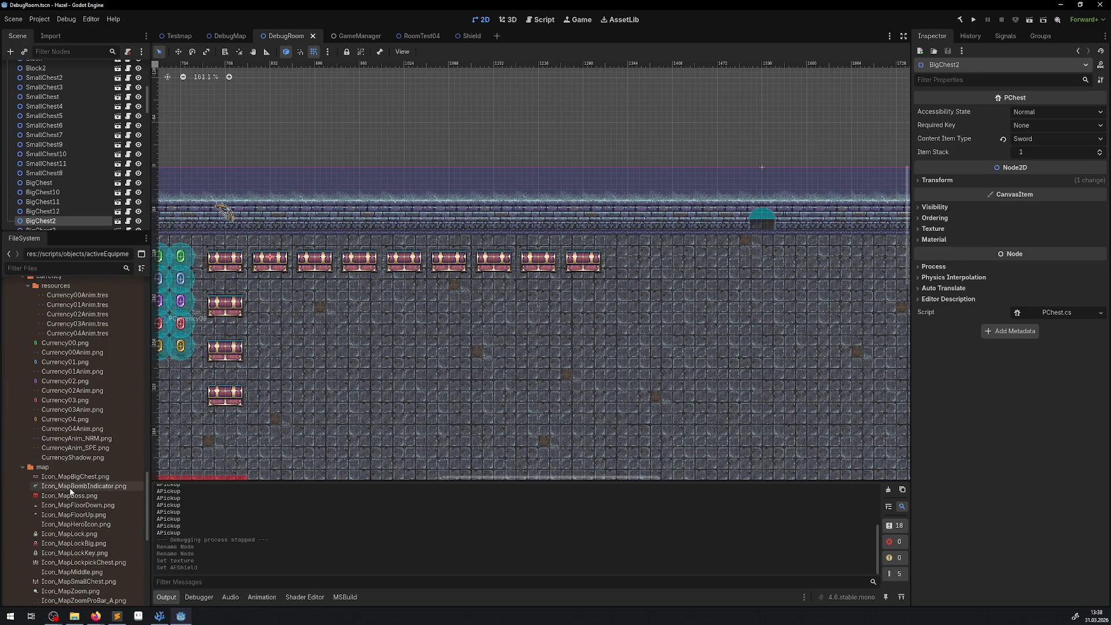
scroll(73, 492, "down", 4)
scroll(69, 494, "down", 3)
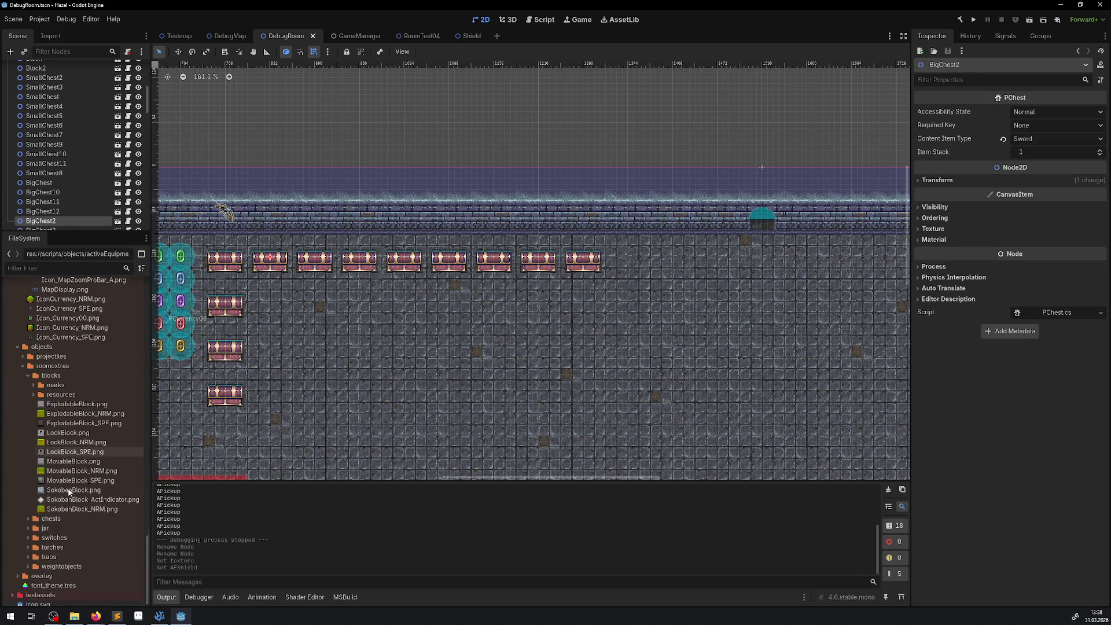
scroll(69, 496, "down", 1)
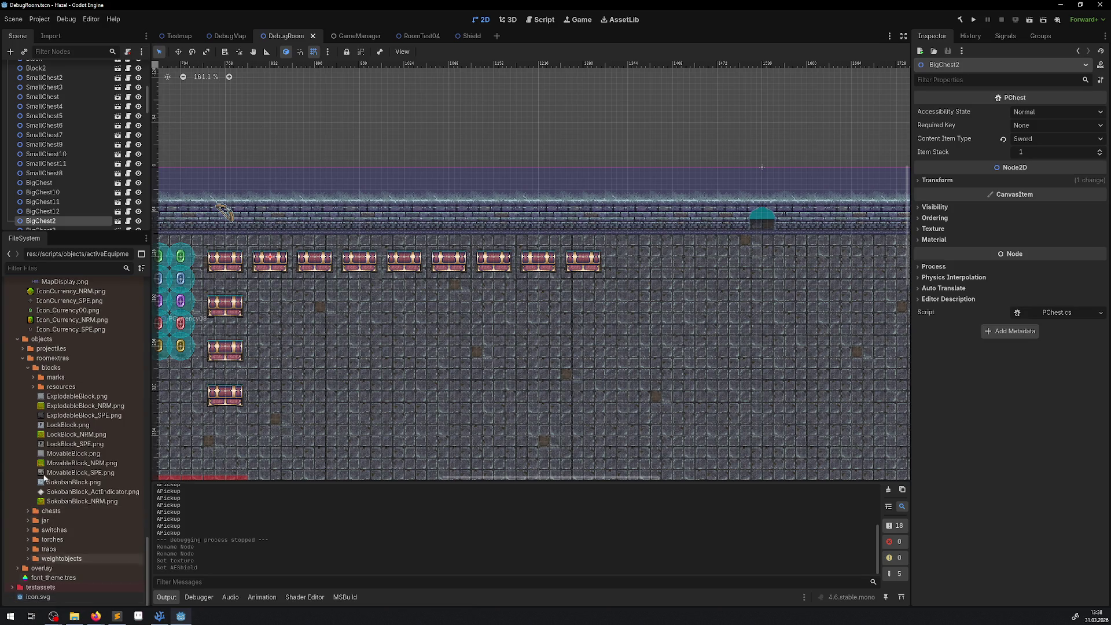
- Filter files by 'swo', place the sword icon near the top wall with Z Index 1000, and save
type("swo")
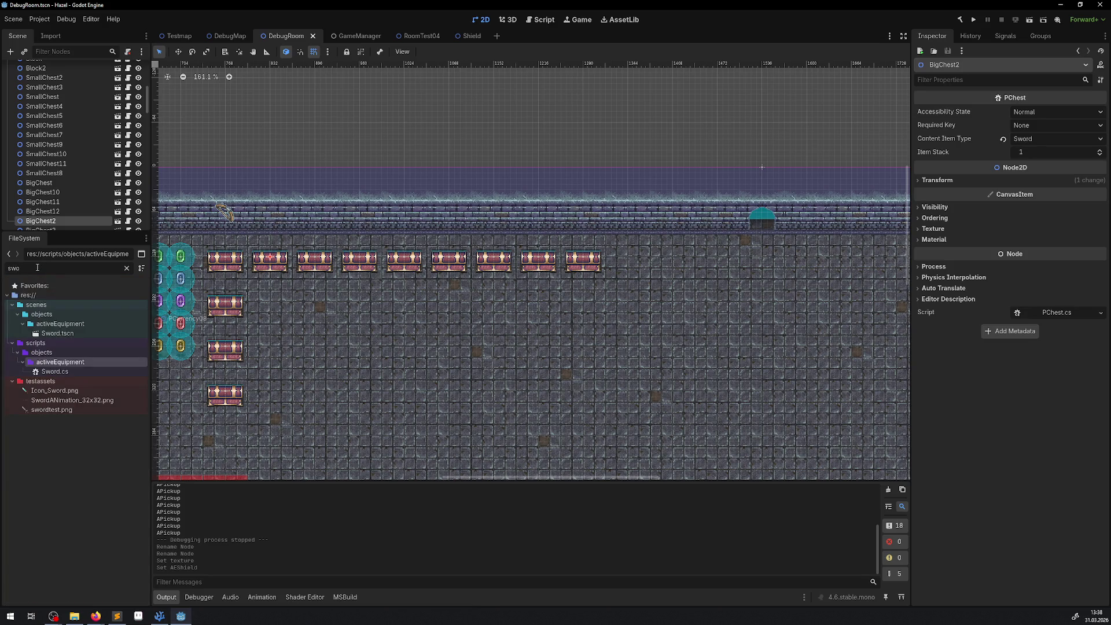
mouse_move(55, 390)
left_mouse_down()
mouse_move(223, 213)
mouse_move(273, 216)
mouse_move(273, 243)
mouse_move(270, 213)
left_mouse_up()
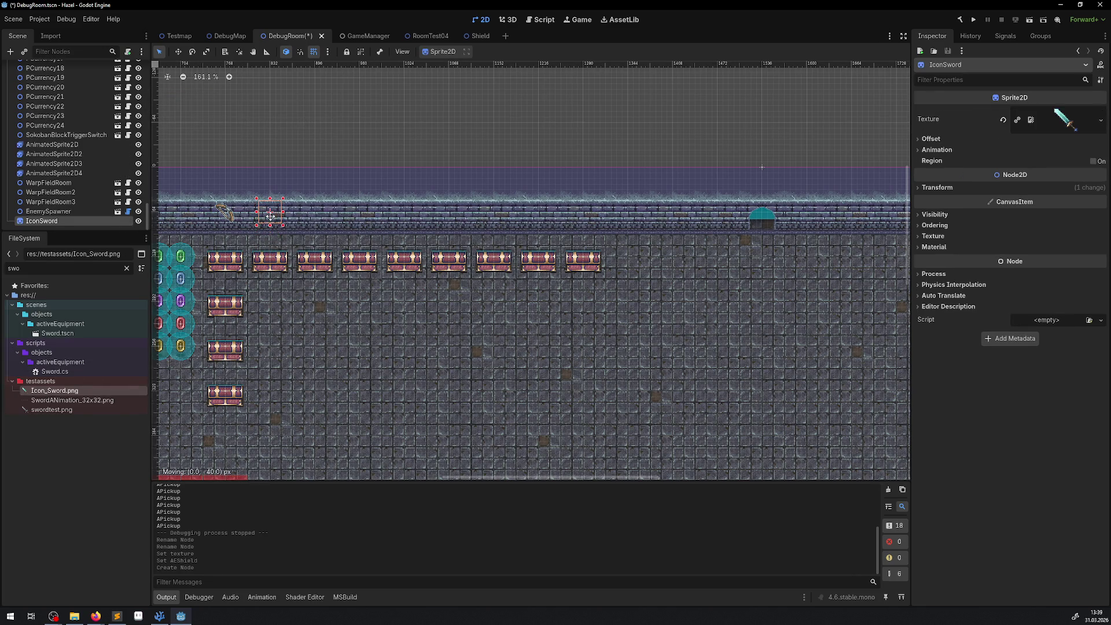
left_click(935, 225)
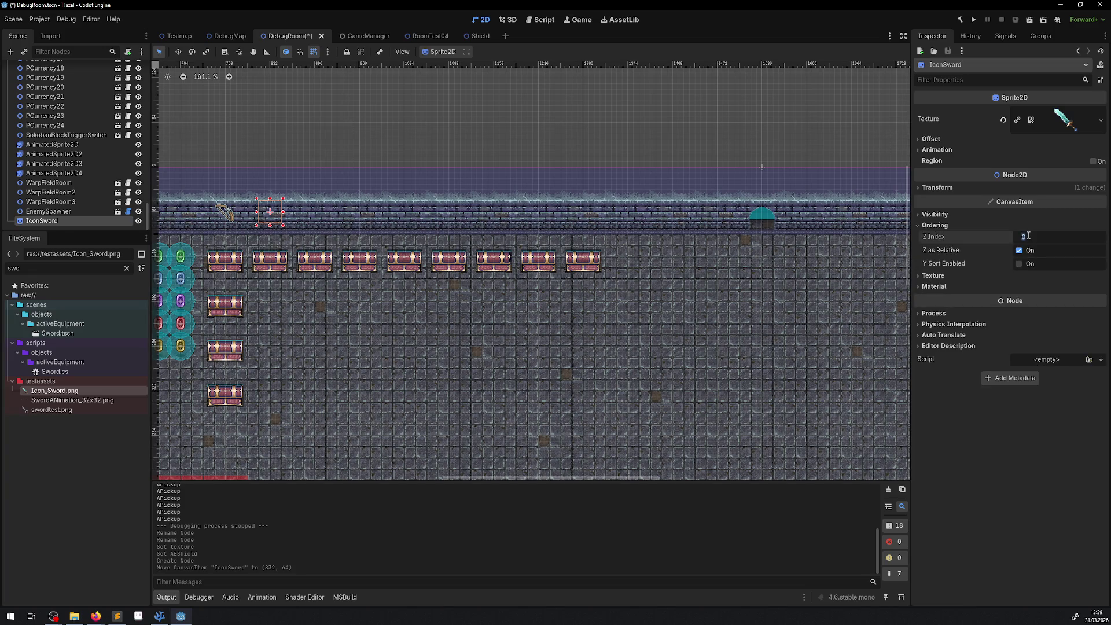
type("00")
key("Return")
key("ctrl+s")
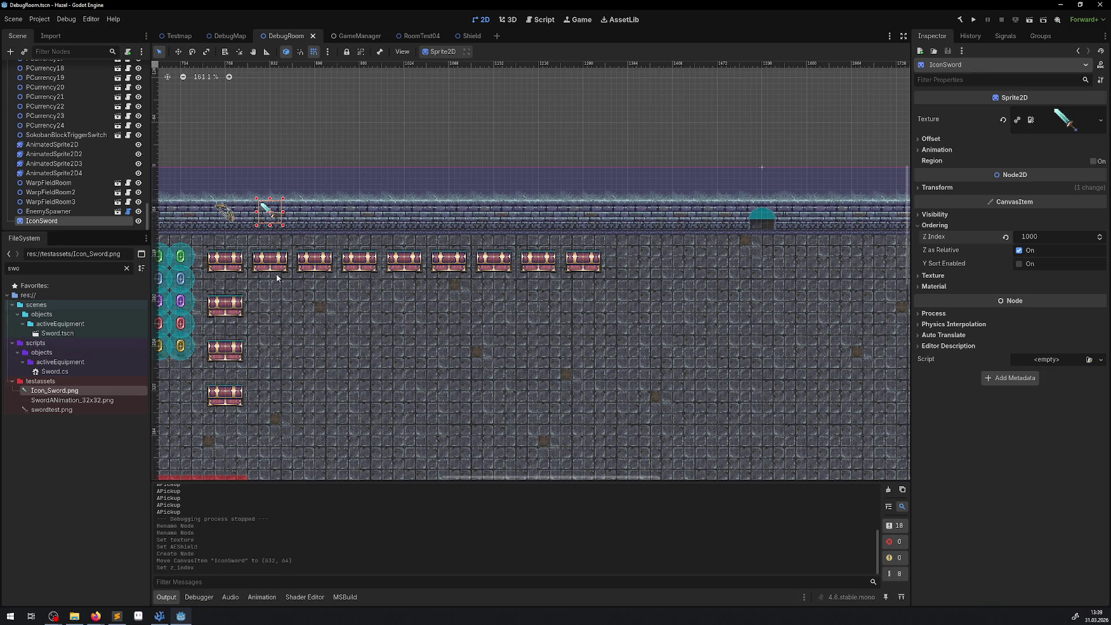
- Select the other big chest and add the shield icon sprite, filtered by 'shie', to the room
scroll(304, 256, "up", 4)
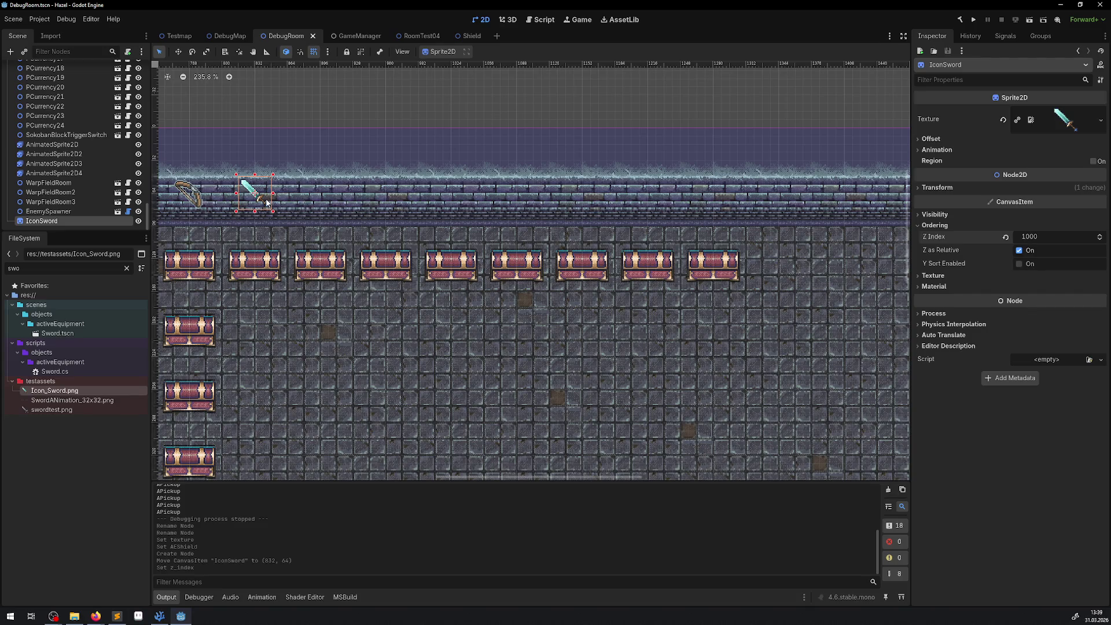
left_click(331, 255)
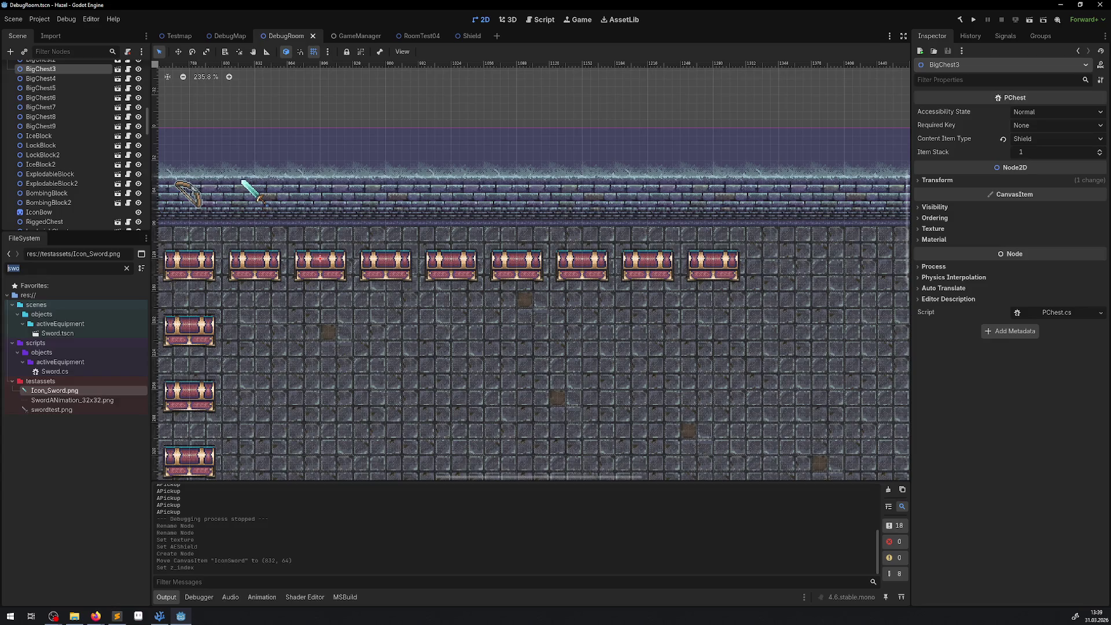
type("shie")
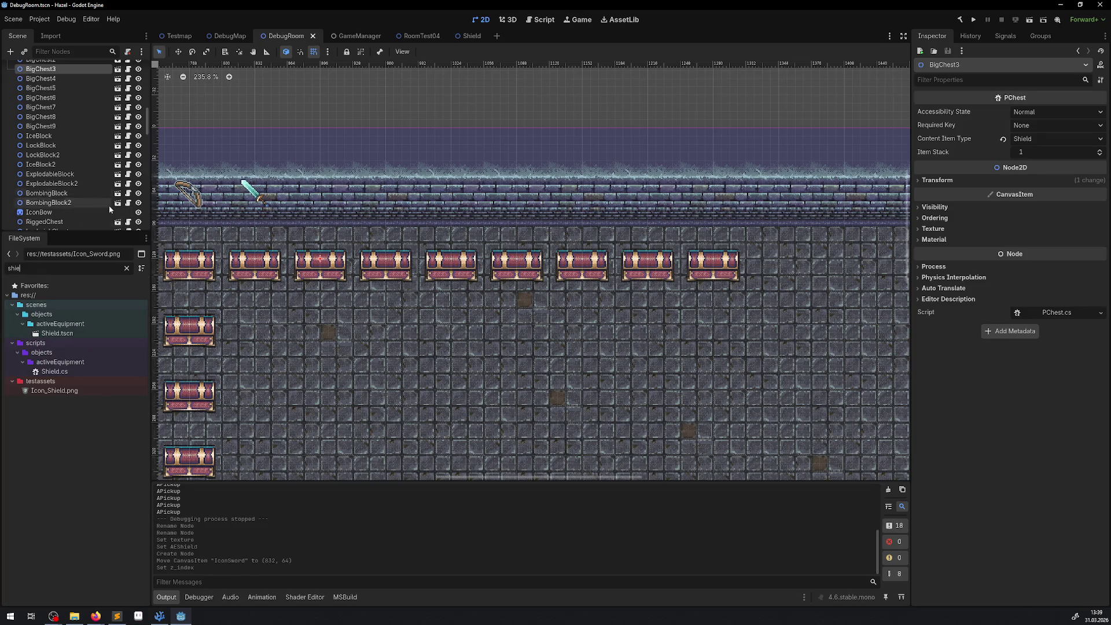
mouse_move(54, 392)
left_mouse_down()
mouse_move(306, 201)
mouse_move(328, 202)
left_mouse_up()
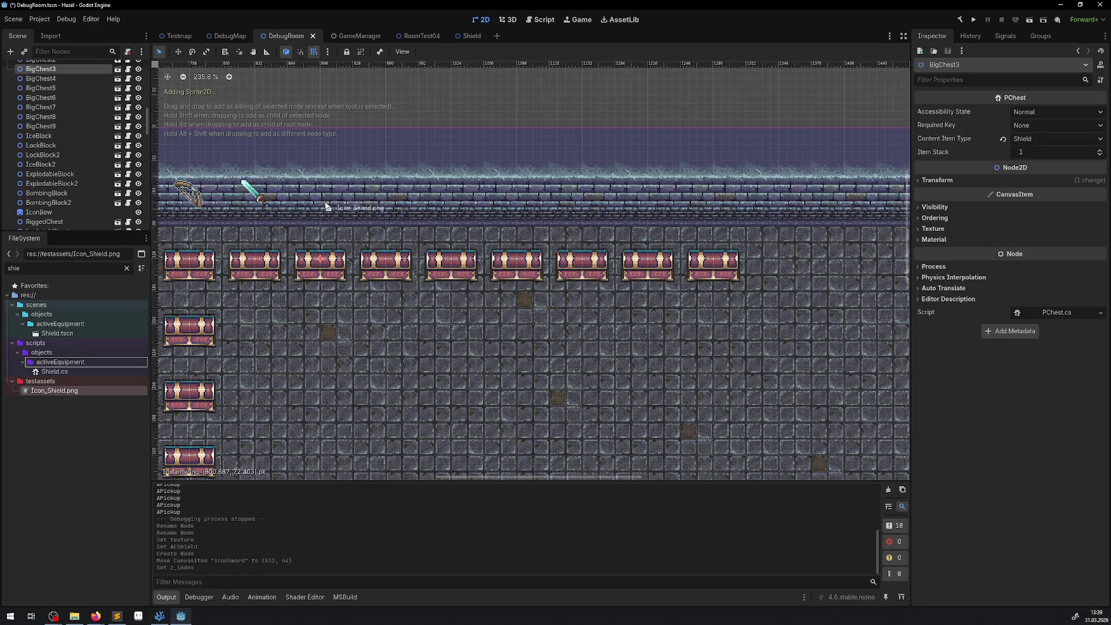
- Give IconShield Z Index 1000, nudge it onto the wall beside the sword, and save
left_click(935, 225)
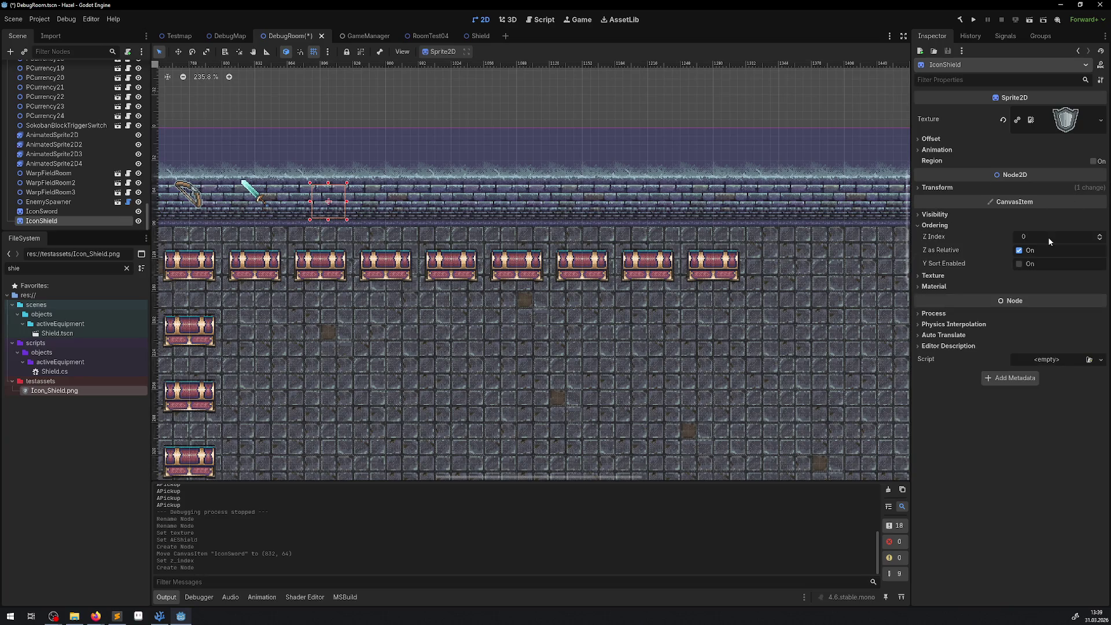
left_click(1049, 237)
type("1000")
key("Return")
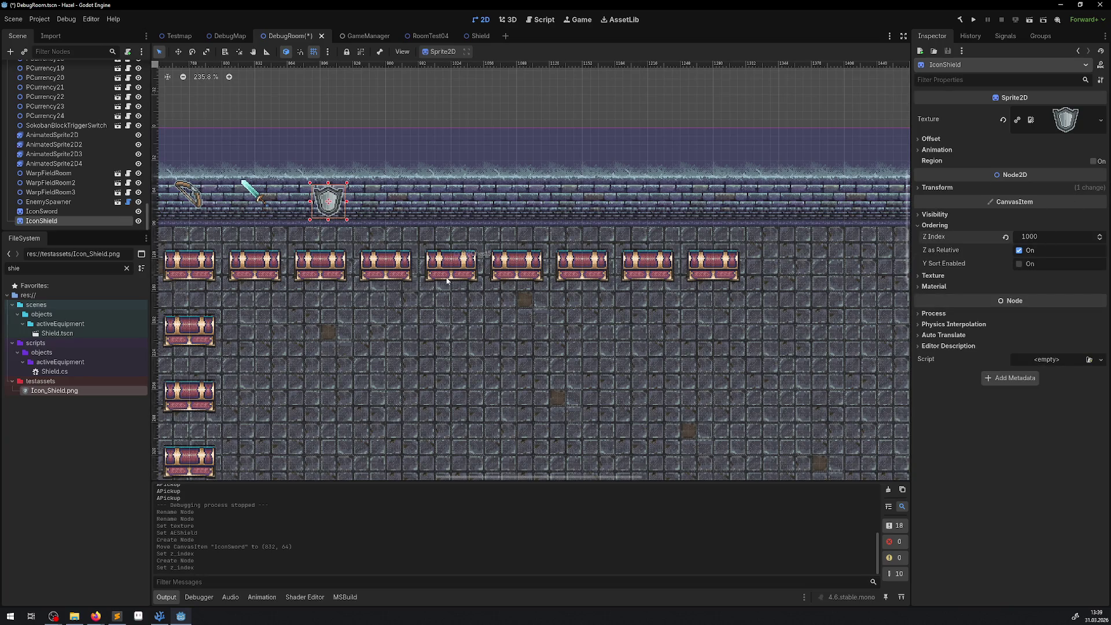
left_click_drag(330, 203, 323, 194)
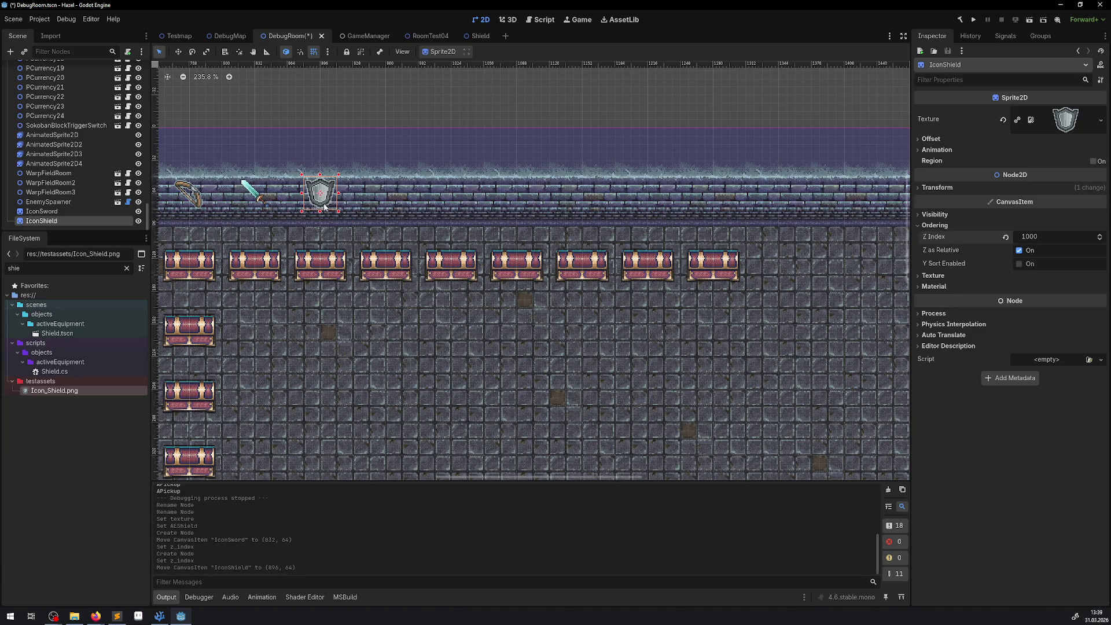
key("F6")
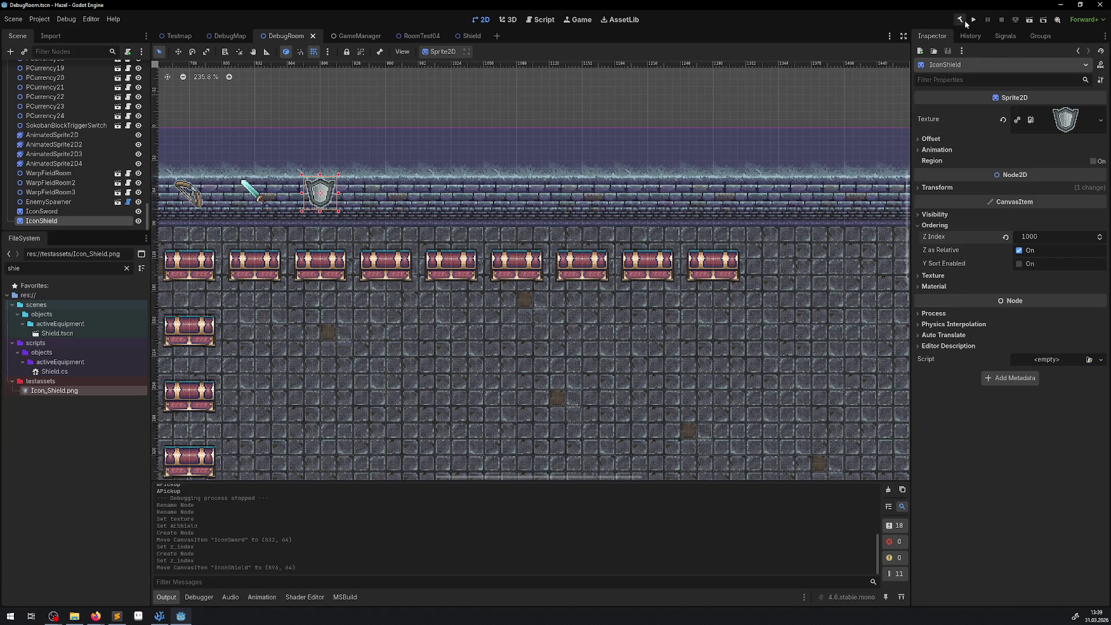
- Quick-load Shield.cs as the Shield scene root's script in place of Sword.cs, and save
left_click(470, 35)
left_click(82, 70)
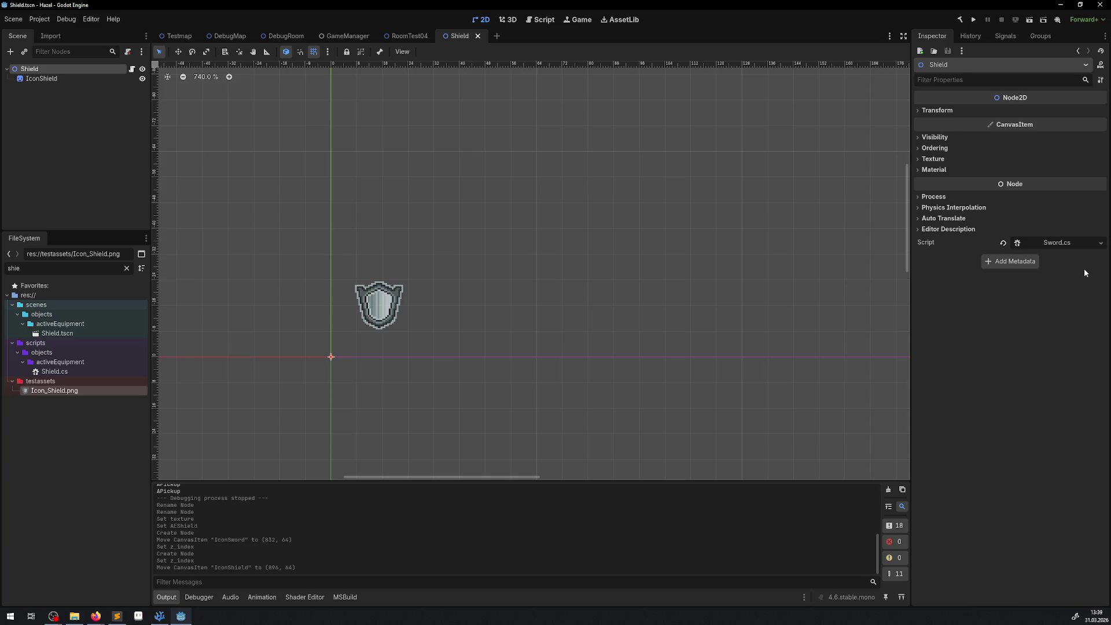
left_click(1101, 244)
left_click(1056, 282)
type("shie")
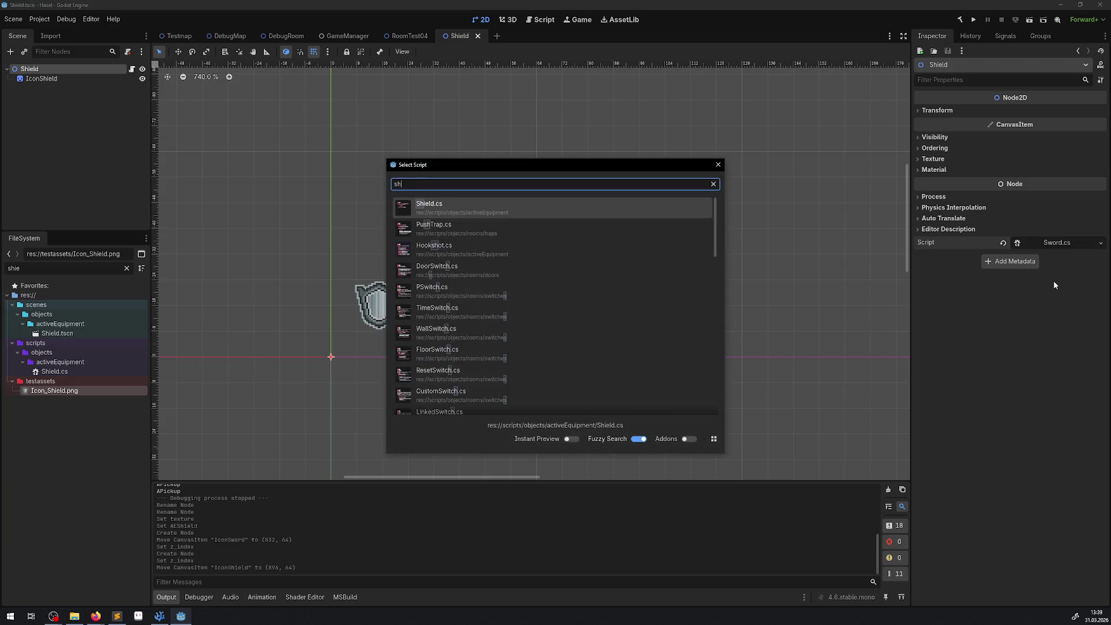
key("Return")
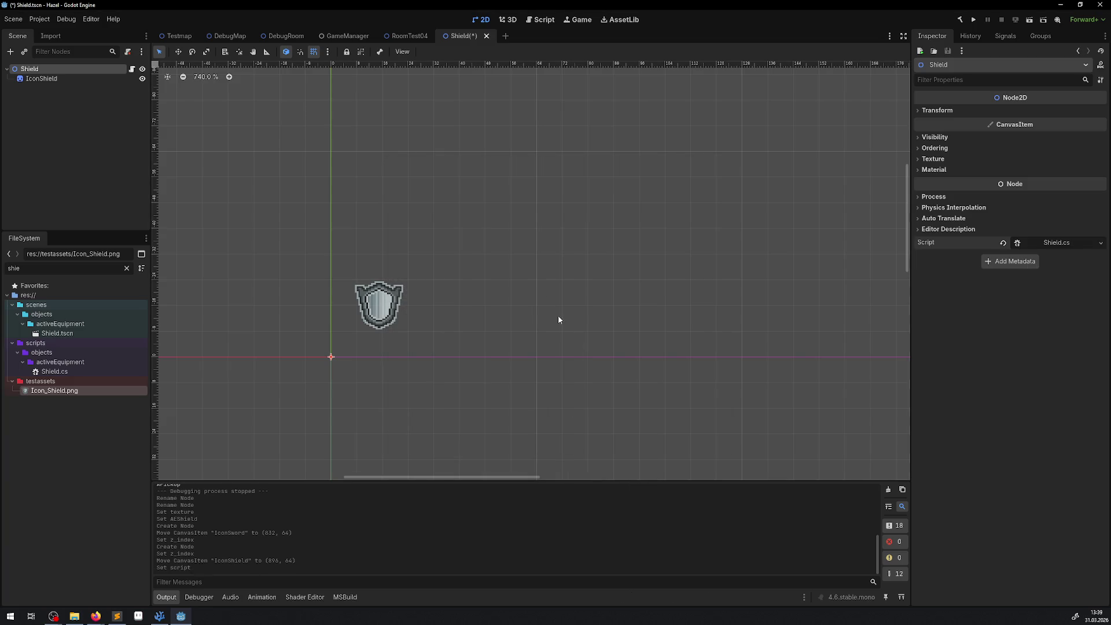
key("ctrl+s")
- Return to the DebugRoom scene and run it to test the shield
left_click(230, 36)
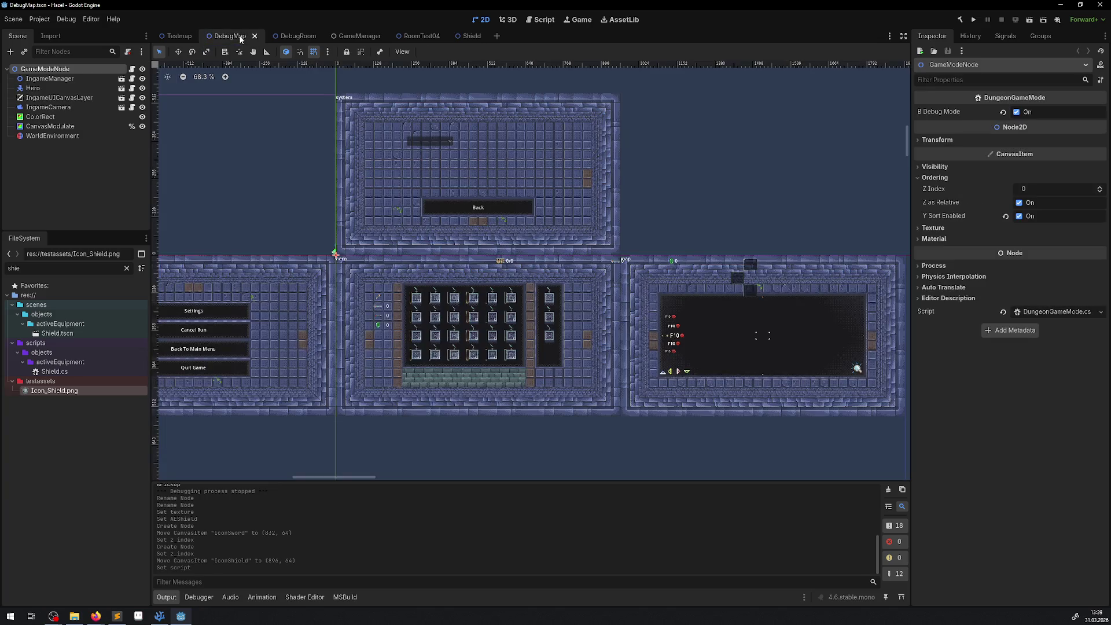
left_click(286, 36)
left_click(977, 22)
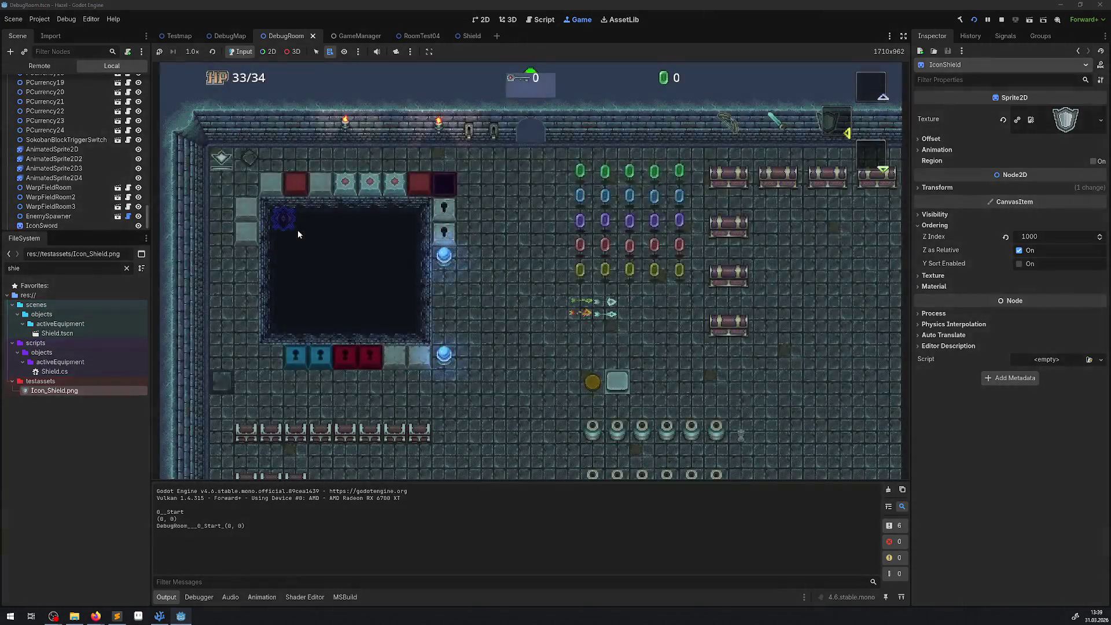
- Walk the hero through the gems and along the chest row, opening the chests
key("Down")
key("Right")
key("Up")
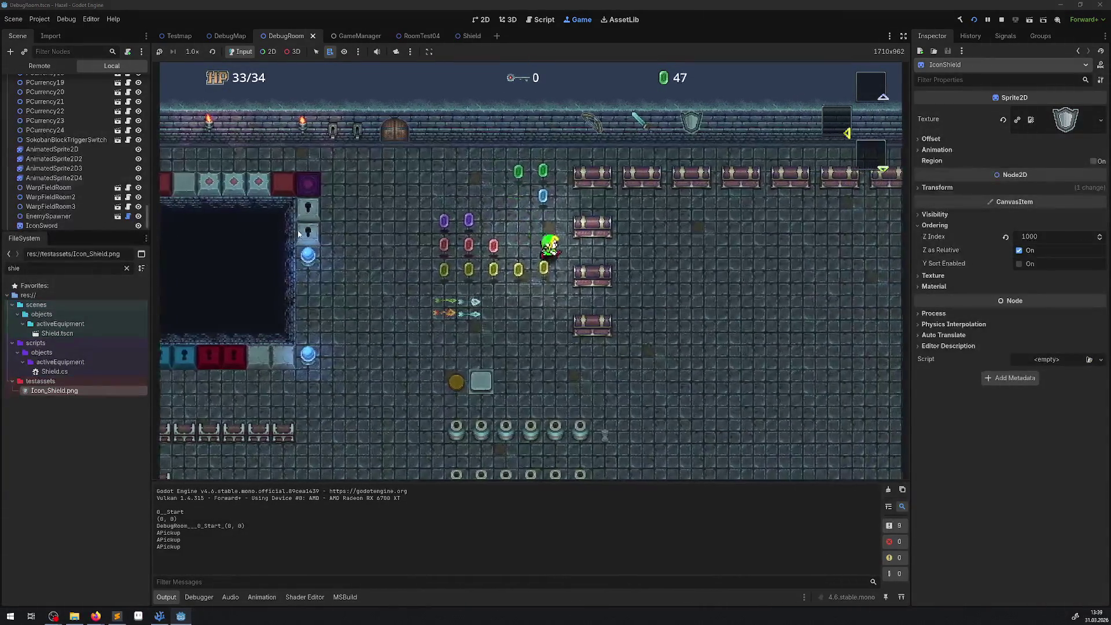
key("Left")
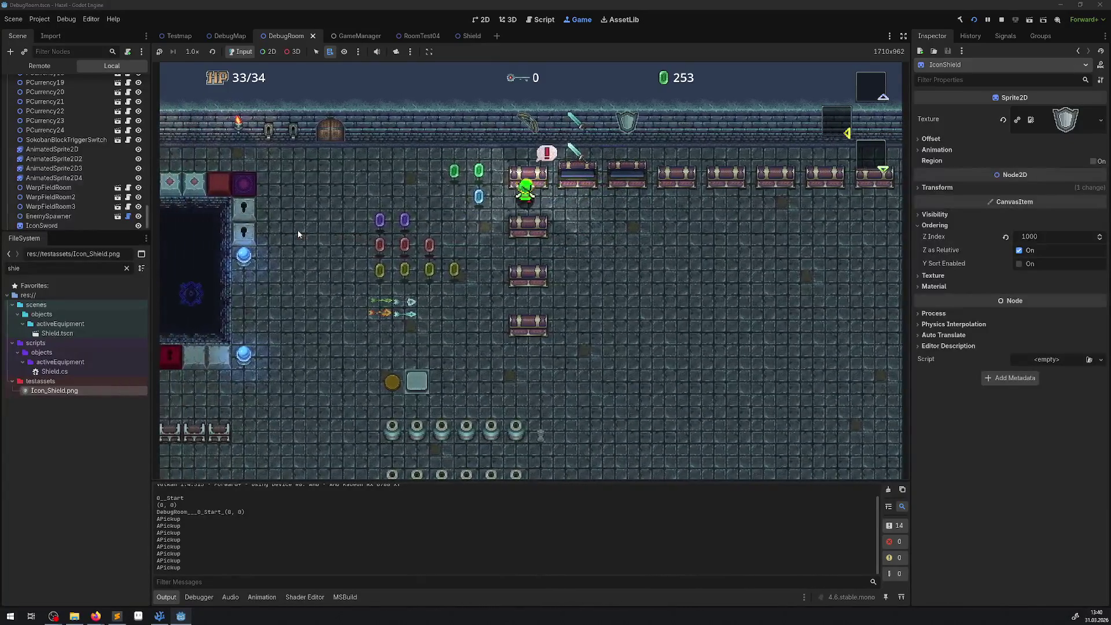
key("Right")
key("Down")
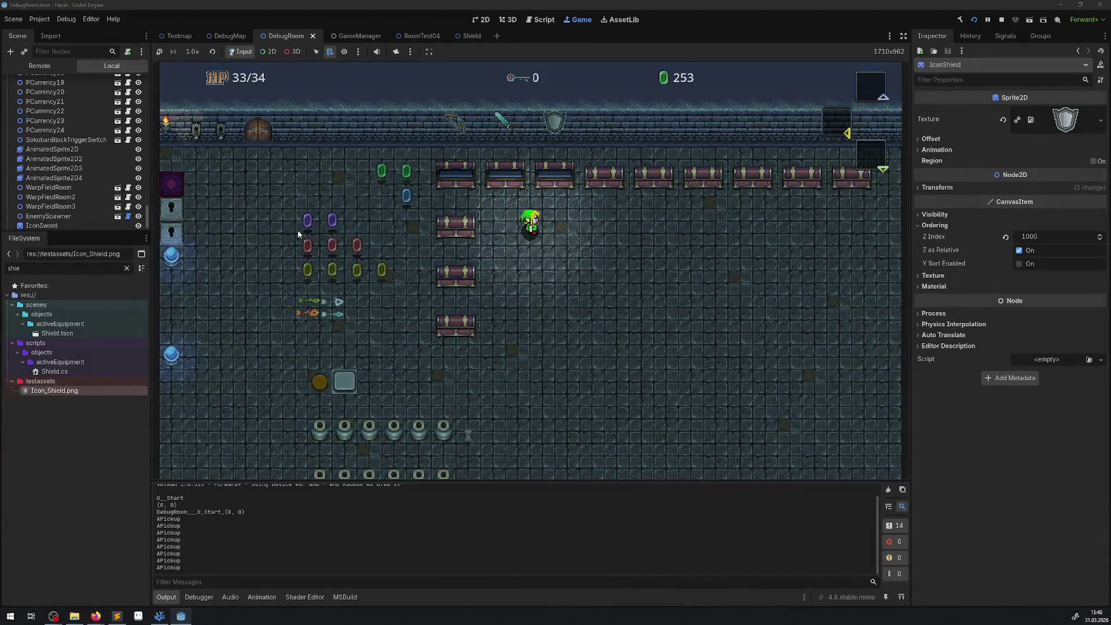
- Open the in-game inventory and try selecting the shield, sword and bow
key("Tab")
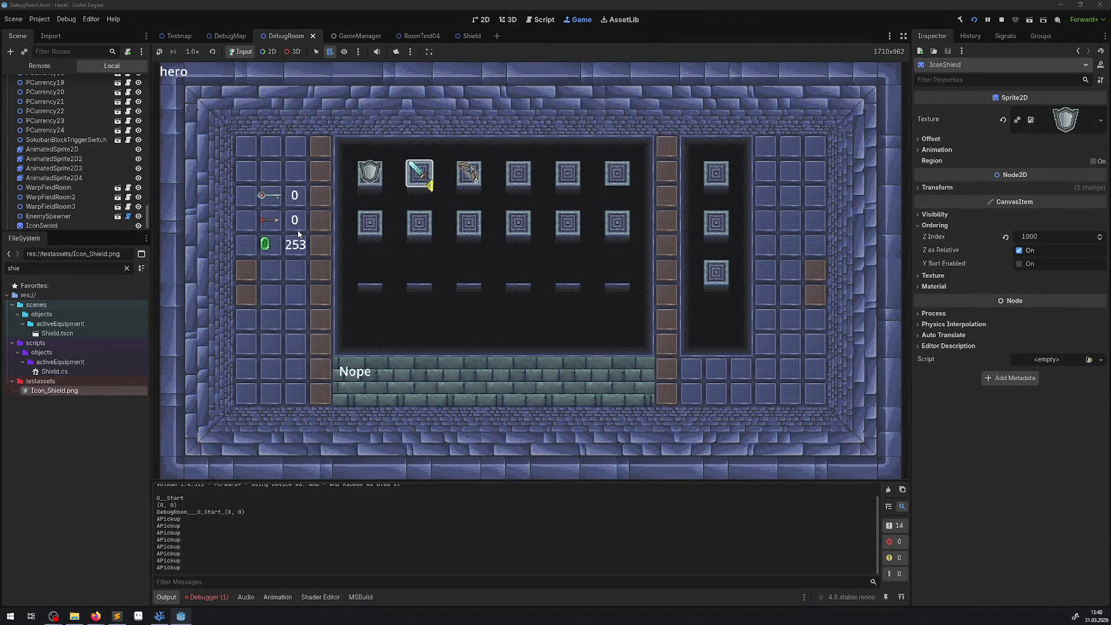
key("Left")
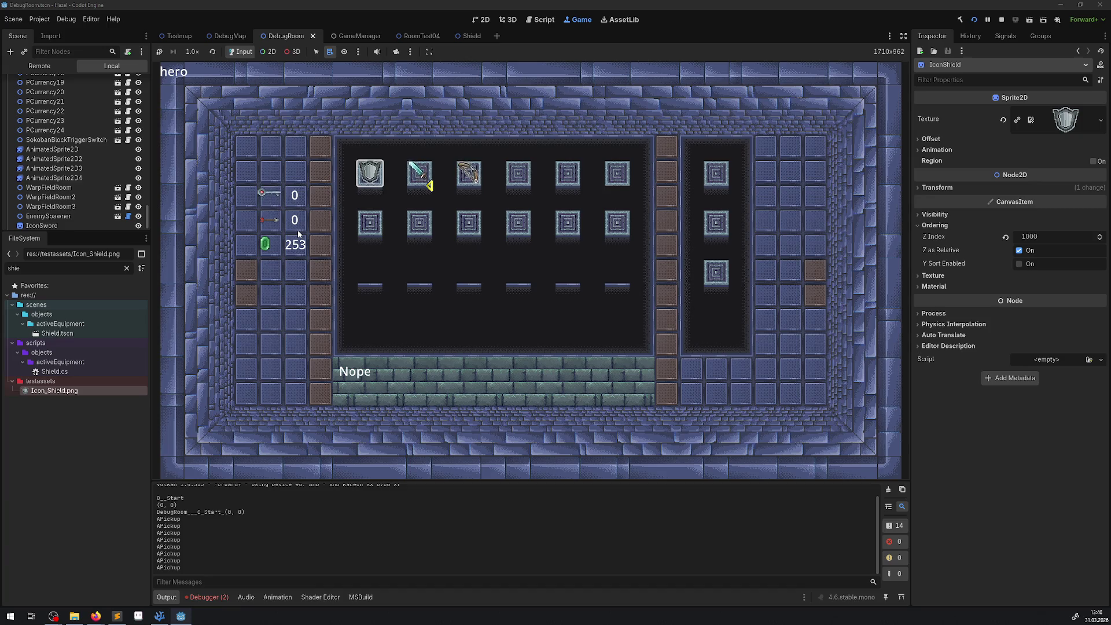
key("Right")
key("Left")
key("Right")
- Stop the game and view the three Sword-to-Shield InvalidCastException errors in the Debugger
key("F8")
left_click(210, 598)
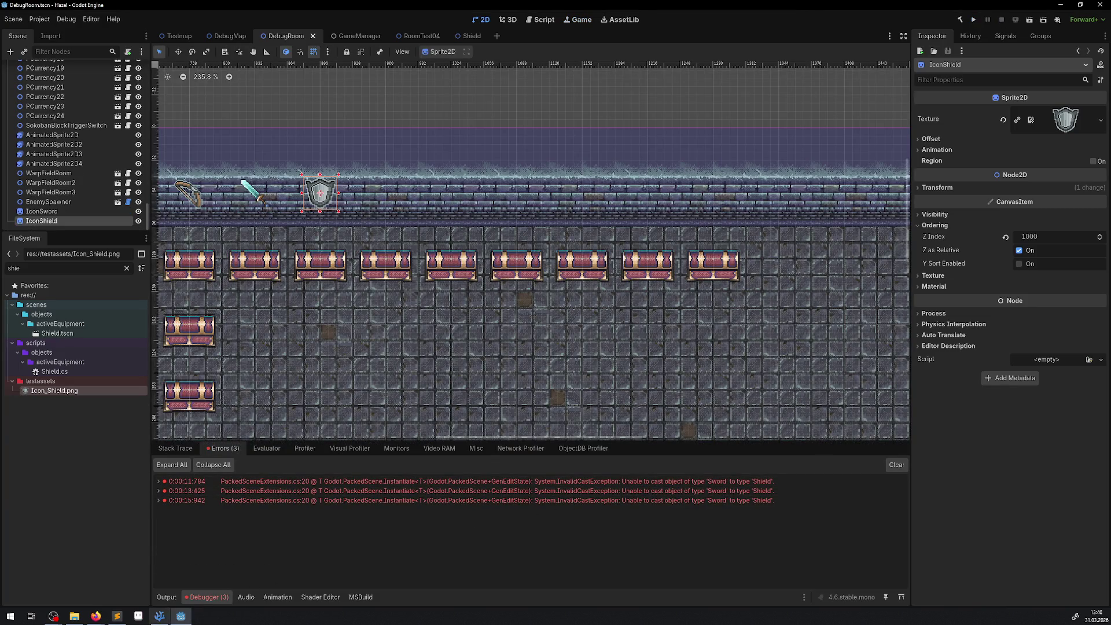
left_click(159, 616)
- Change AESword to AEShield on line 468 of AddShieldToHero in EquipmentManager.cs
scroll(484, 281, "down", 20)
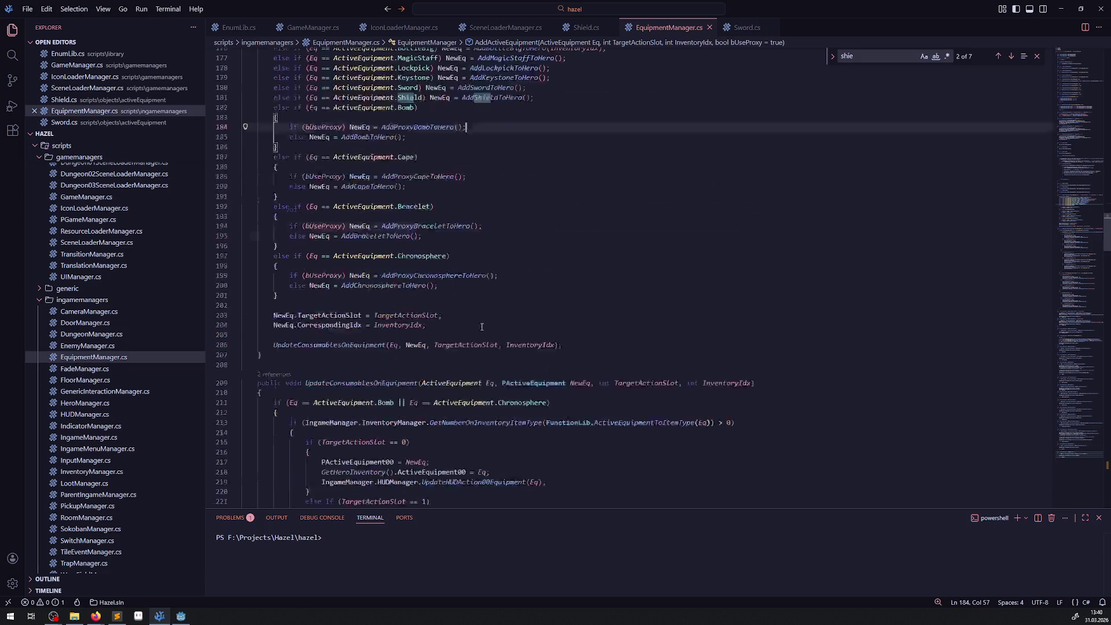
scroll(478, 325, "up", 9)
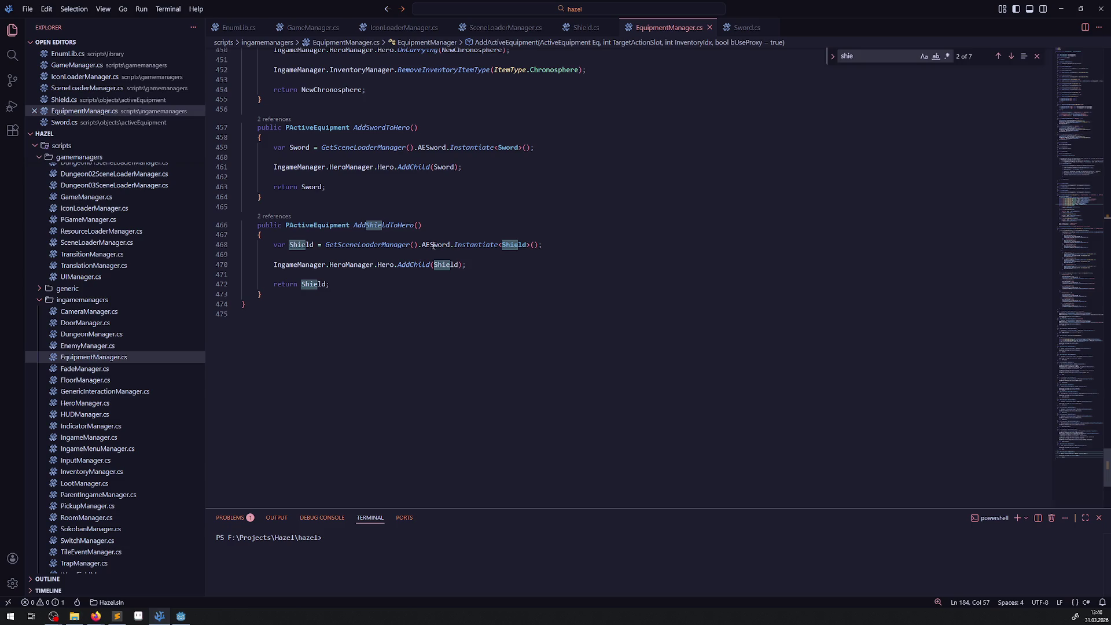
left_click_drag(430, 245, 450, 245)
type("Shield")
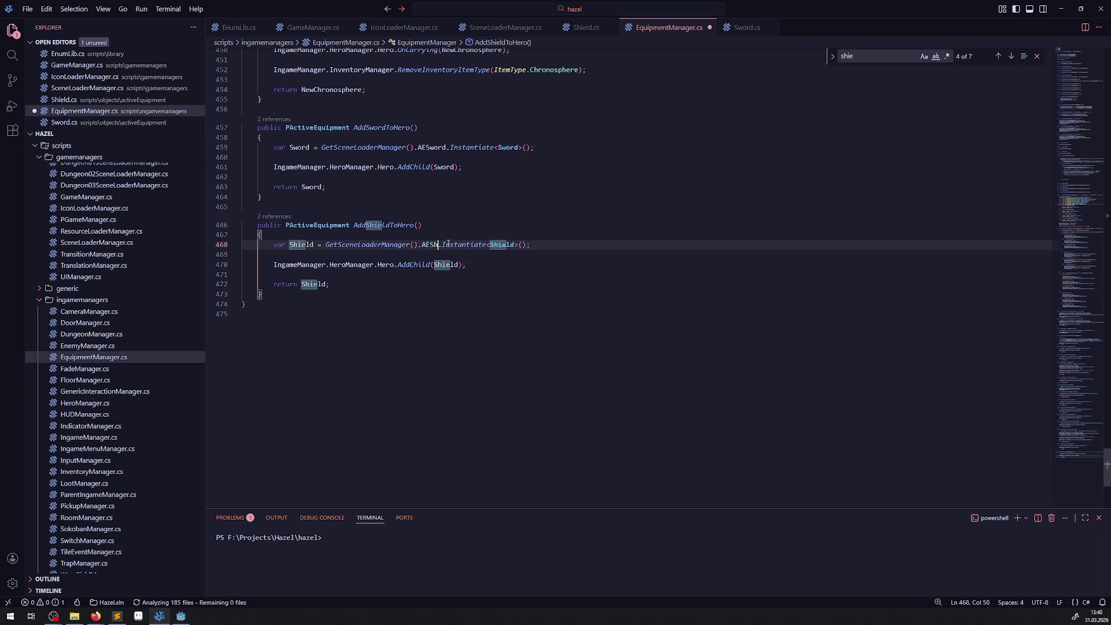
left_click(476, 192)
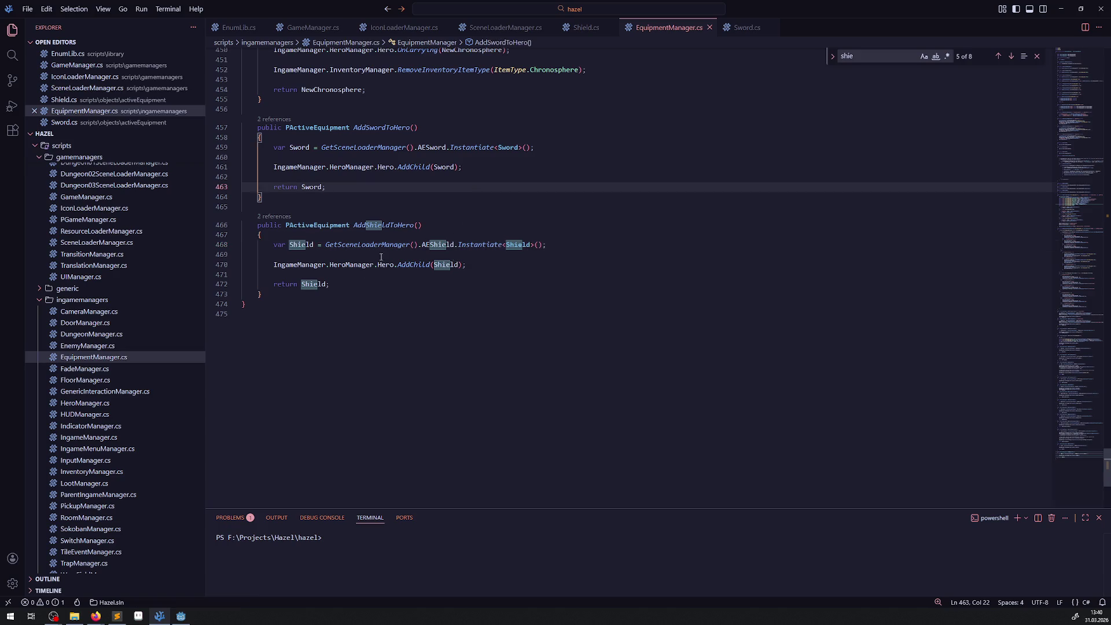
left_click(181, 616)
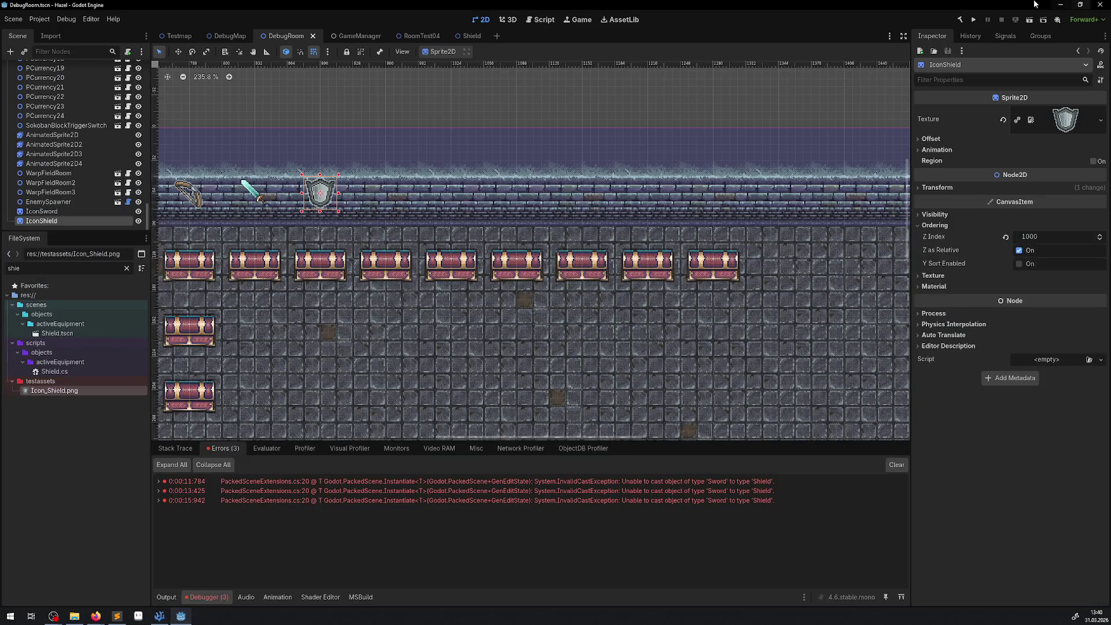
- Rebuild the .NET project from the Shield scene and clear the three old cast errors
left_click(471, 36)
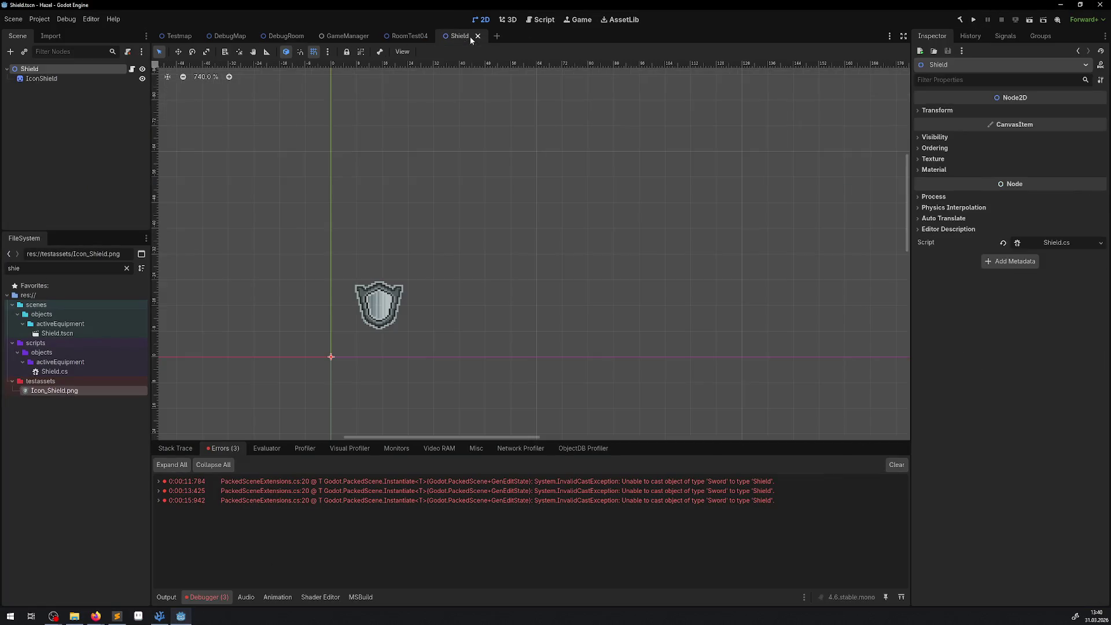
left_click(960, 20)
left_click(896, 465)
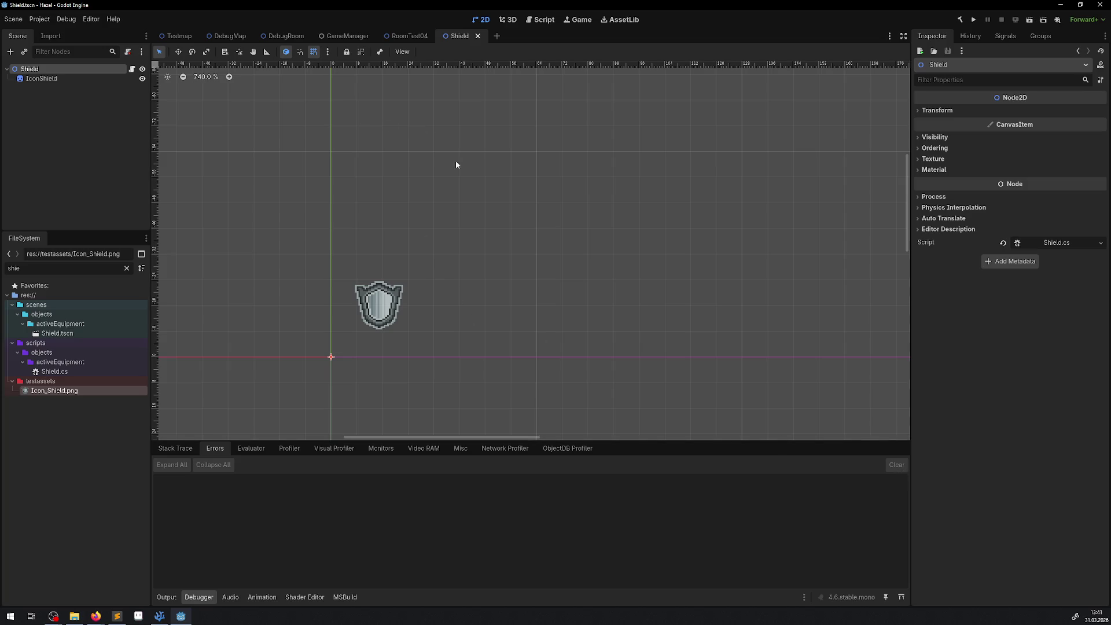
left_click(179, 38)
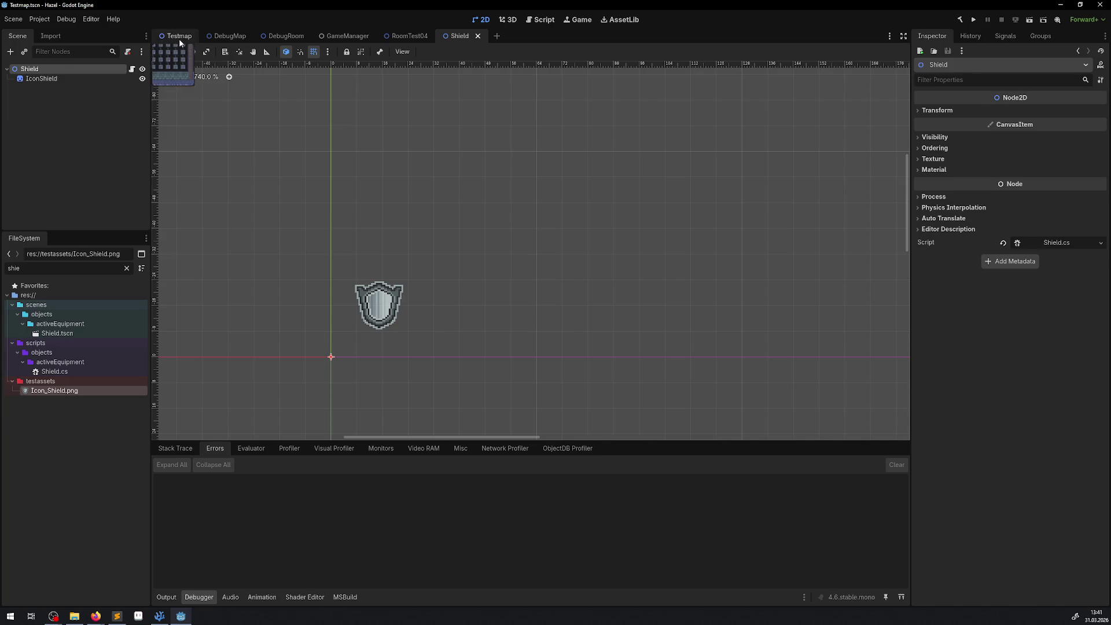
- Launch the main project, collect rupees, open chests, and browse the inventory
left_click(1030, 22)
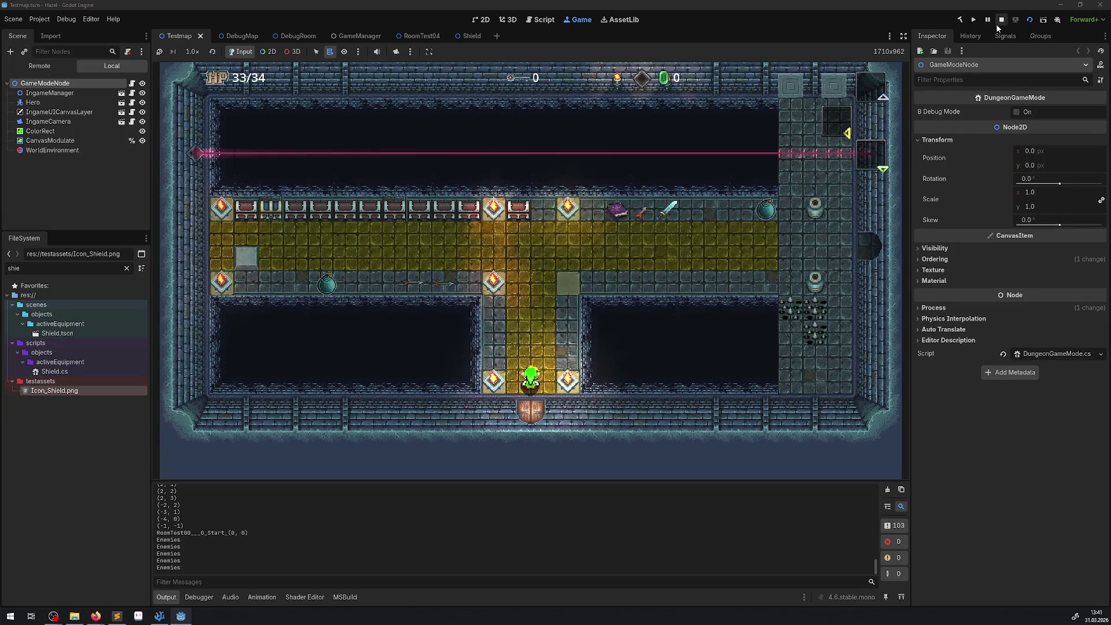
left_click(998, 23)
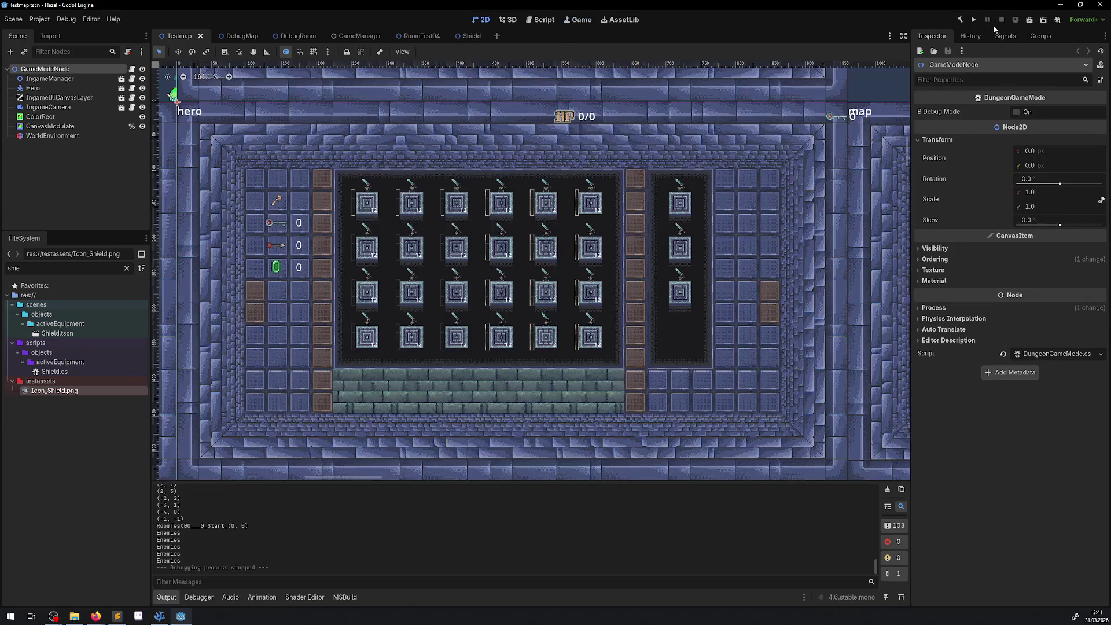
left_click(974, 20)
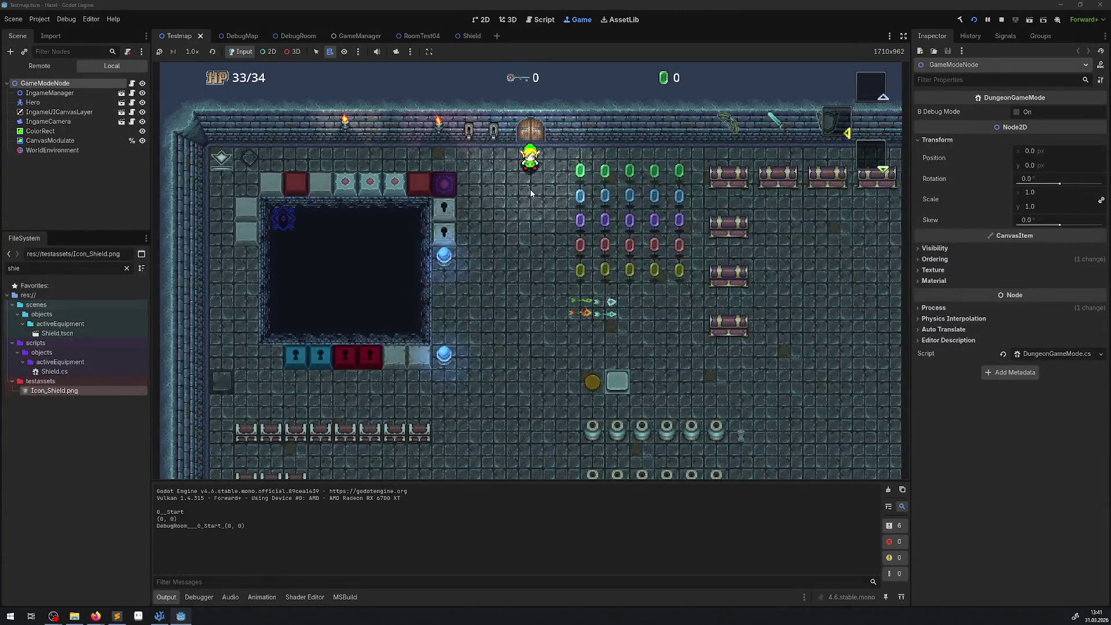
key("Down")
key("Right")
key("Up")
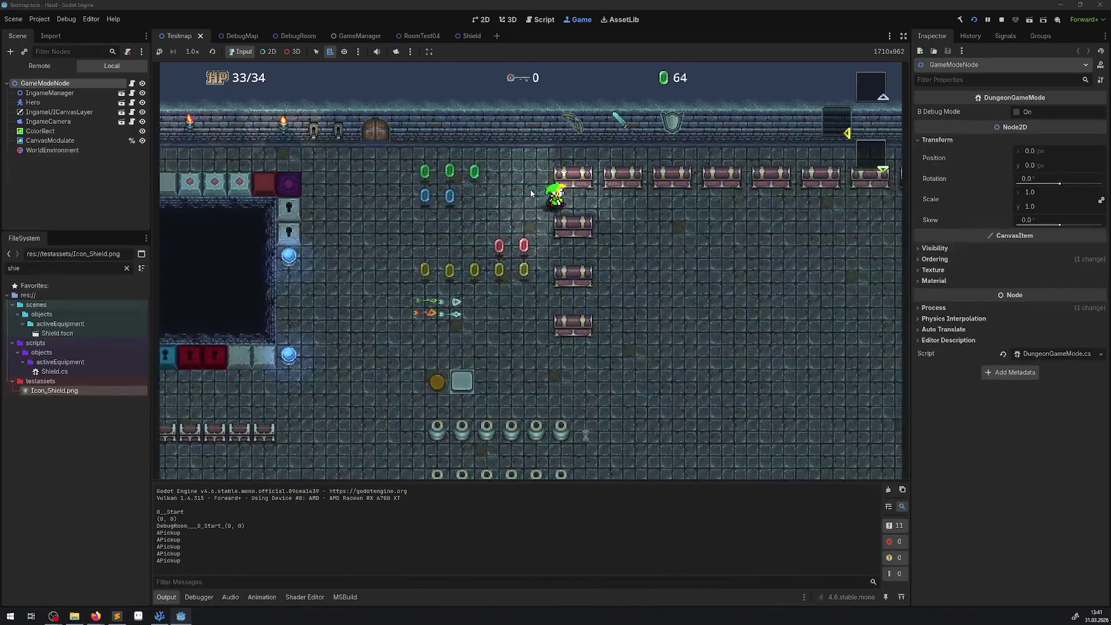
key("Right")
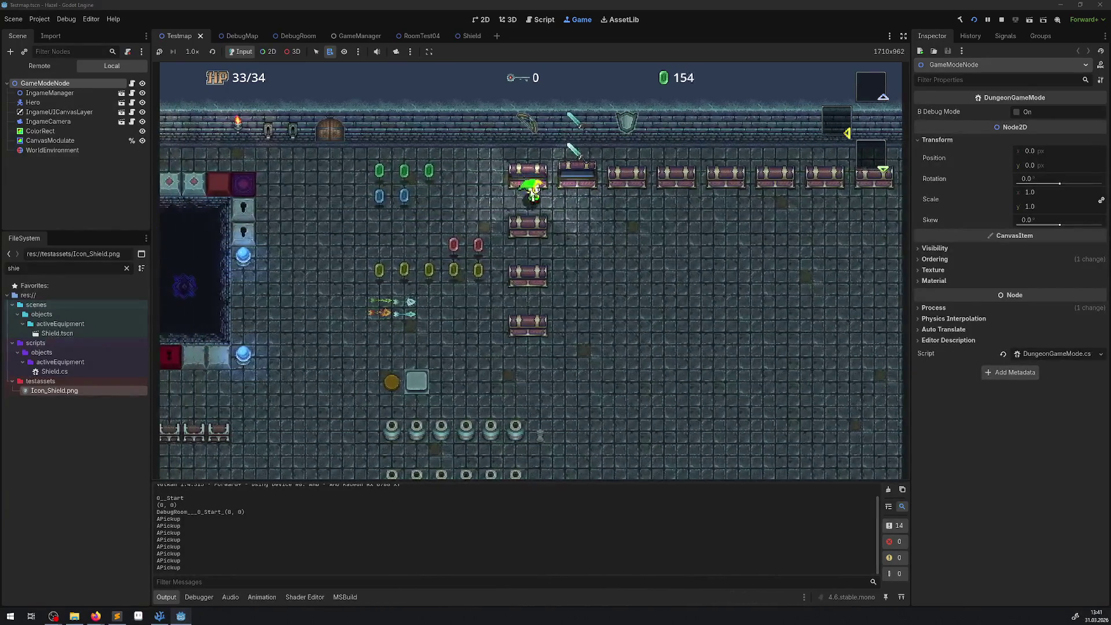
key("Right")
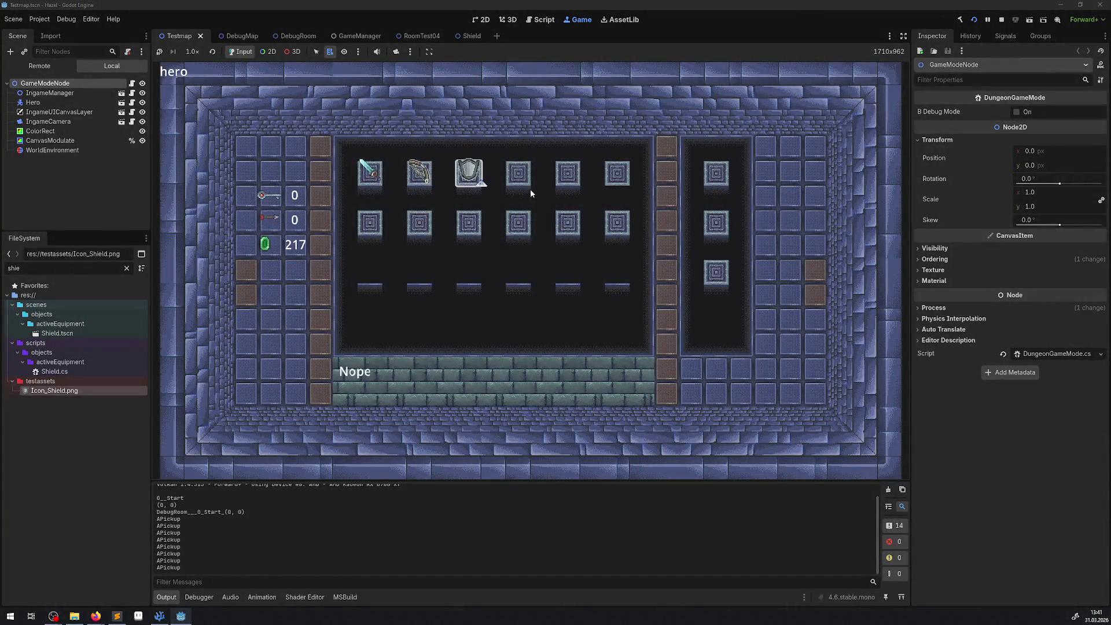
key("Left")
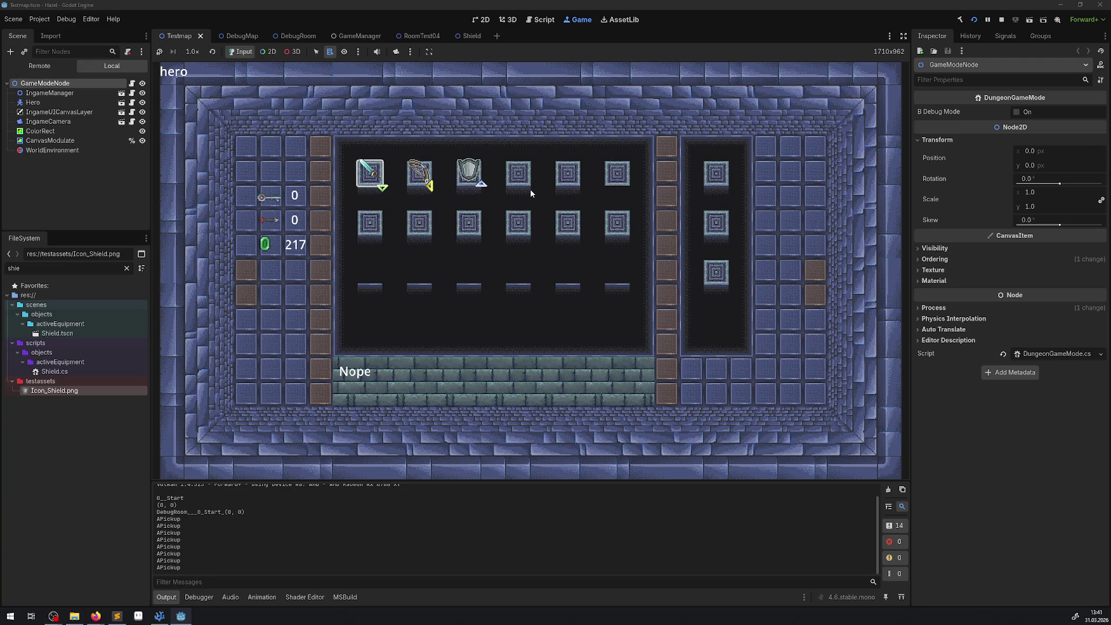
key("Return")
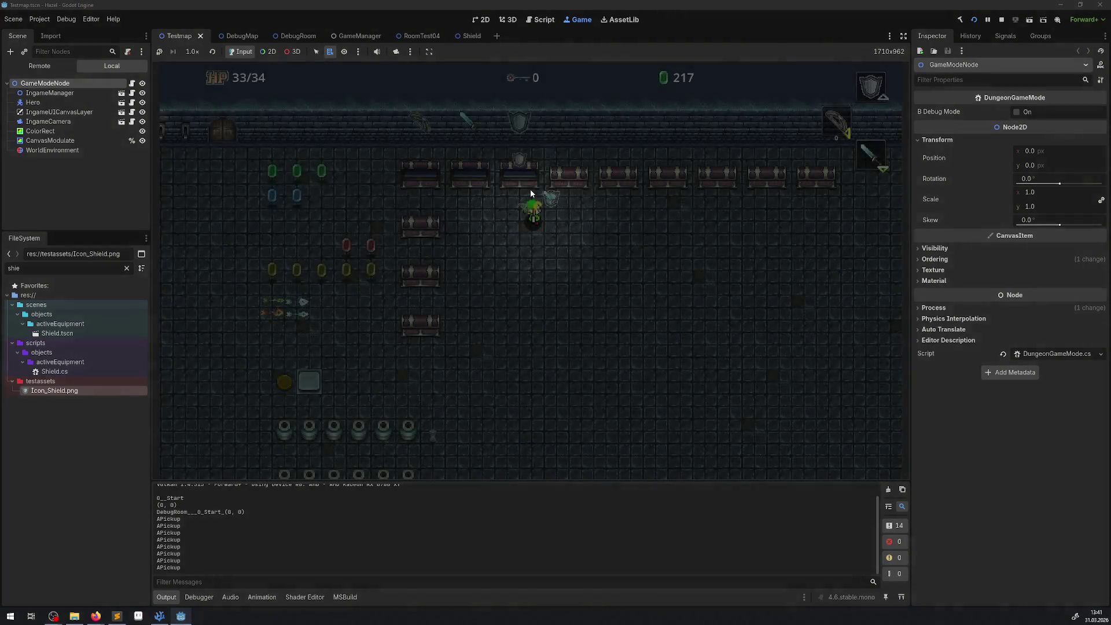
- Walk the hero down, left and up around the dungeon past the block
key("Down")
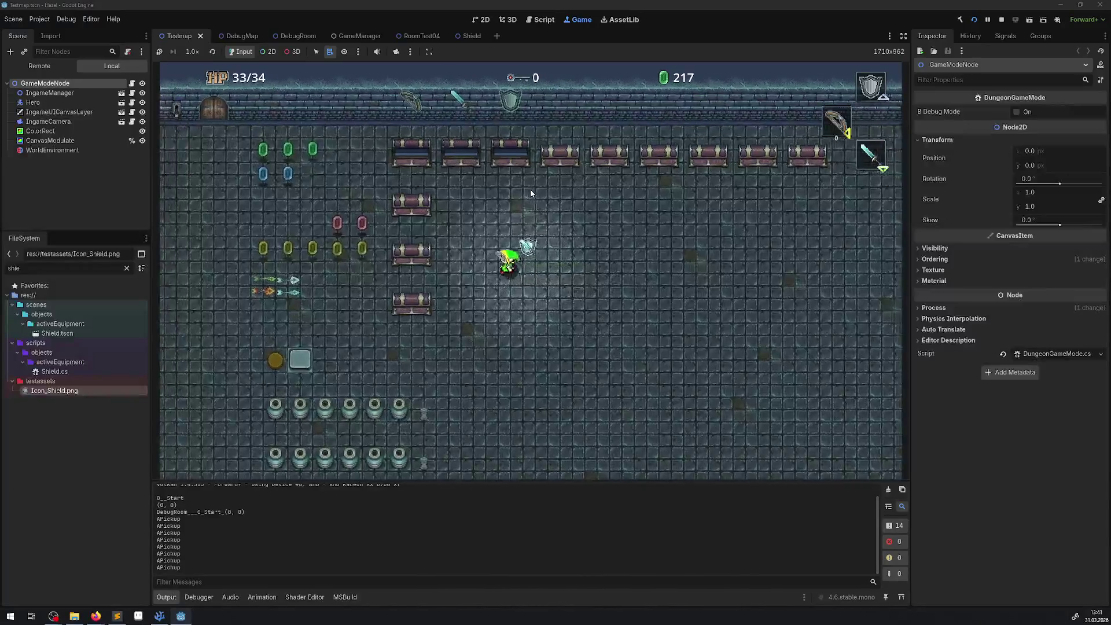
key("Down")
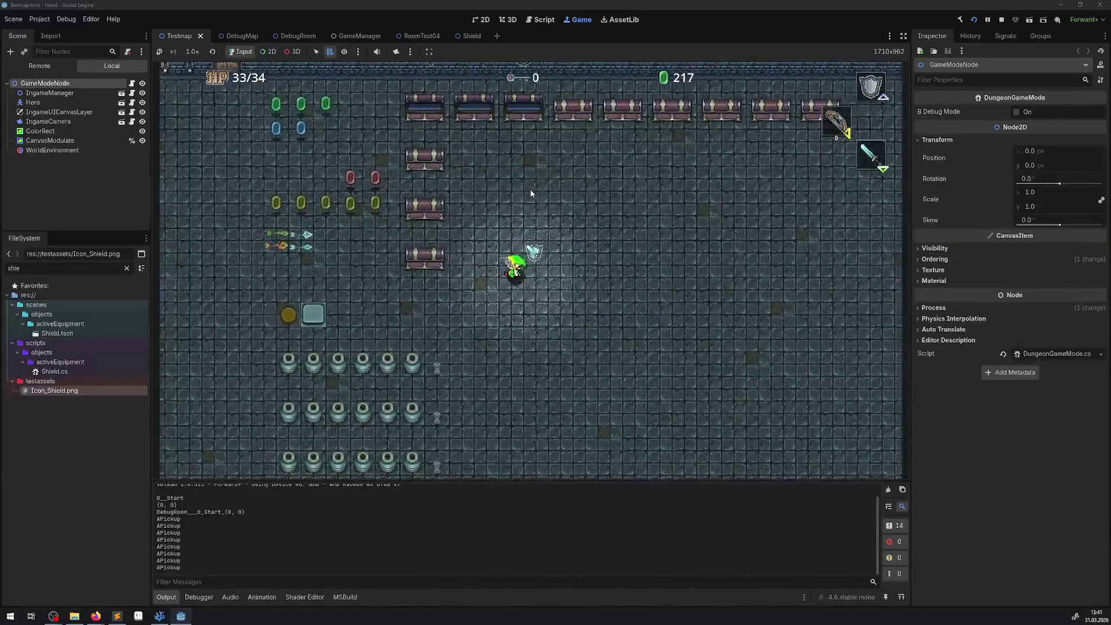
key("Left")
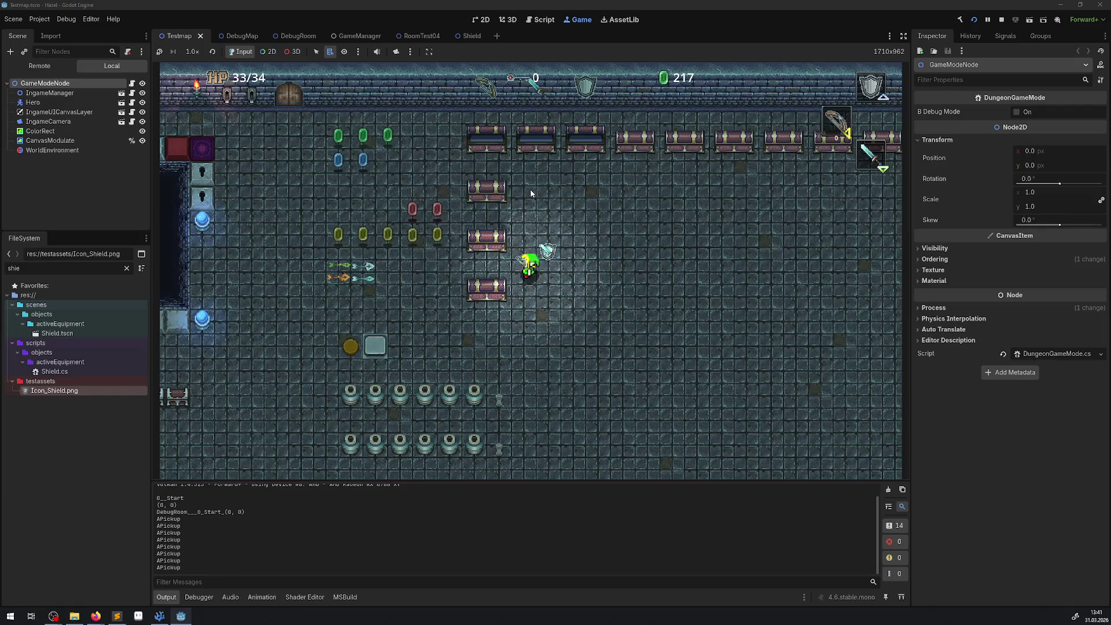
key("Up")
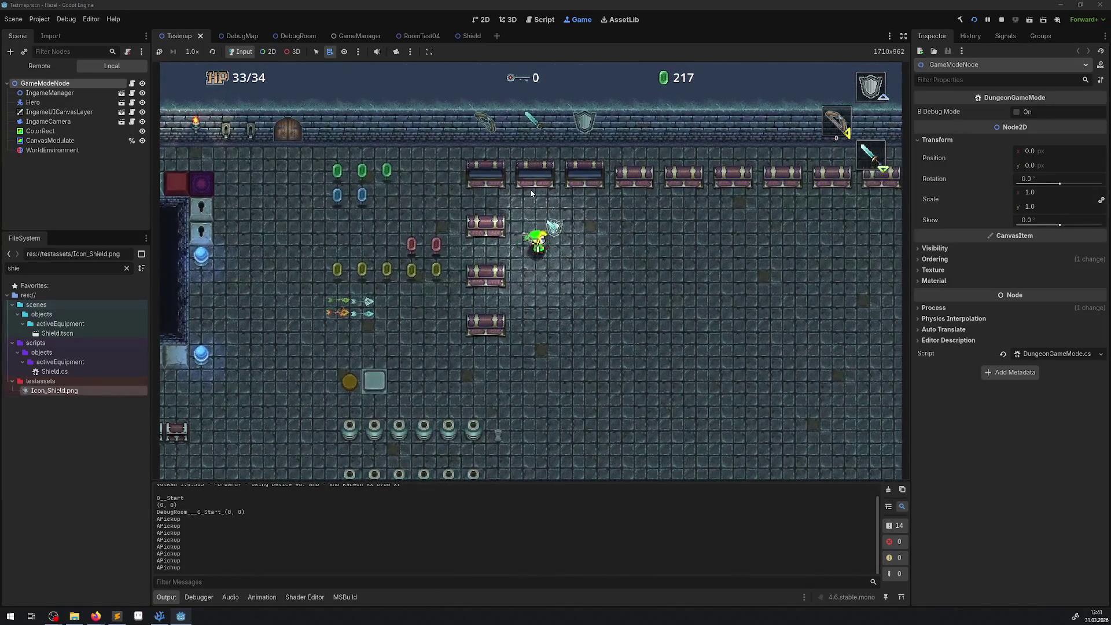
key("Down")
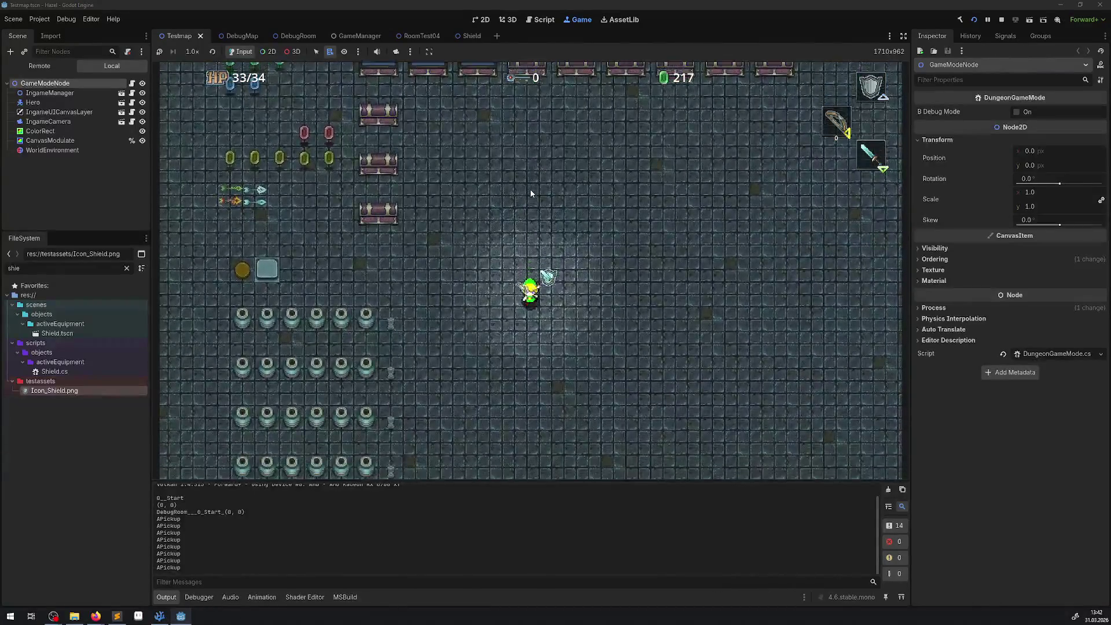
key("Left")
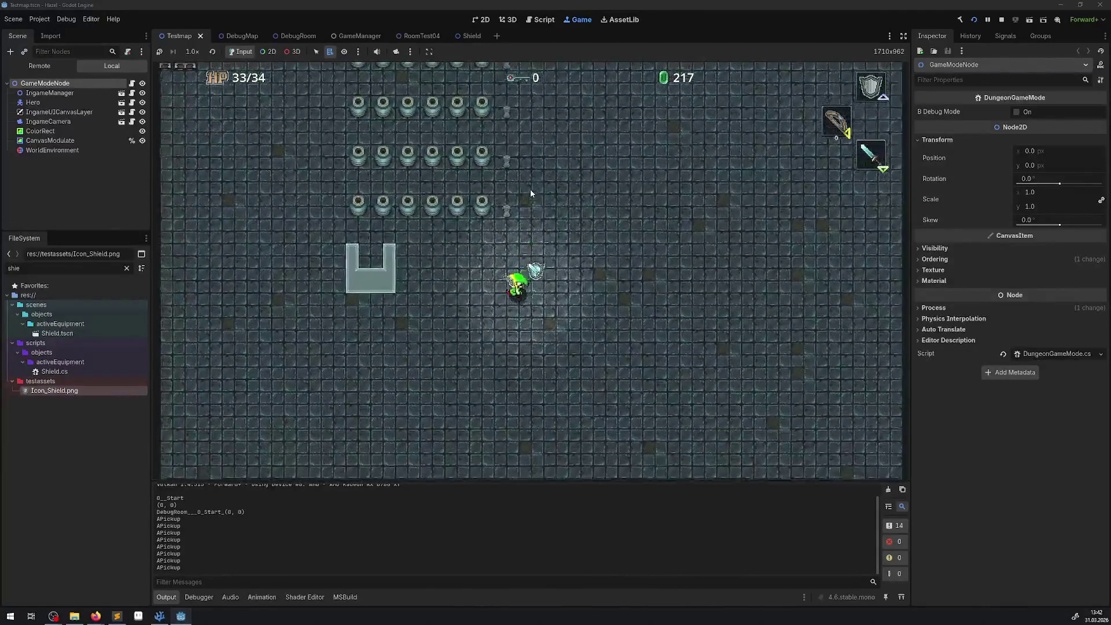
key("Up")
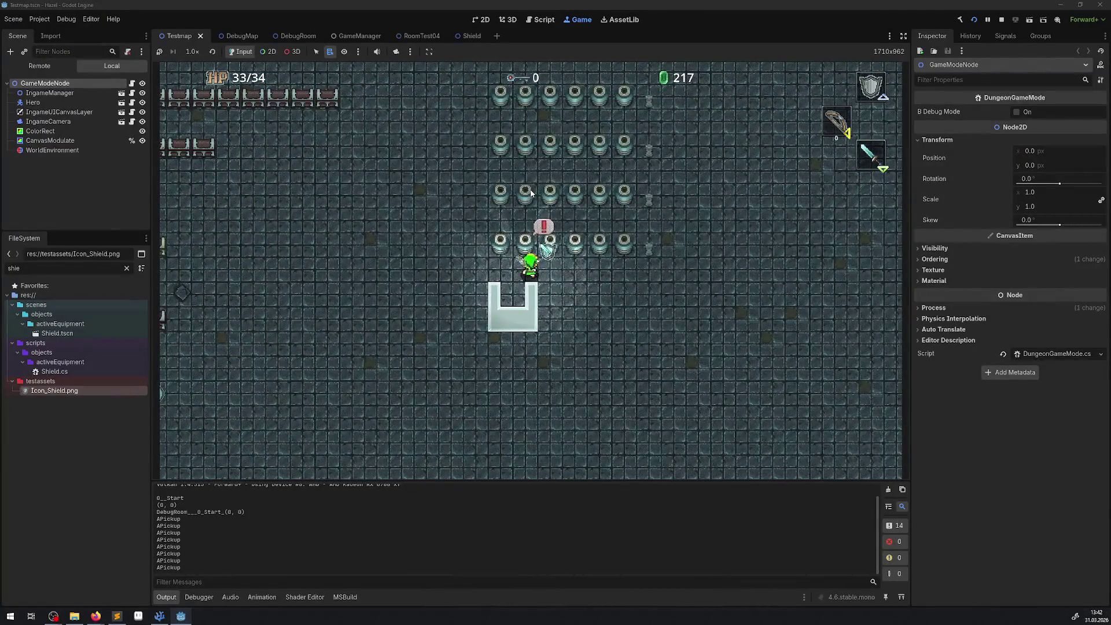
- Open the inventory and equip the shield in place of the bow
key("i")
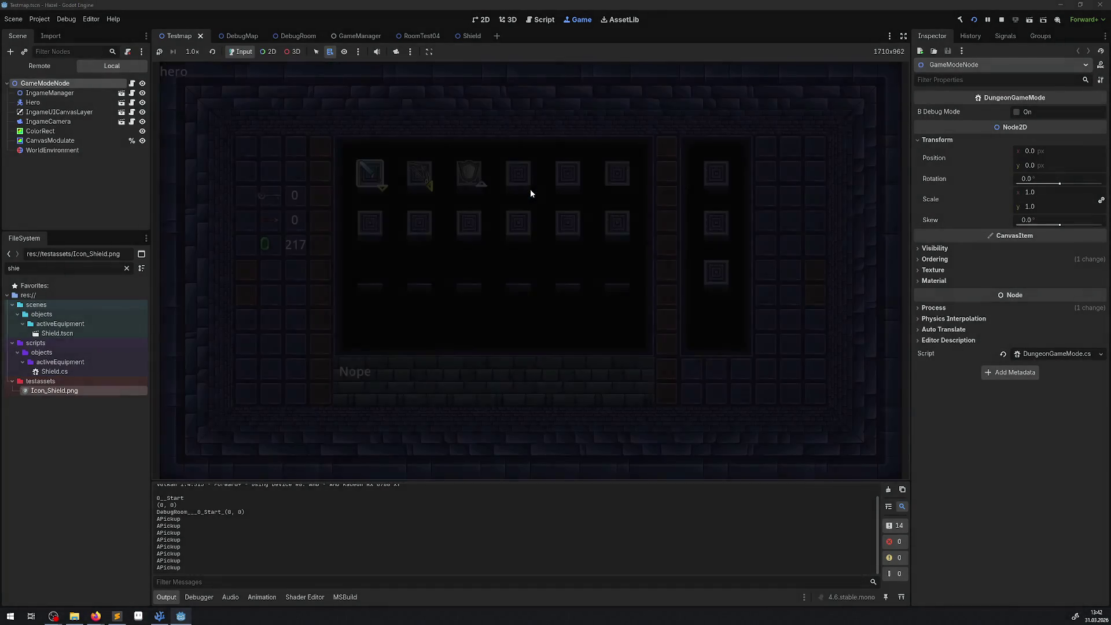
key("Right")
key("Right")
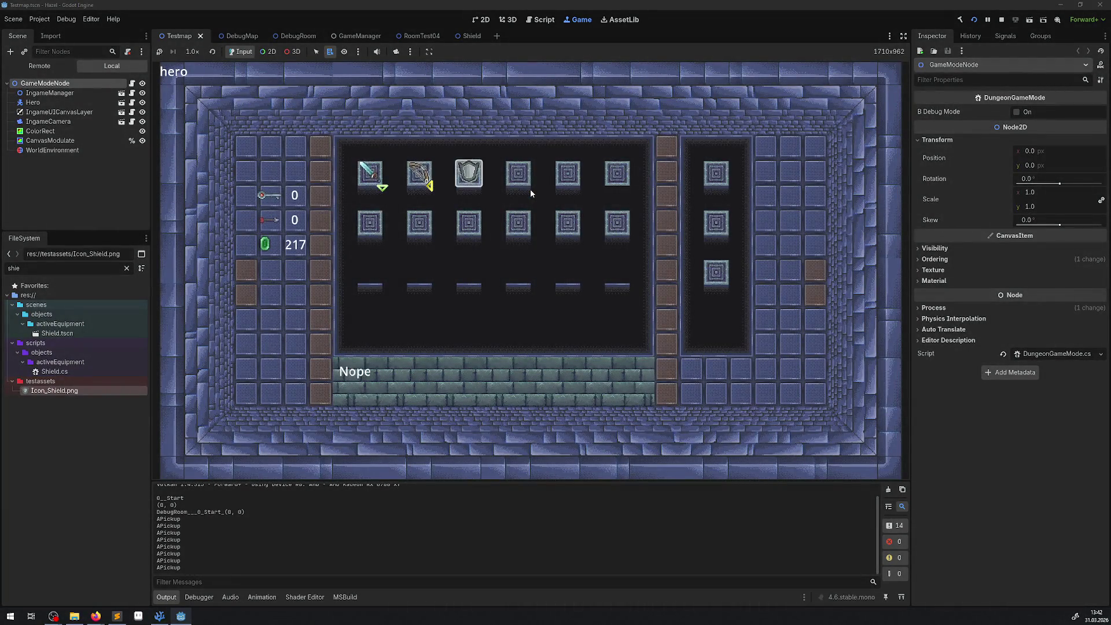
key("x")
key("Left")
key("Left")
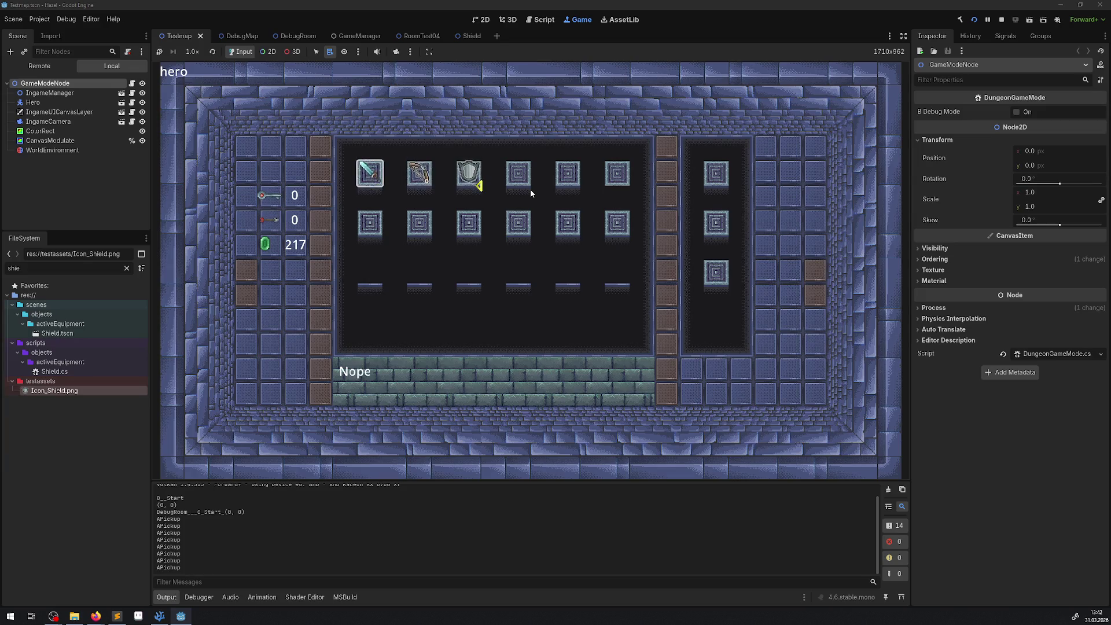
key("Right")
key("Right")
key("Left")
key("Left")
key("Left")
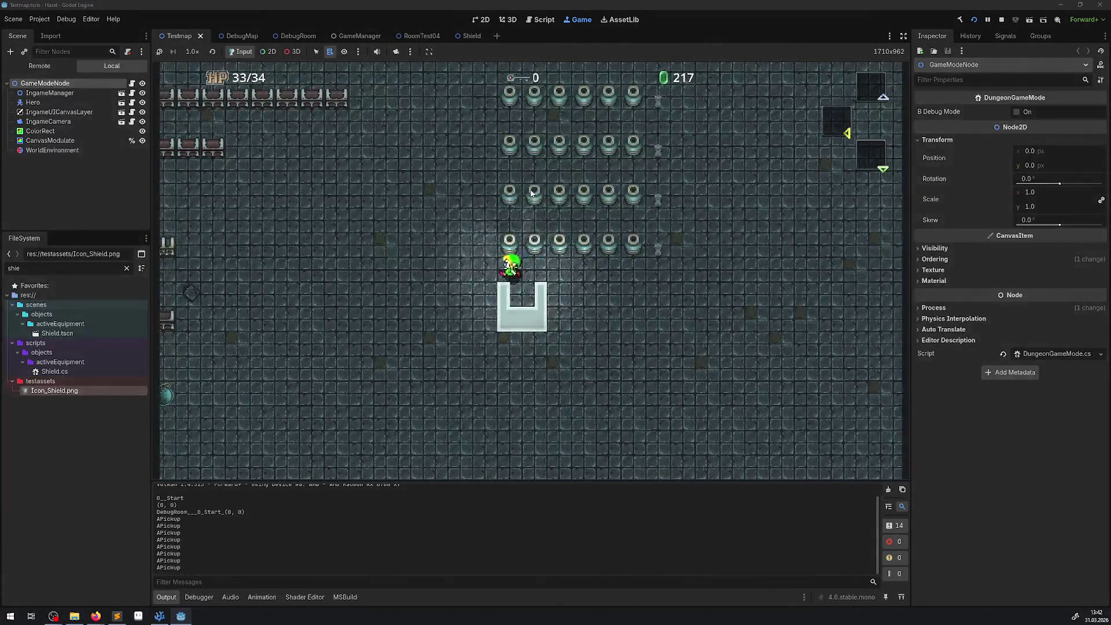
- Walk up, right and down through the dungeon collecting more rupees
key("Up")
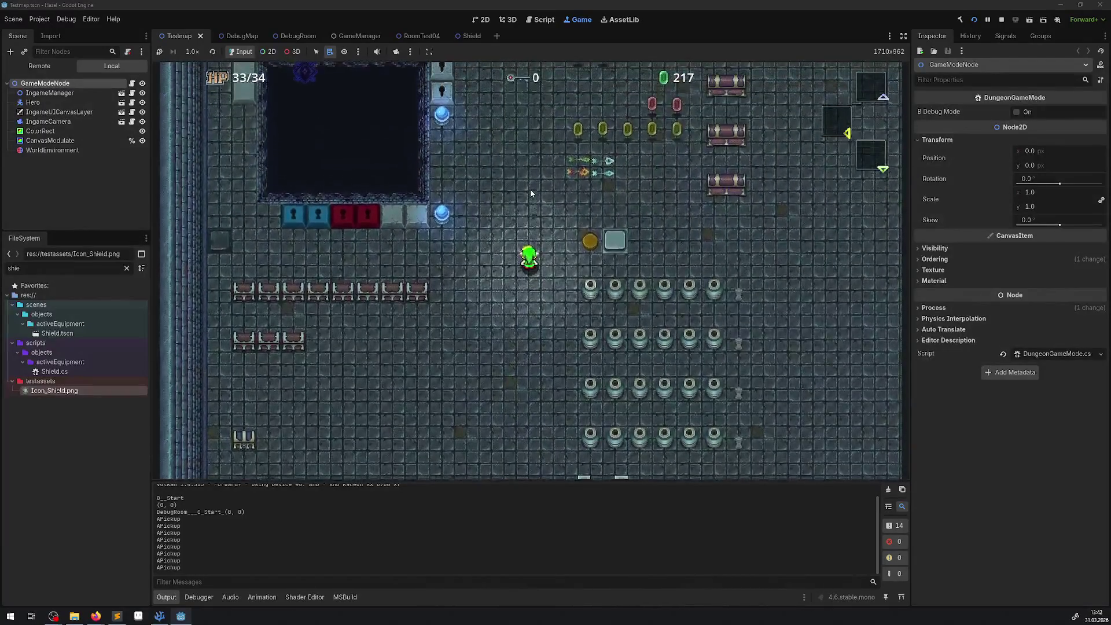
key("Up")
key("Right")
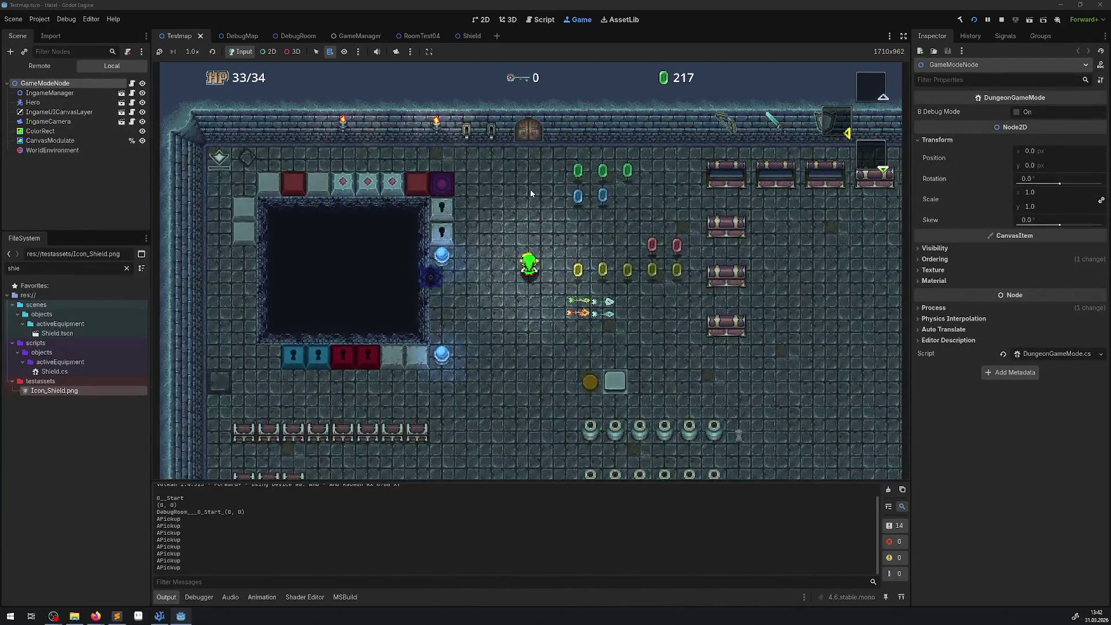
key("Right")
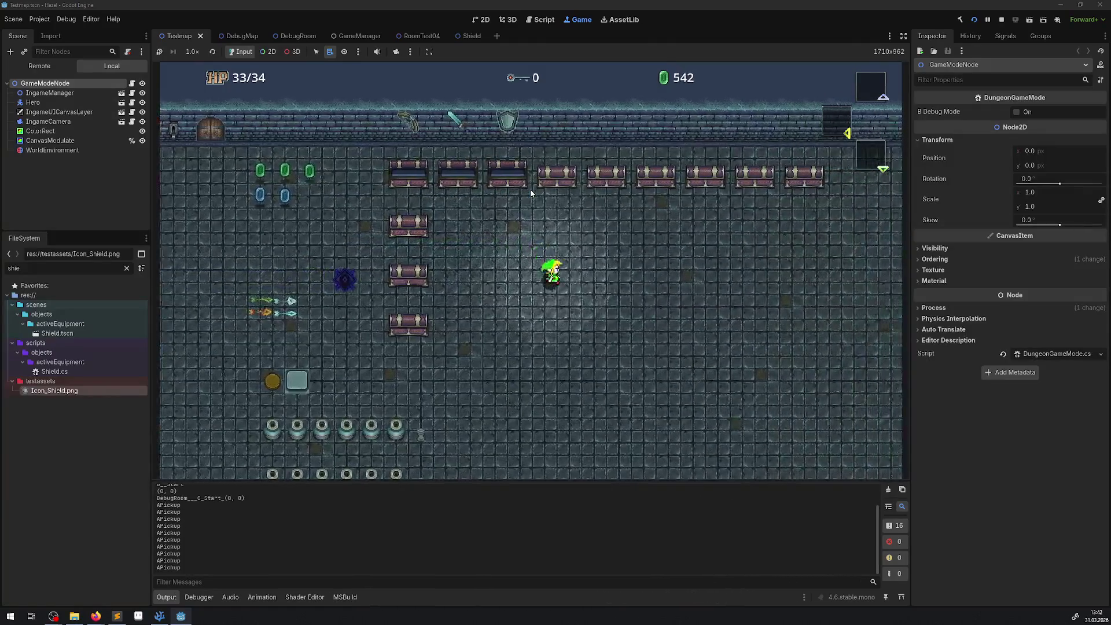
key("Down")
key("Right")
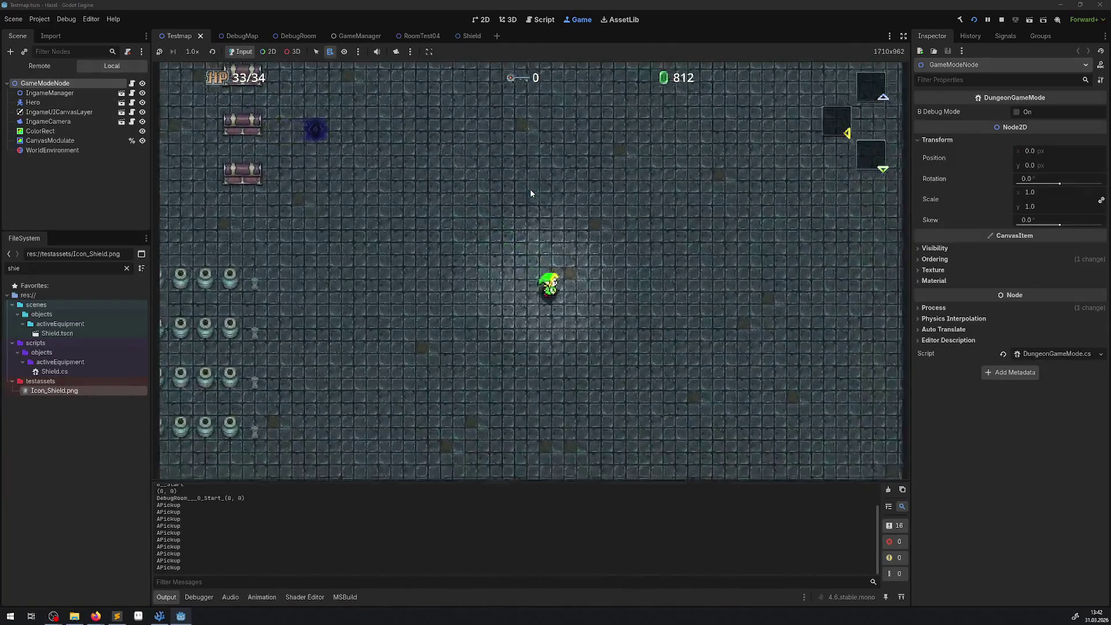
key("Down")
key("Right")
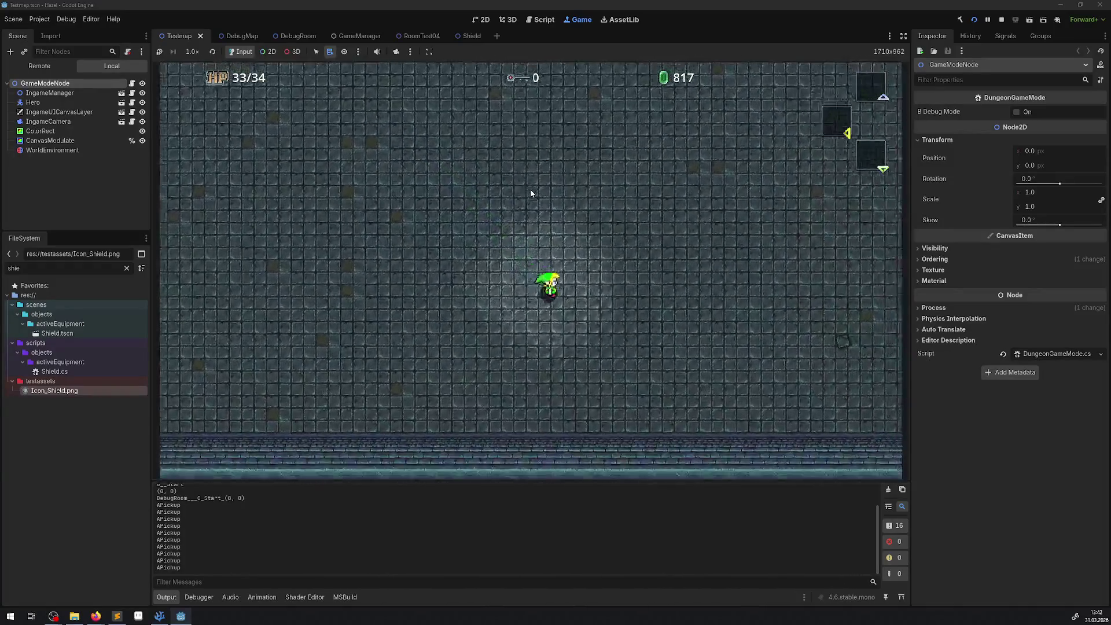
key("Right")
key("Down")
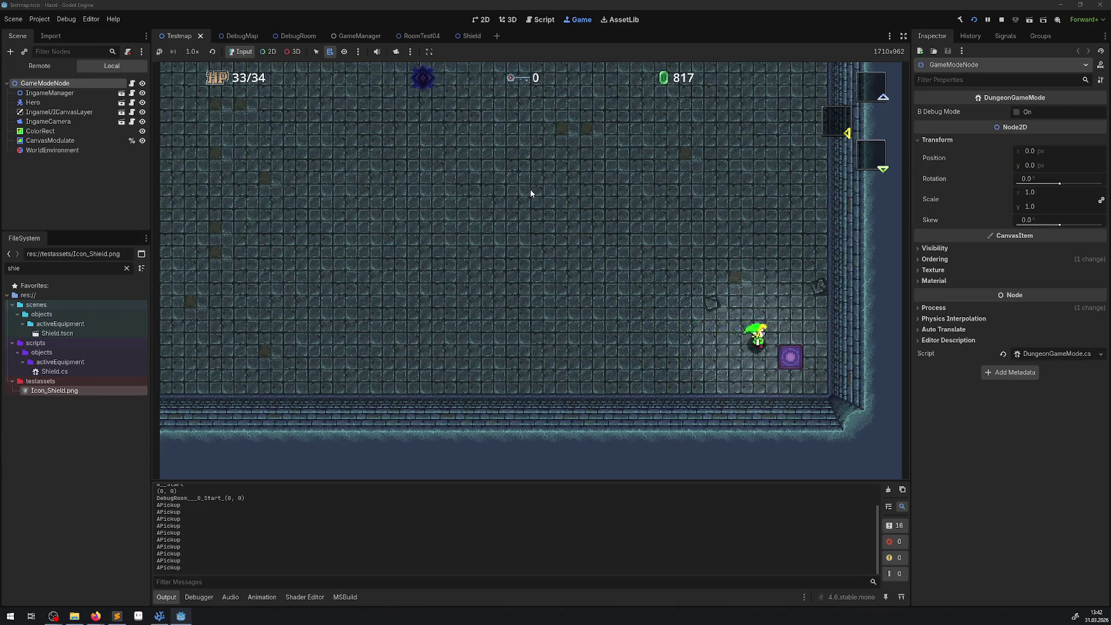
- Take the purple teleporter to another room, walk around, then stop the game
key("Right")
key("Right")
key("Down")
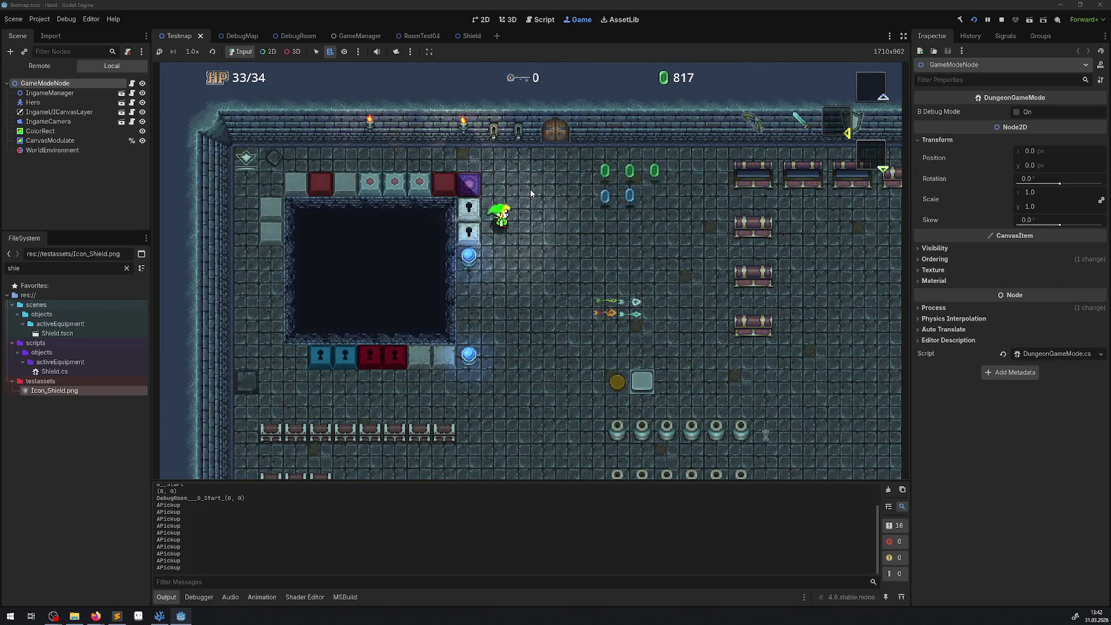
key("Right")
key("Down")
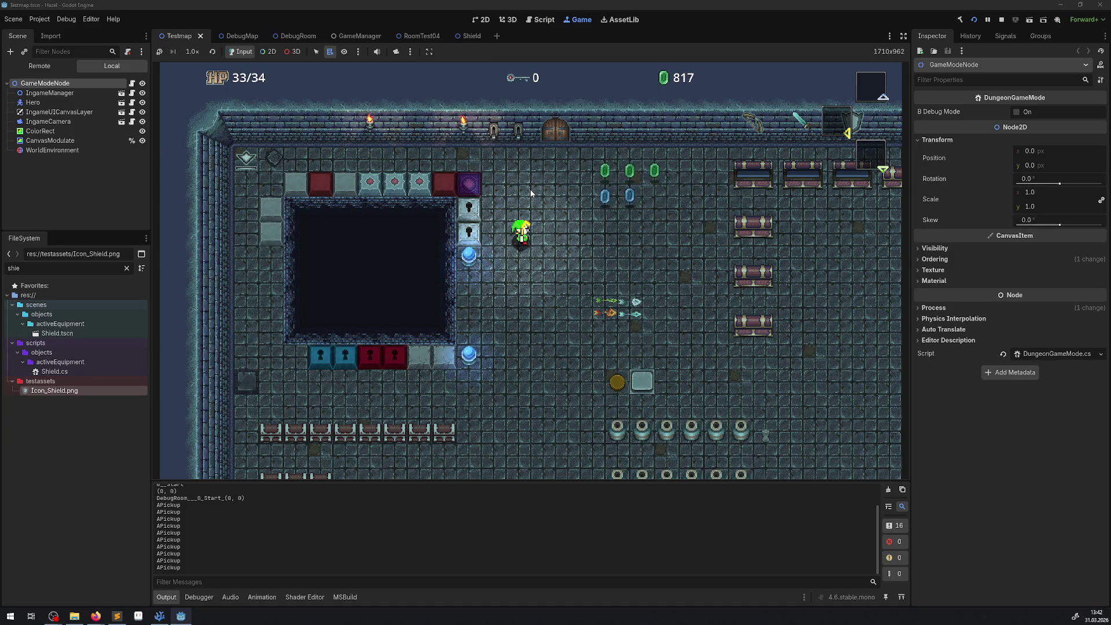
key("Right")
key("Down")
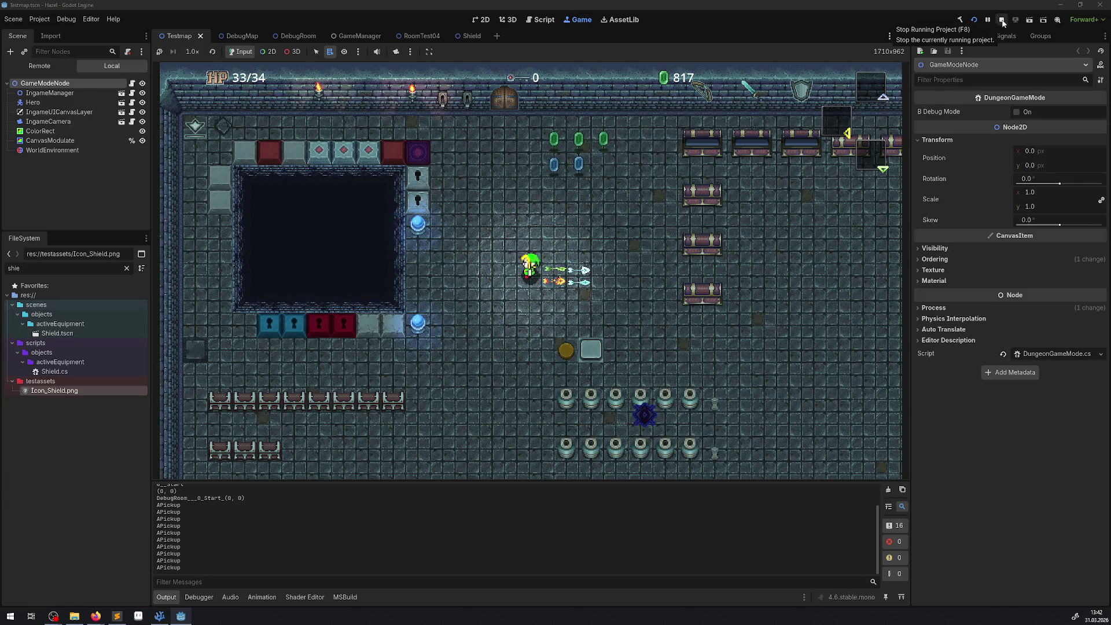
left_click(1003, 23)
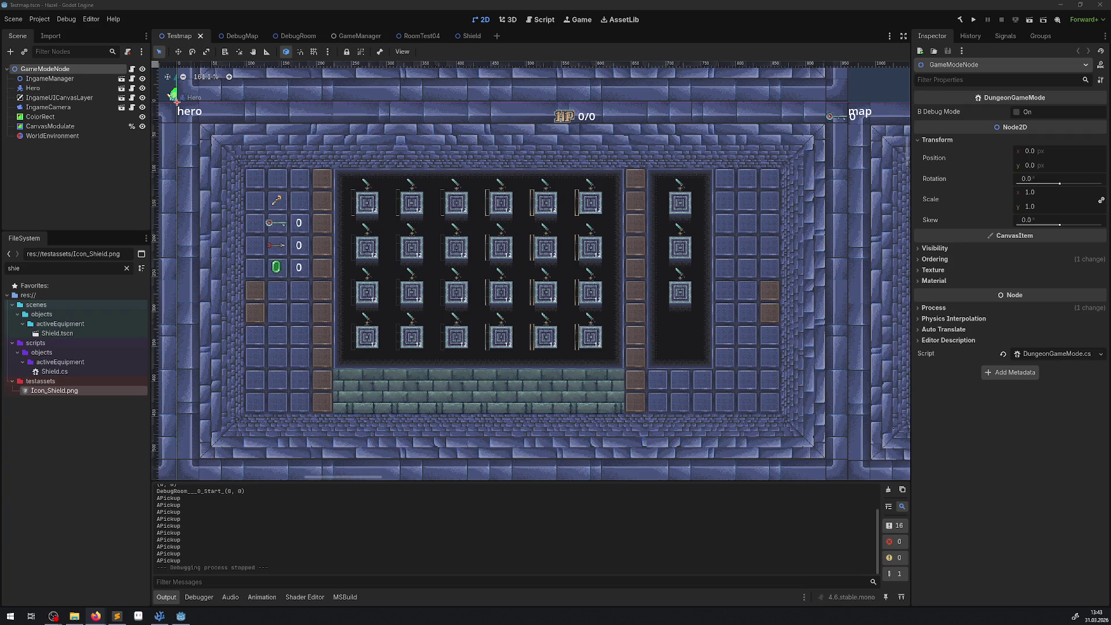
- Switch from the Godot editor to the Catlike Coding tutorial thread in Firefox
key("alt+Tab")
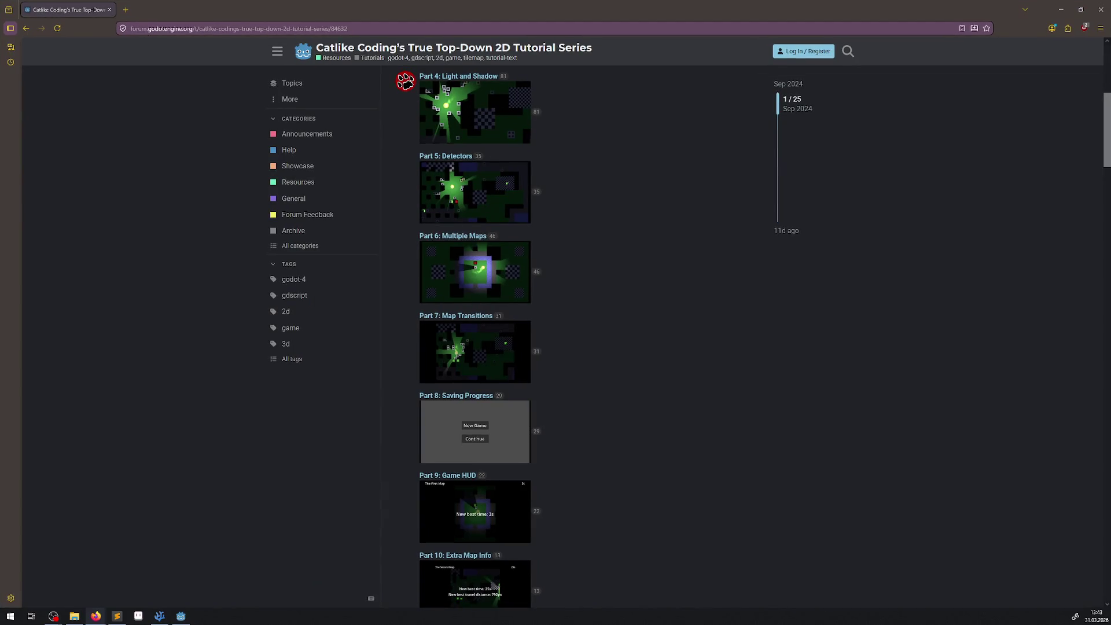
- Scroll down through the Catlike Coding tutorial post's list of parts
scroll(564, 314, "up", 5)
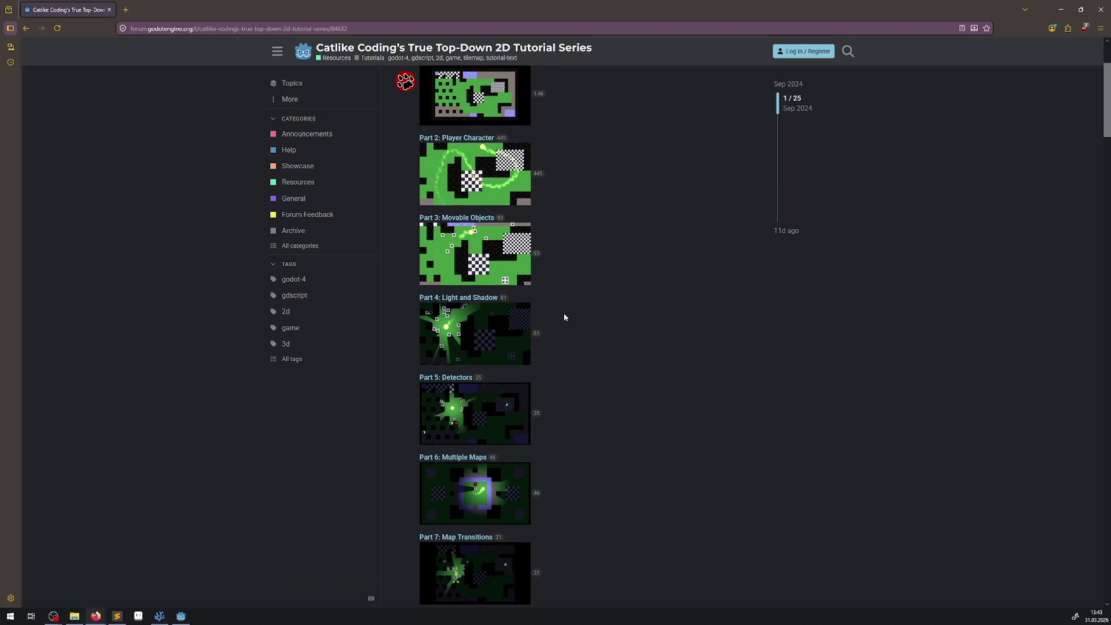
scroll(557, 304, "up", 4, "ctrl")
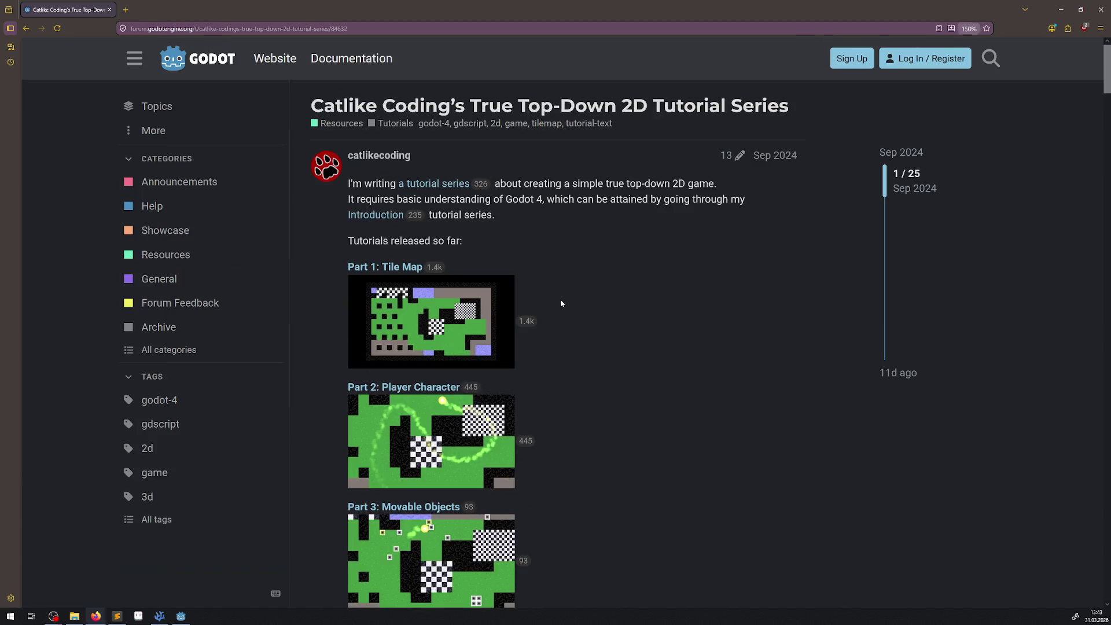
scroll(573, 310, "down", 1)
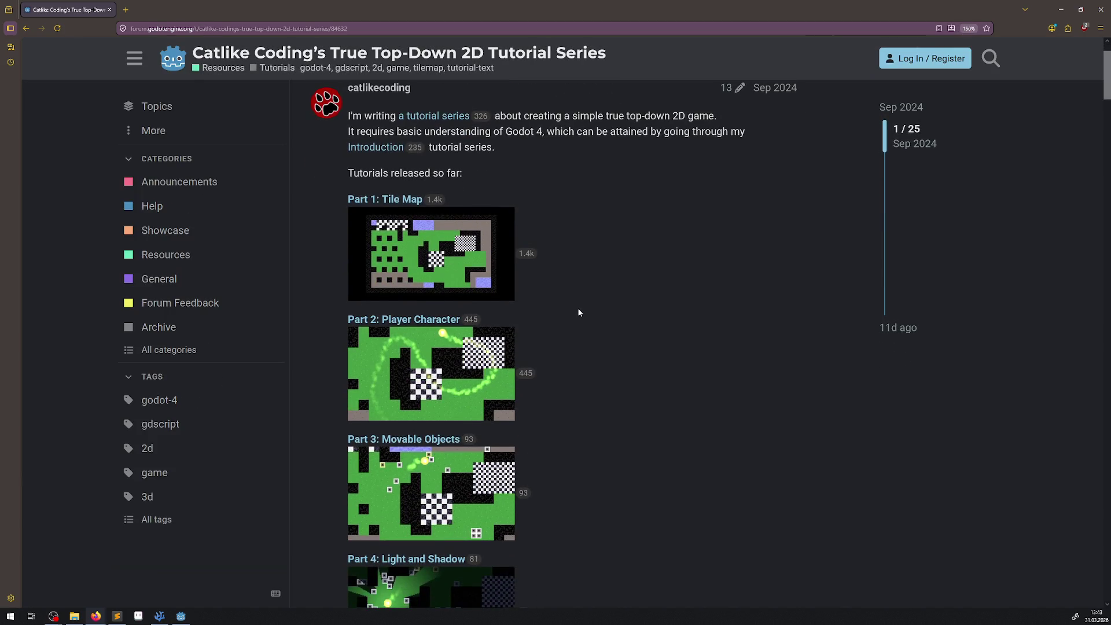
scroll(579, 313, "down", 3)
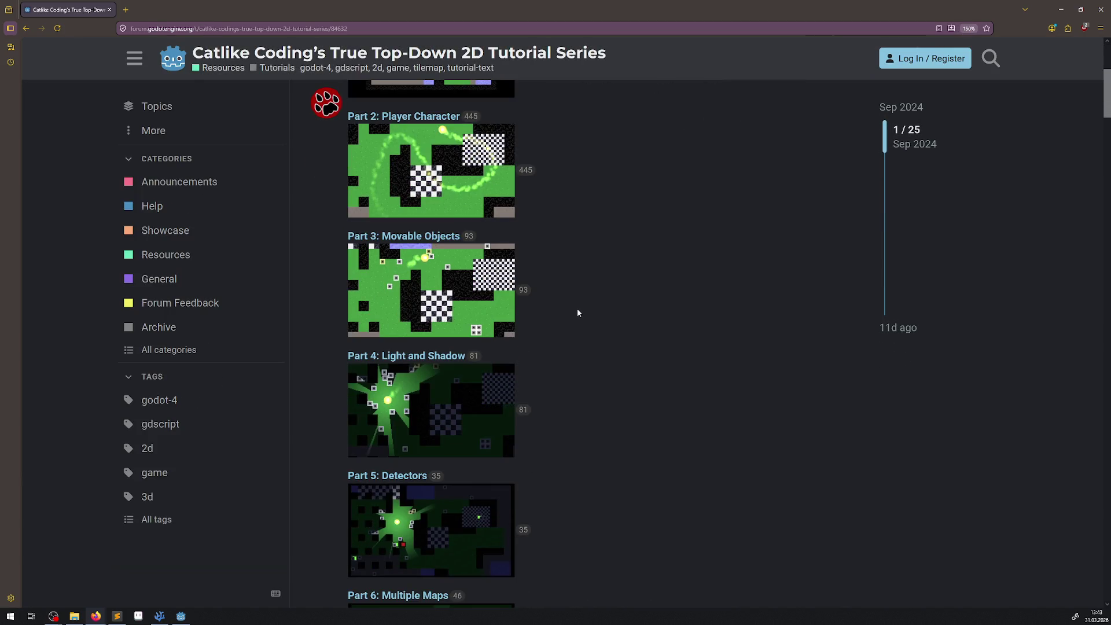
scroll(572, 322, "down", 2)
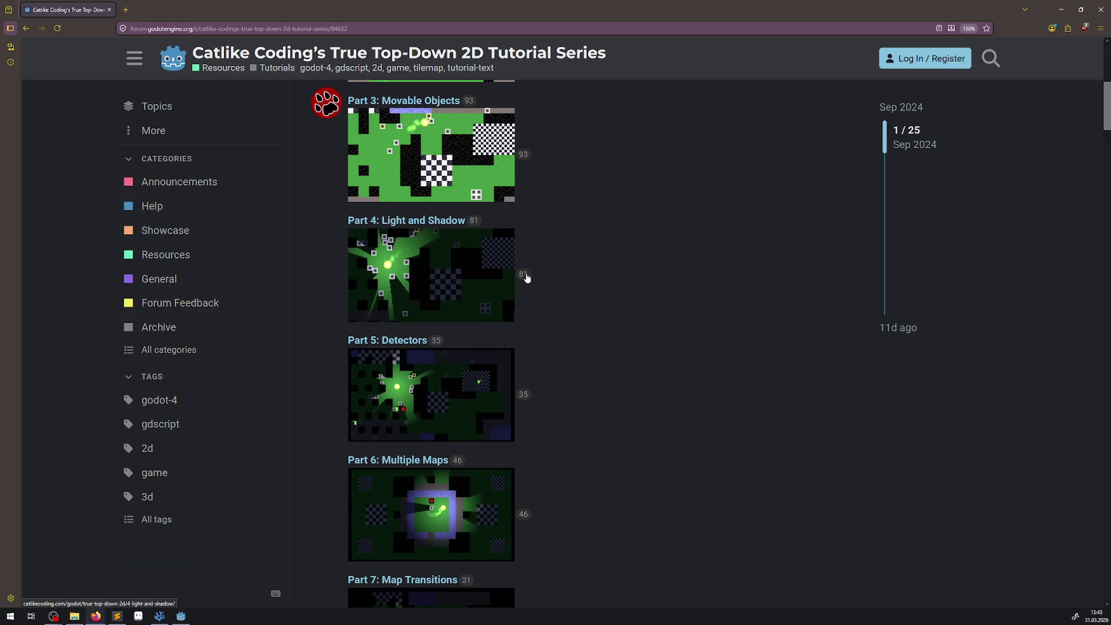
scroll(527, 278, "down", 2)
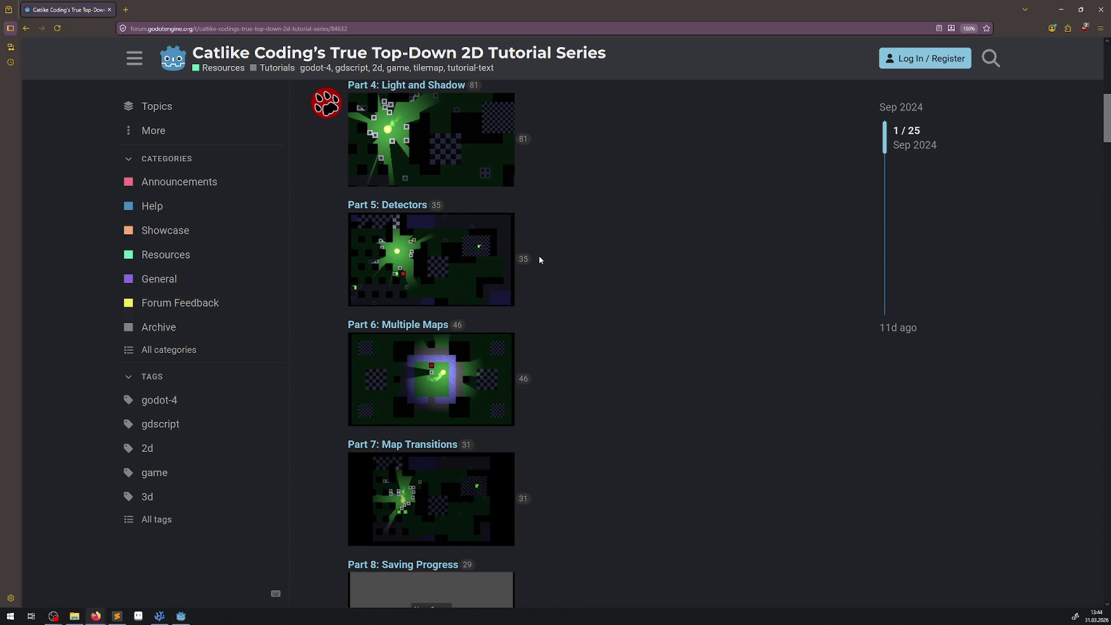
scroll(527, 277, "down", 1)
scroll(550, 351, "down", 2)
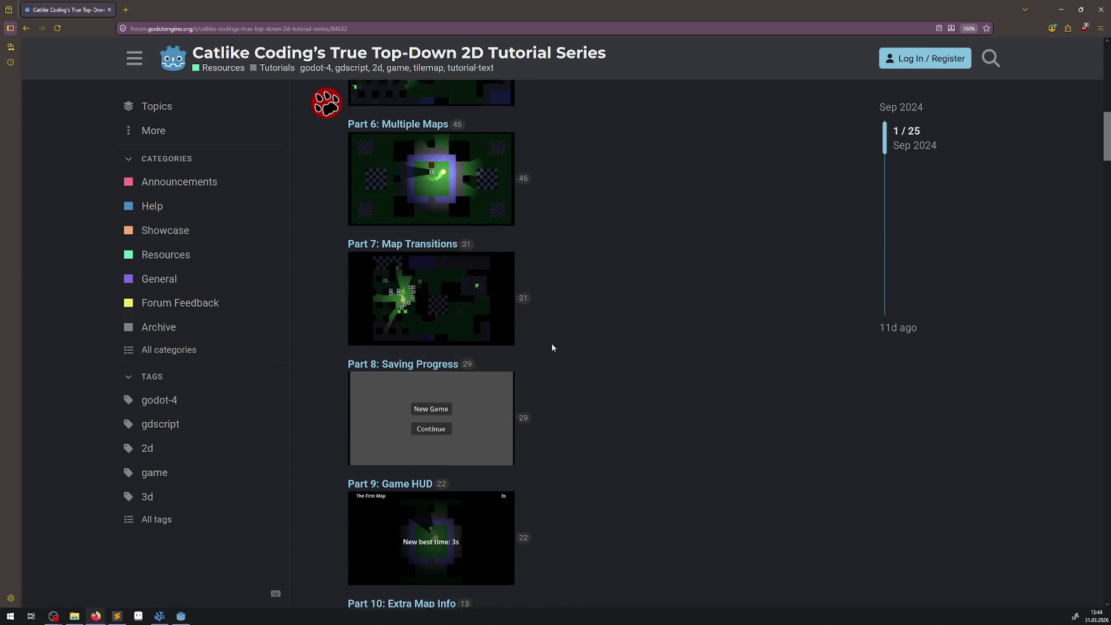
scroll(501, 437, "down", 3)
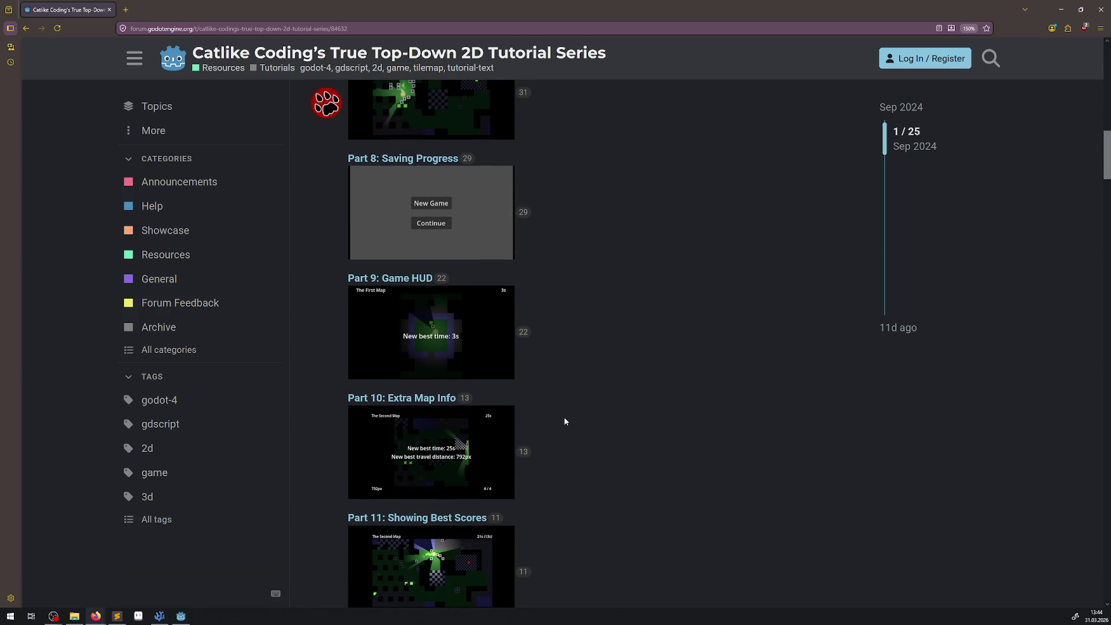
scroll(564, 417, "down", 2)
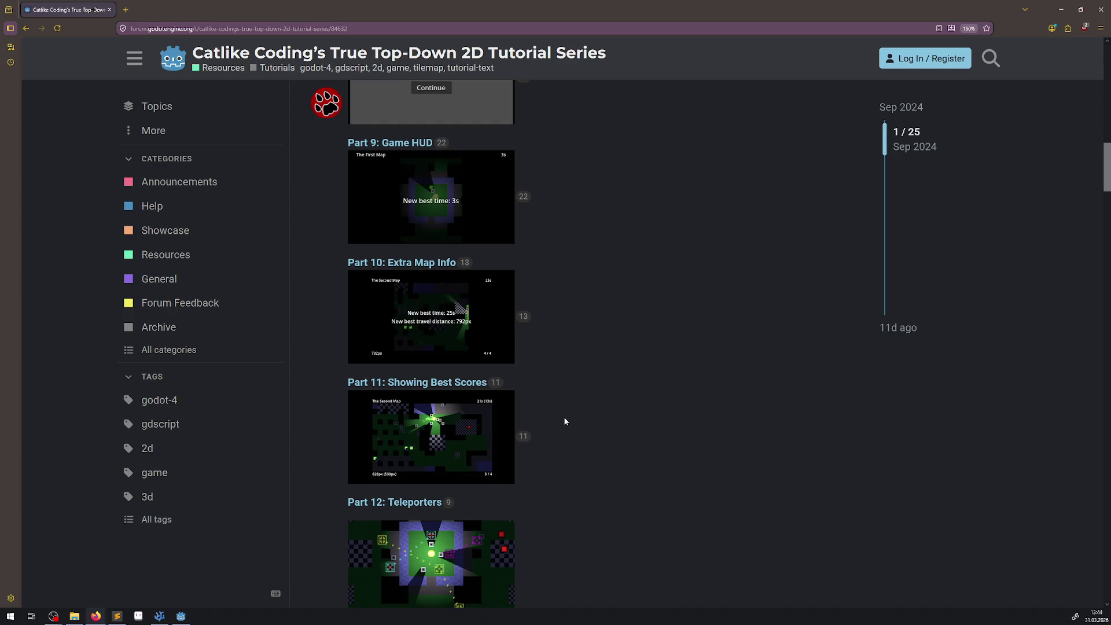
scroll(562, 417, "down", 1)
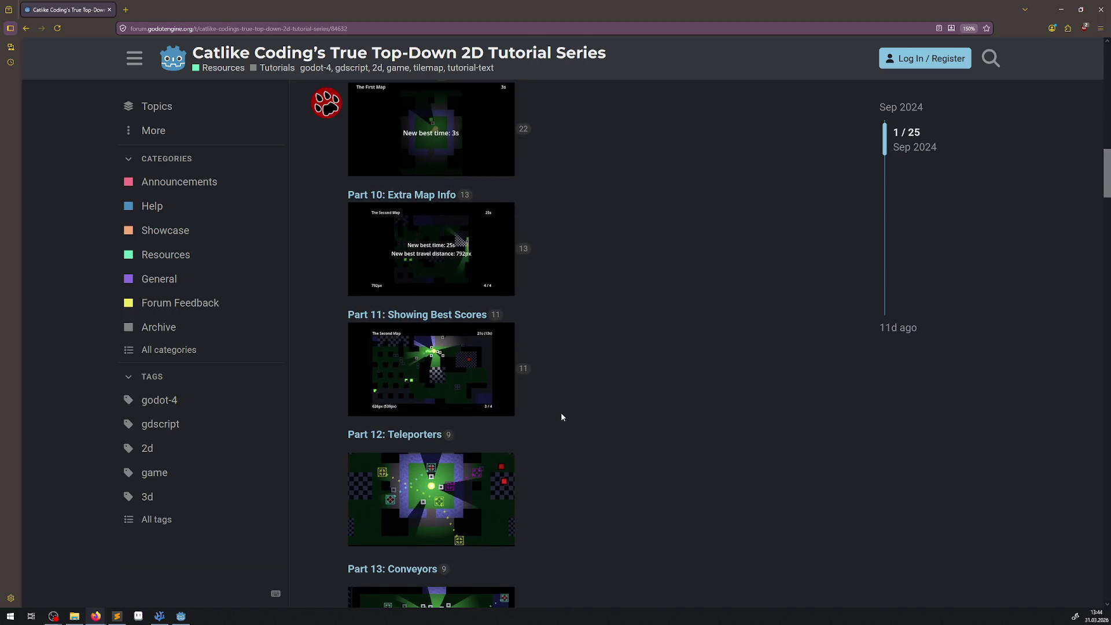
scroll(561, 417, "down", 1)
scroll(562, 414, "down", 2)
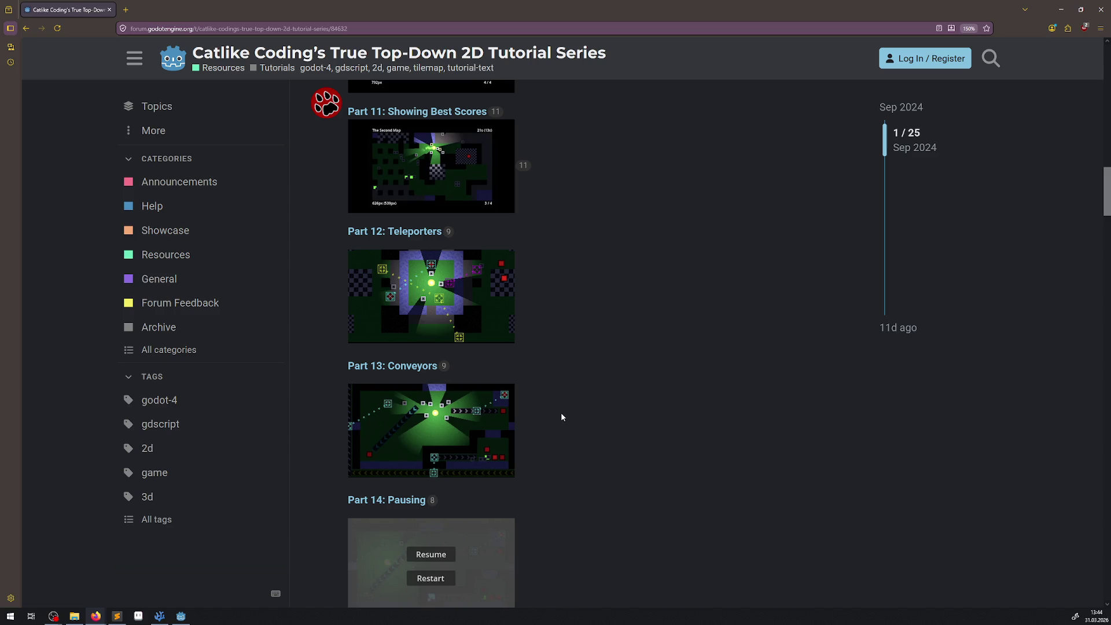
- View the enlarged Part 13: Conveyors image, read on to Part 15, then return to Godot
left_click(446, 421)
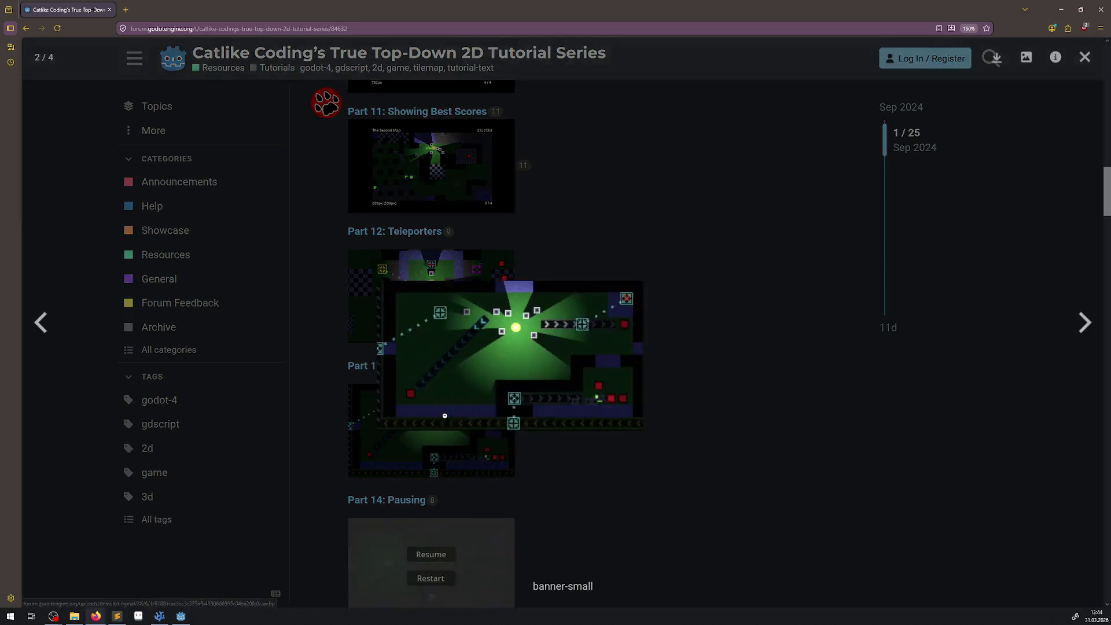
left_click(645, 424)
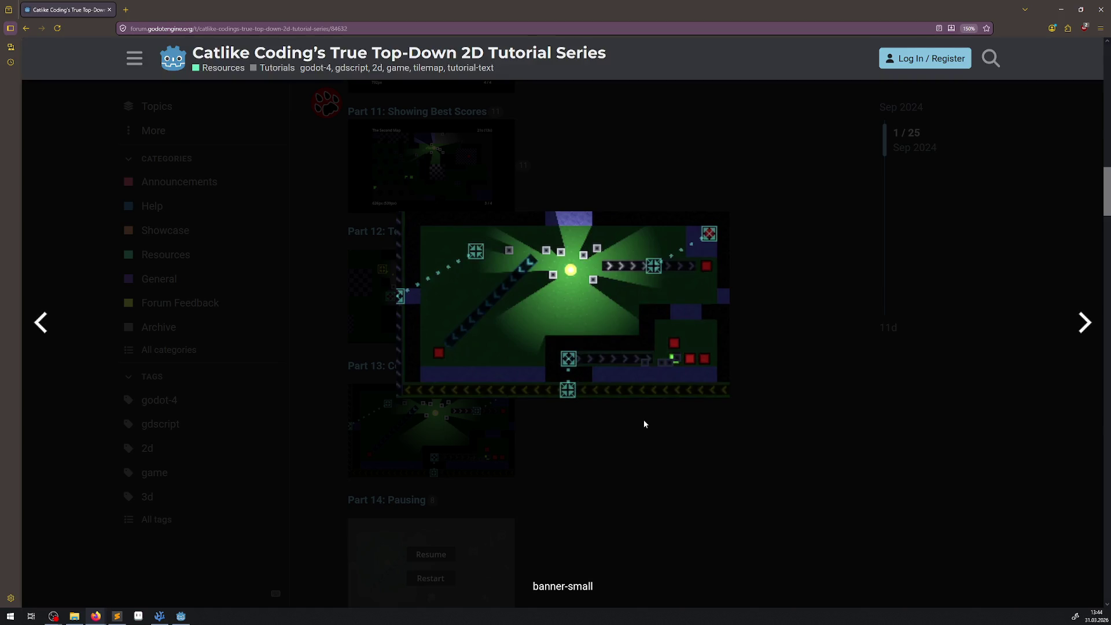
scroll(610, 419, "down", 2)
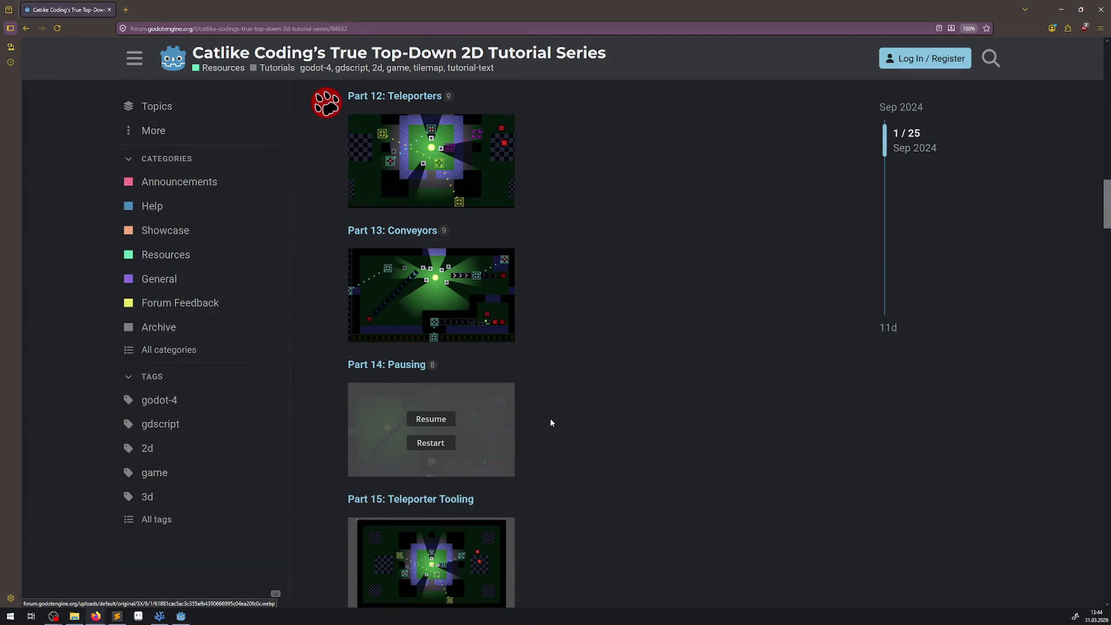
scroll(542, 414, "down", 4)
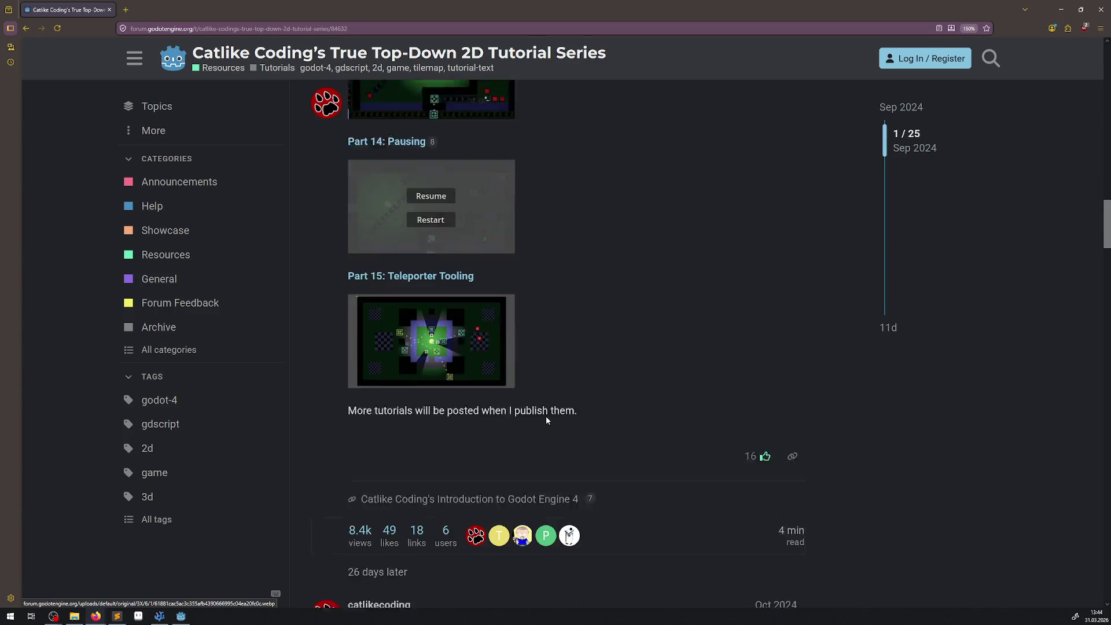
scroll(546, 421, "down", 3)
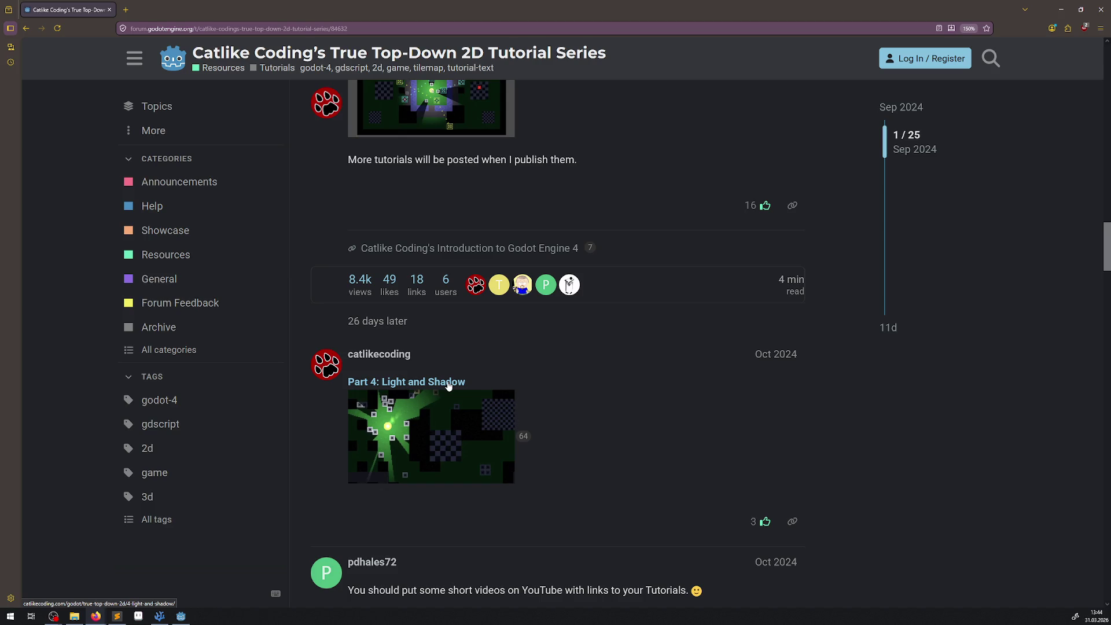
scroll(449, 386, "up", 4)
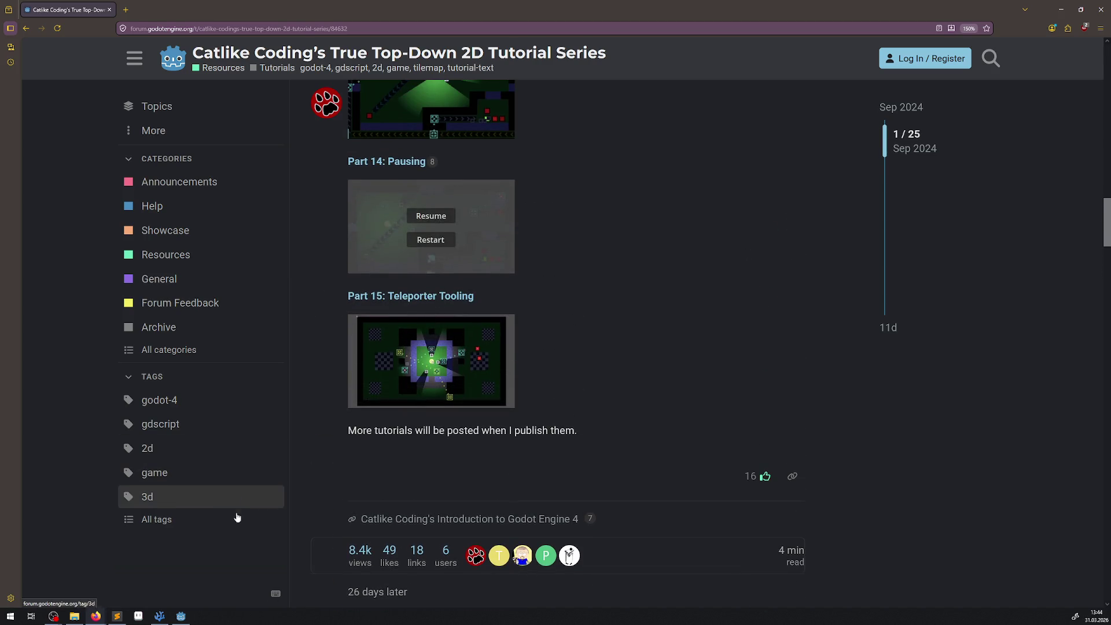
left_click(181, 616)
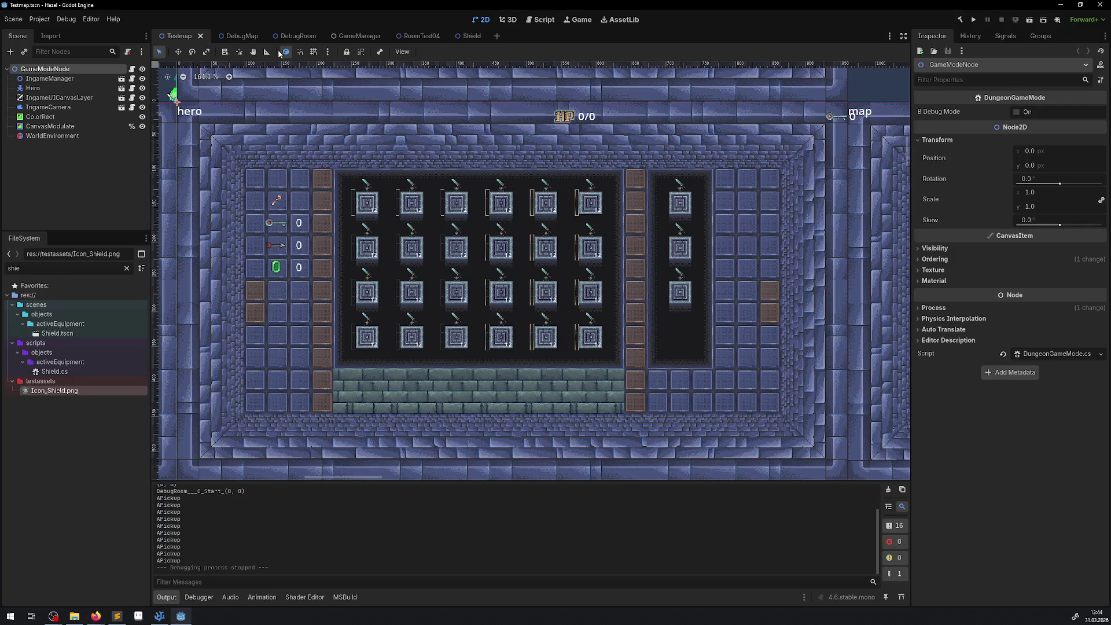
- Close the Shield and RoomTest04 scene tabs and clear the 'shie' file filter
left_click(461, 36)
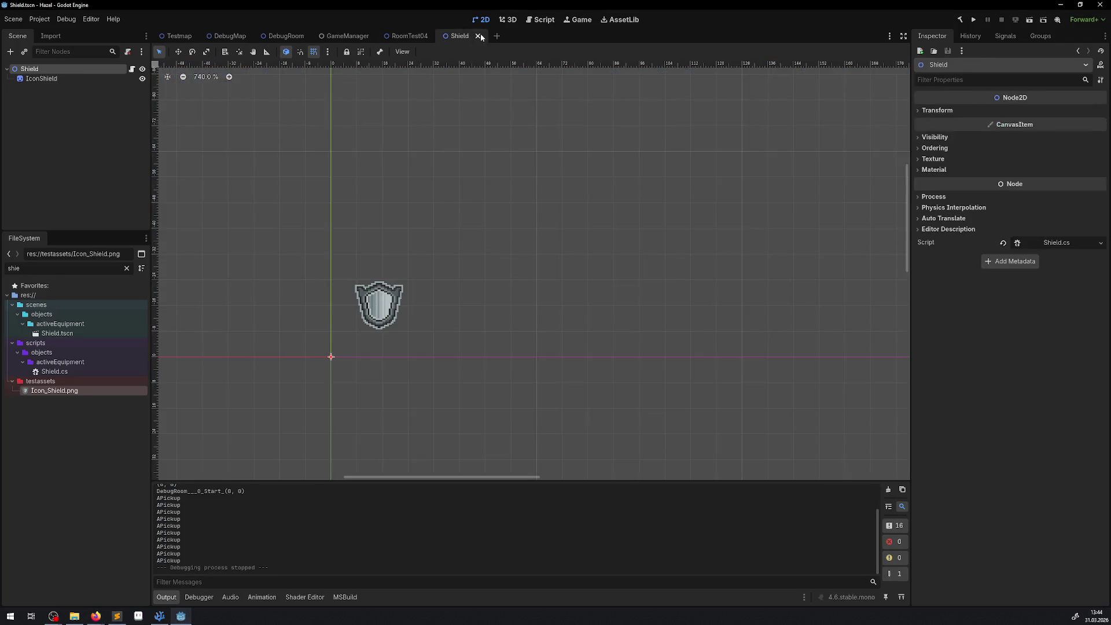
left_click(480, 36)
left_click(438, 36)
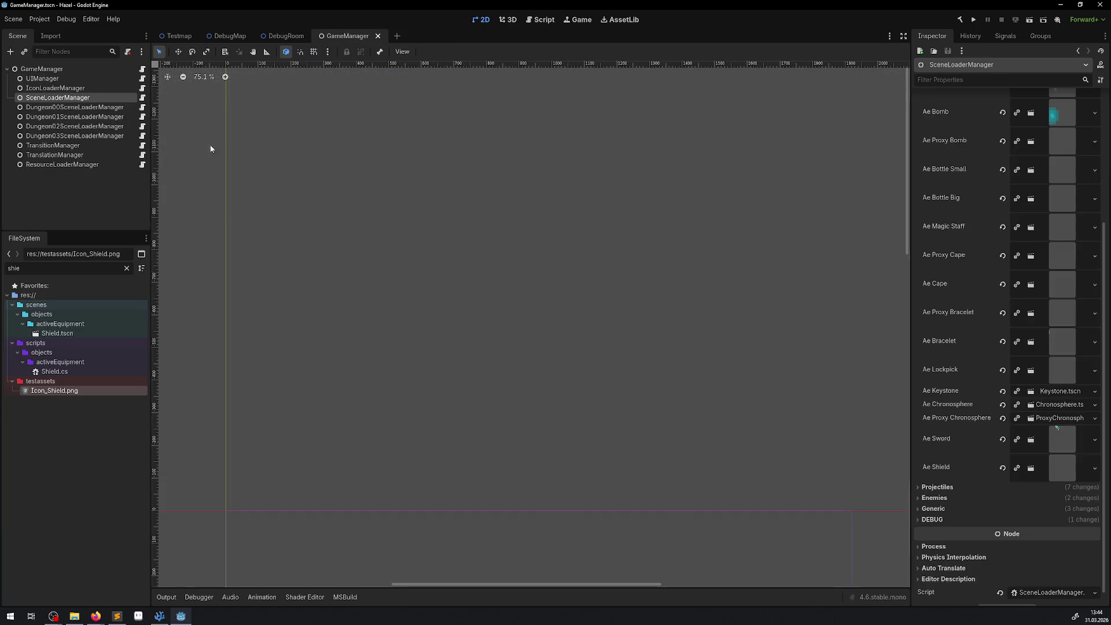
left_click(29, 268)
key("ctrl+a")
key("BackSpace")
- Expand characters/hero in FileSystem and open Hero.tscn
scroll(93, 446, "up", 15)
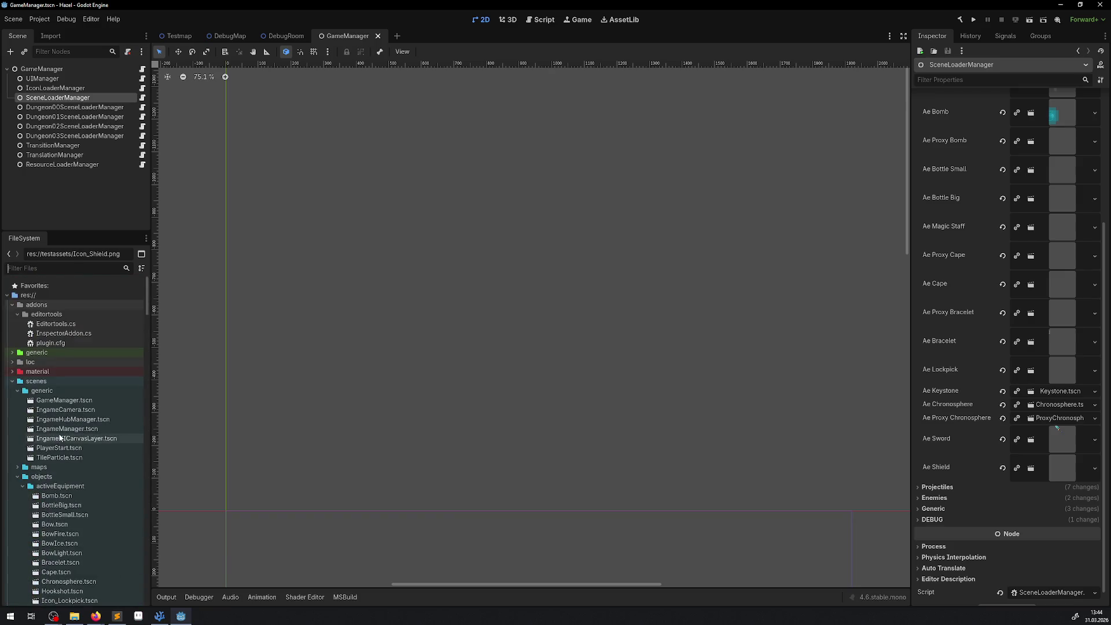
scroll(71, 444, "down", 5)
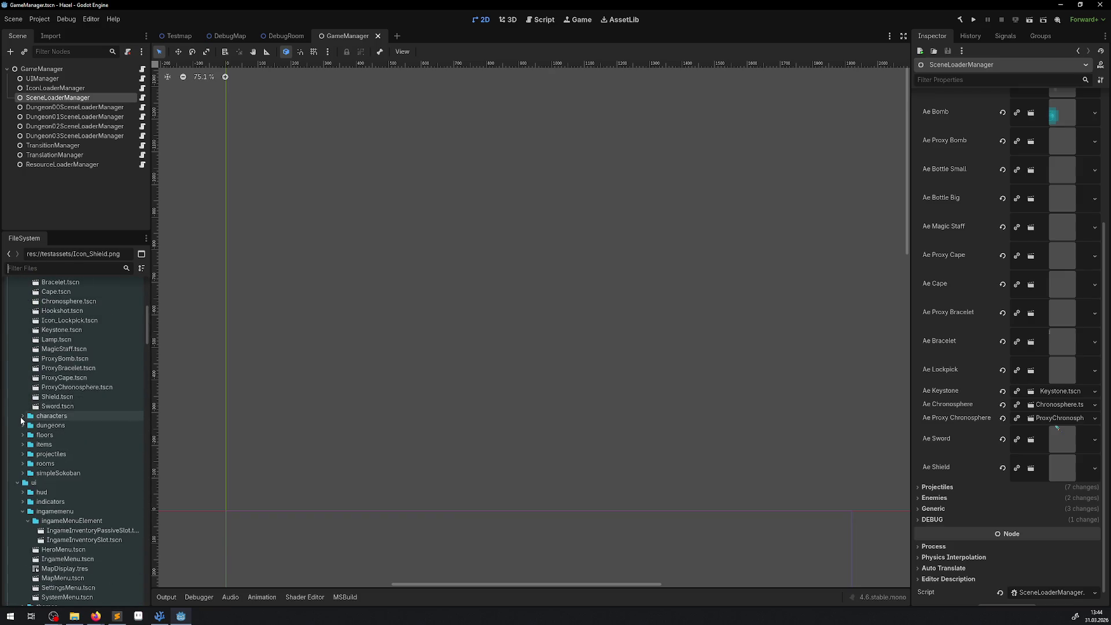
left_click(22, 415)
left_click(28, 435)
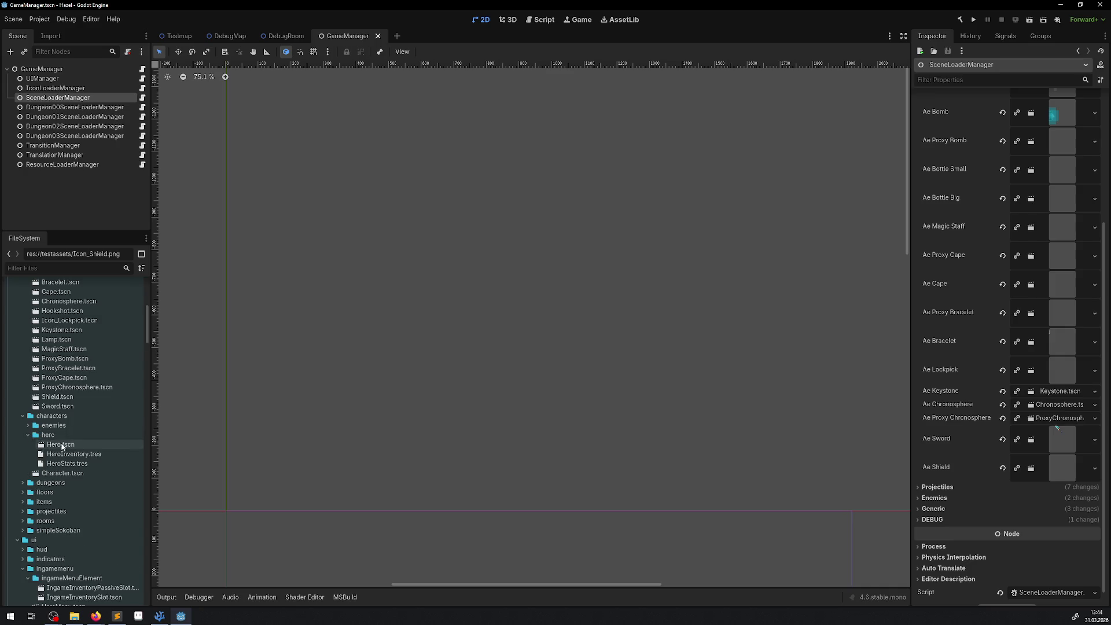
double_click(60, 444)
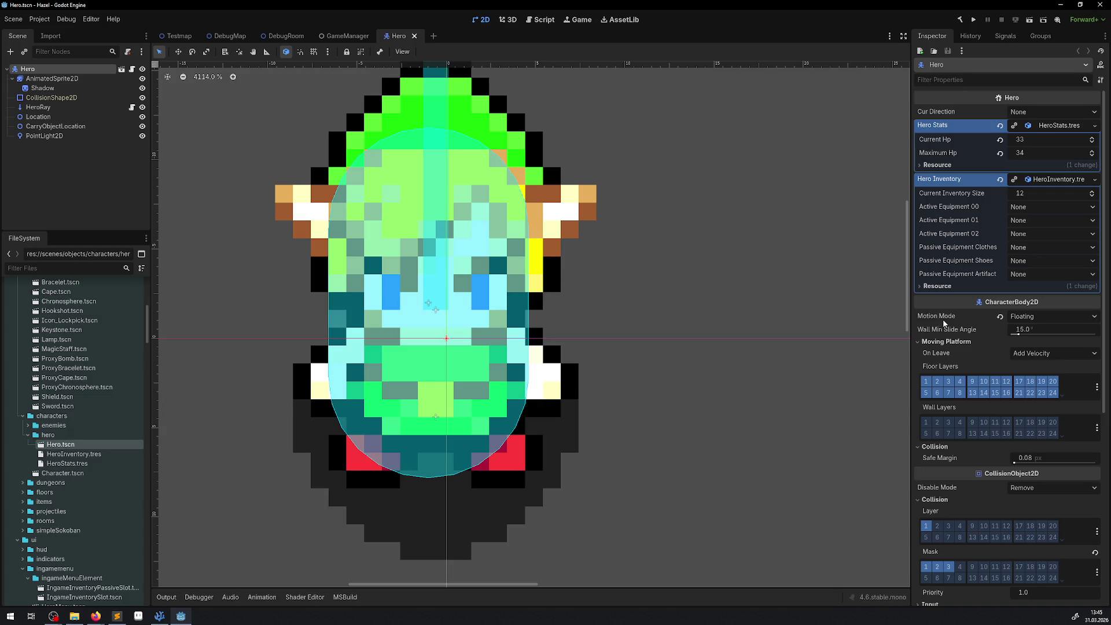
- Check the Hero's Motion Mode choices and leave it set to Floating
mouse_move(974, 316)
left_click(1030, 319)
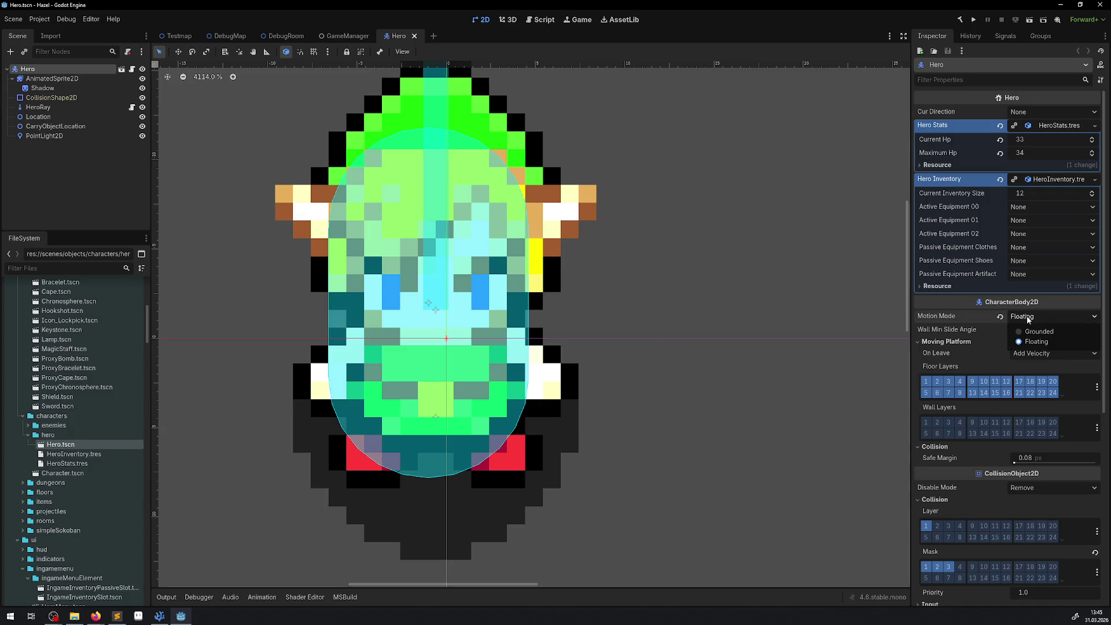
left_click(1030, 319)
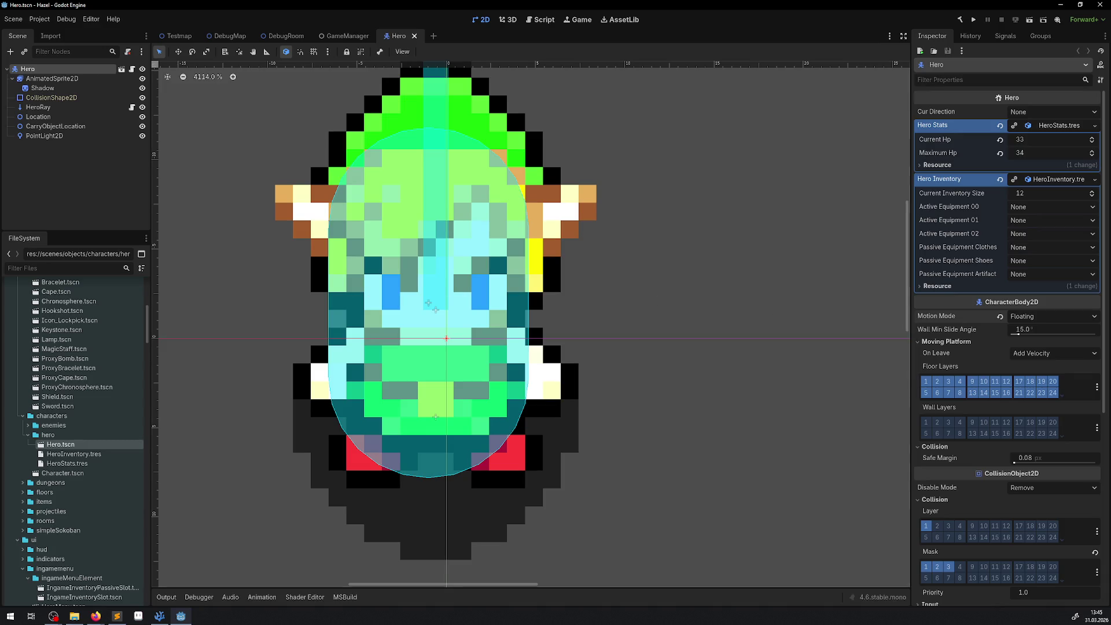
- Skim the forum post in Firefox, then return to the 'godot settings for top down 2d' results
key("alt+Tab")
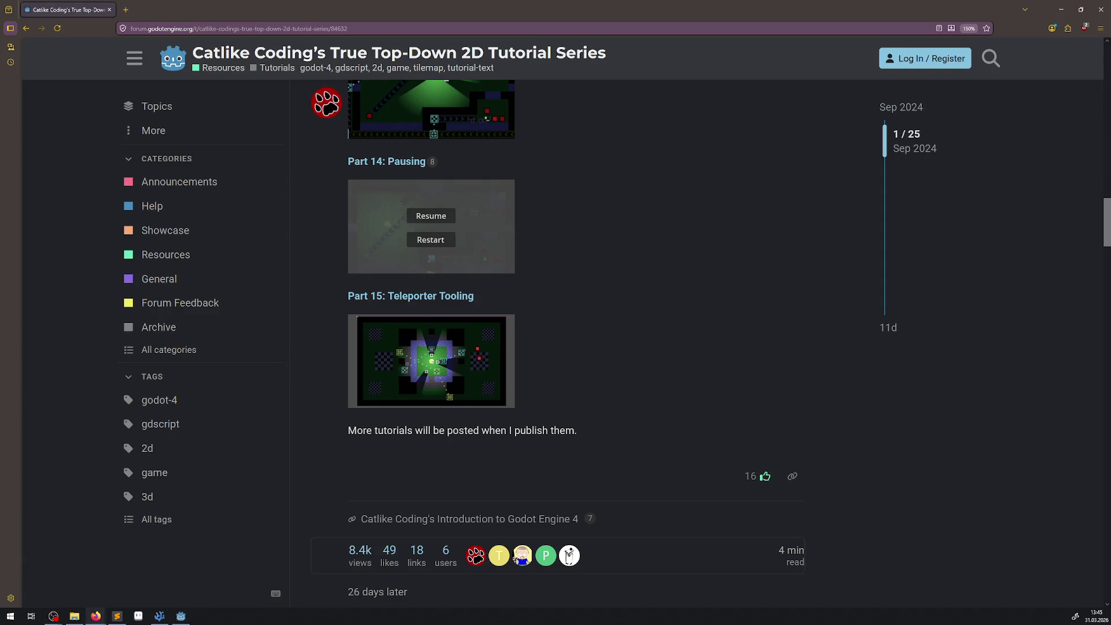
scroll(564, 295, "down", 10)
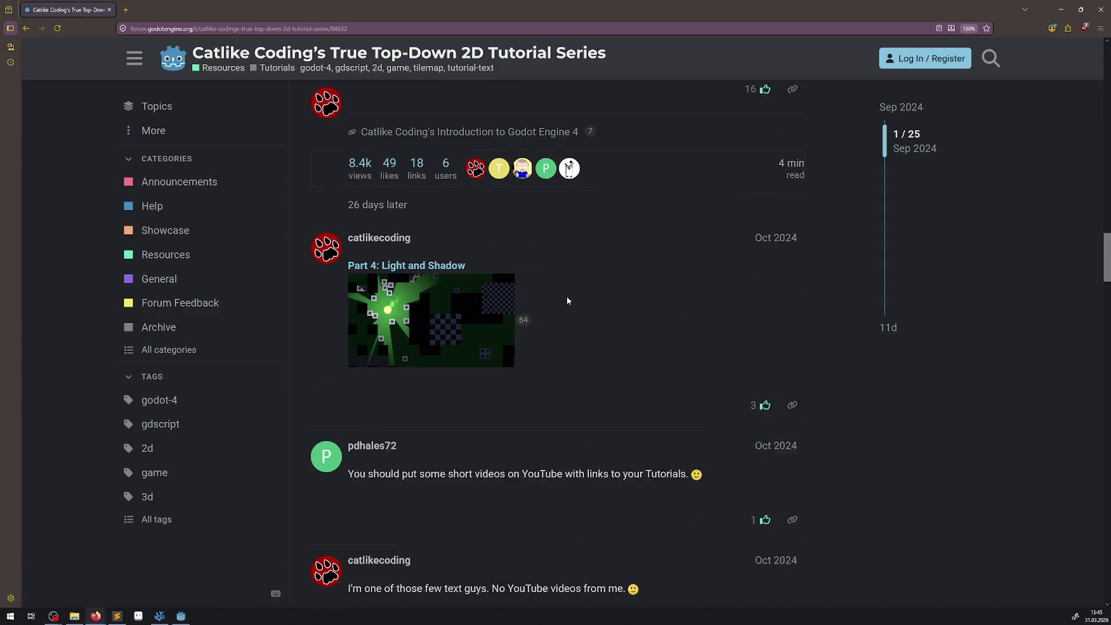
scroll(559, 299, "up", 15)
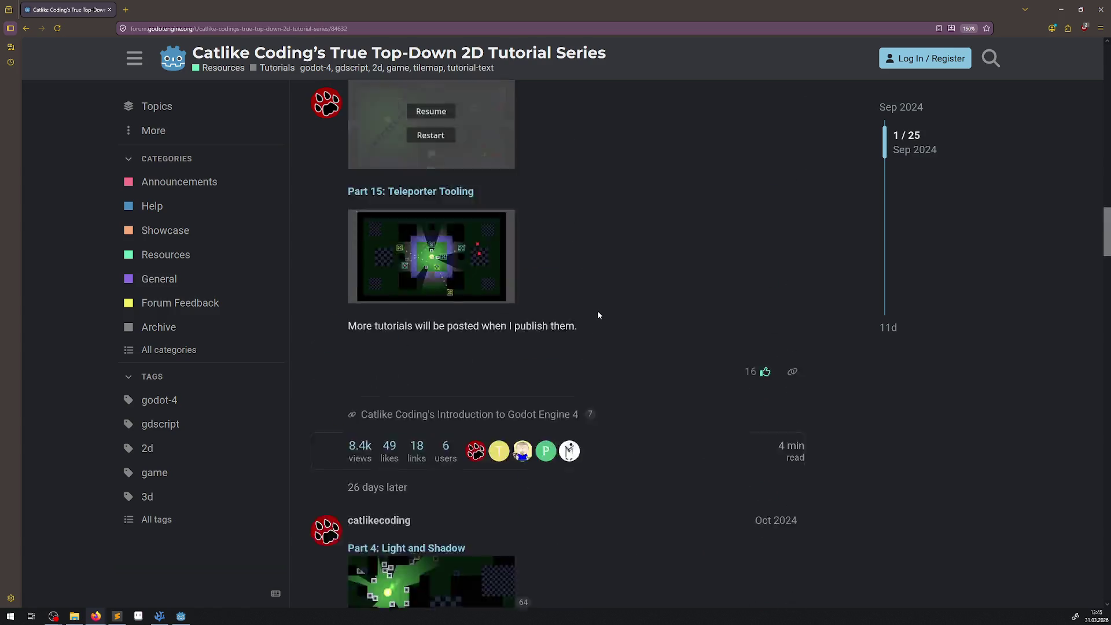
key("alt+Left")
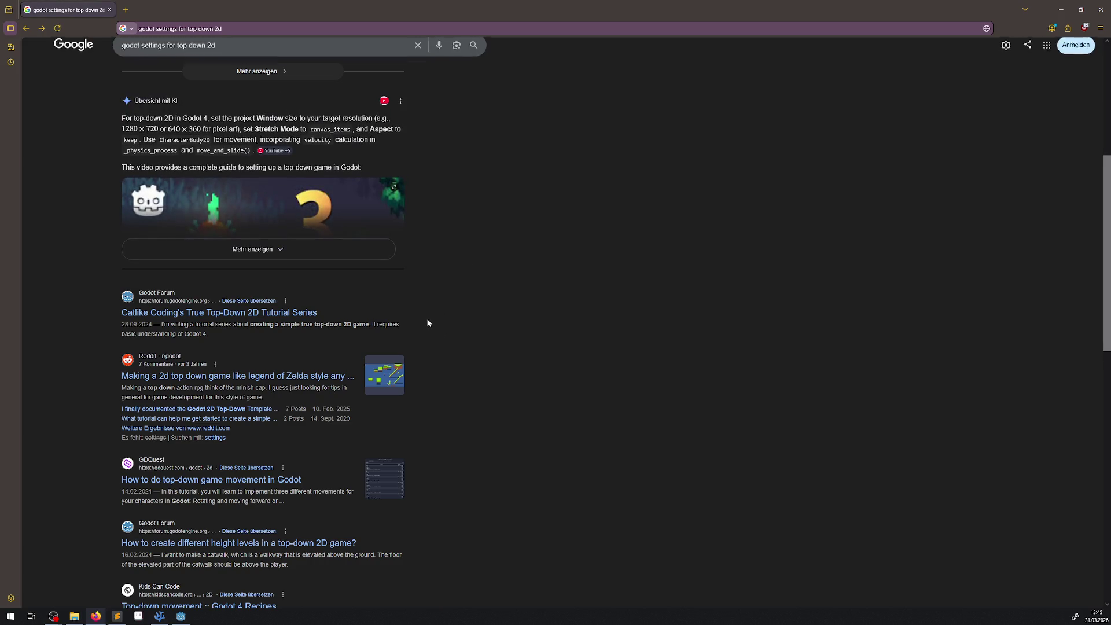
- Scroll the Google results, then close the browser to return to Godot
scroll(412, 261, "down", 2)
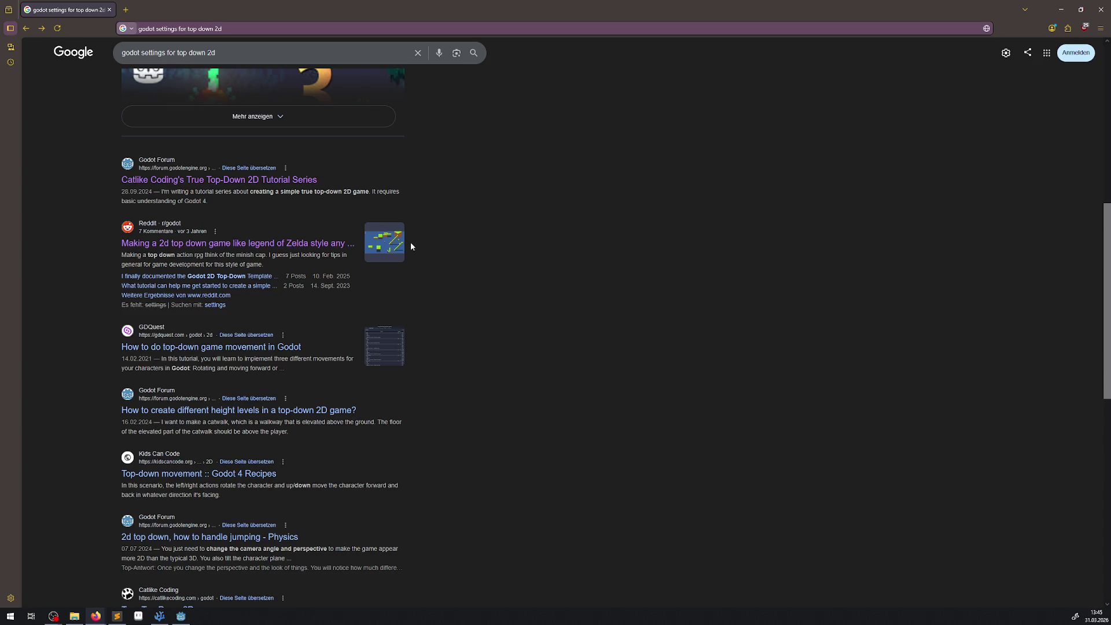
left_click(1108, 5)
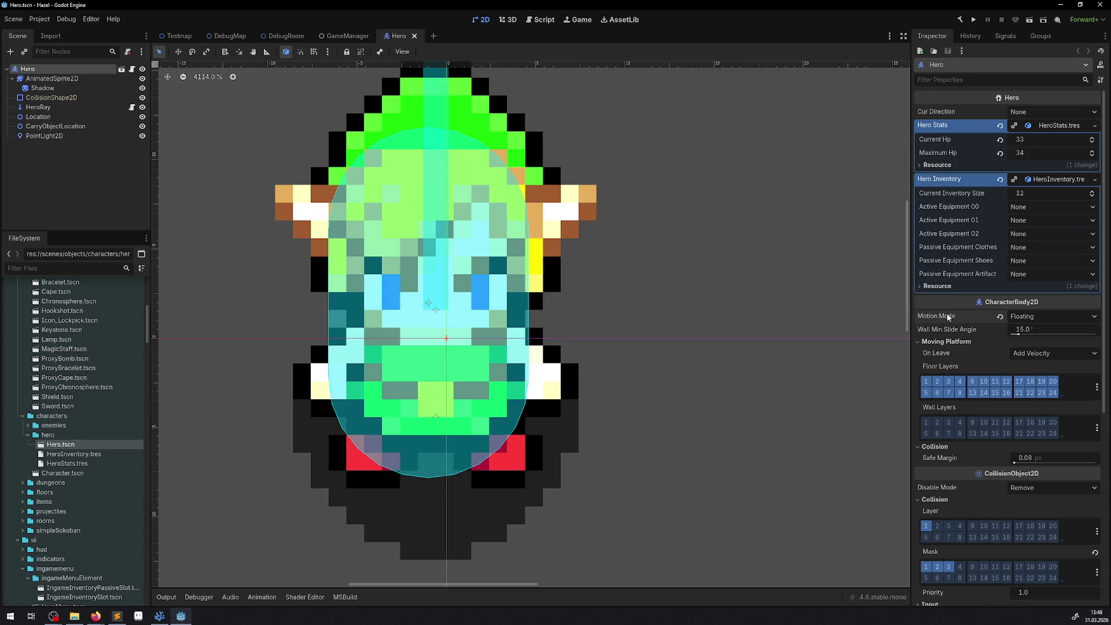
mouse_move(949, 317)
scroll(975, 453, "down", 2)
scroll(976, 454, "down", 3)
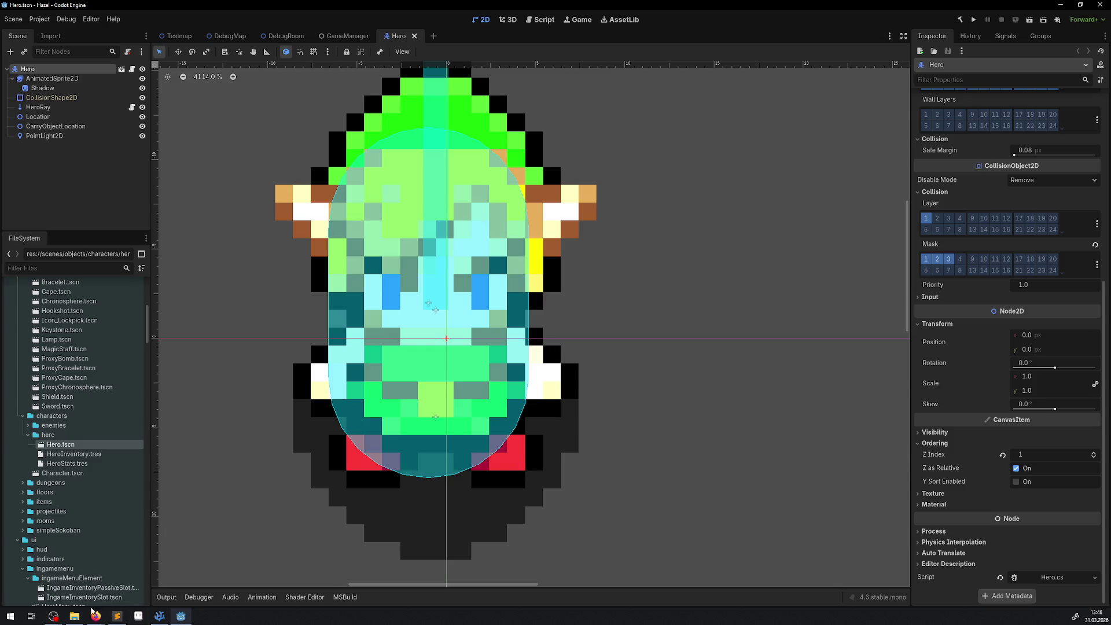
left_click(117, 616)
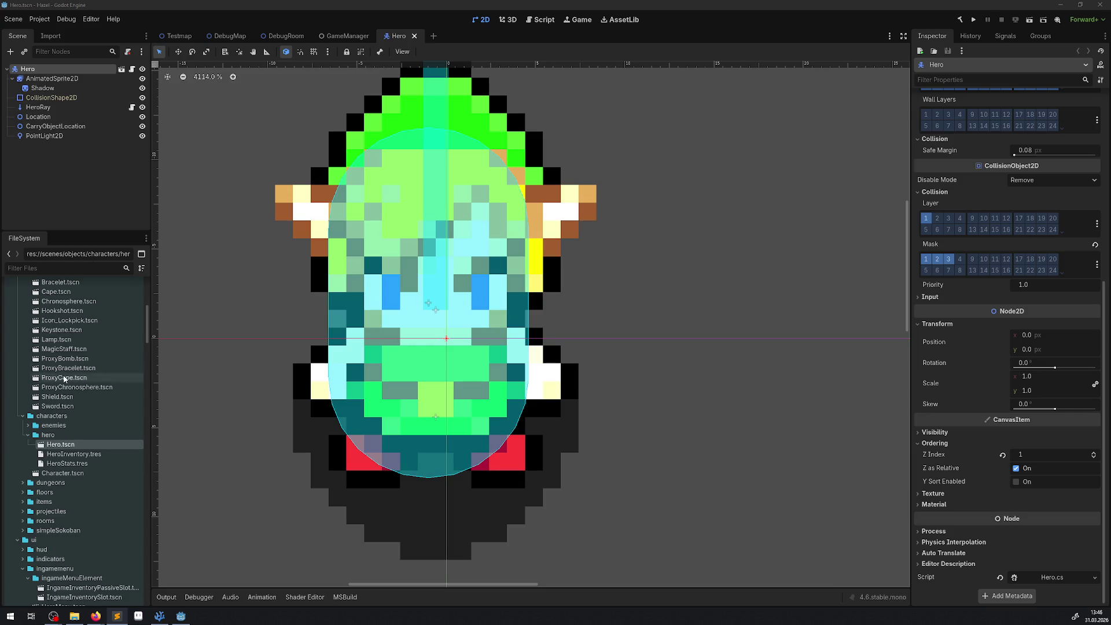
scroll(70, 377, "up", 5)
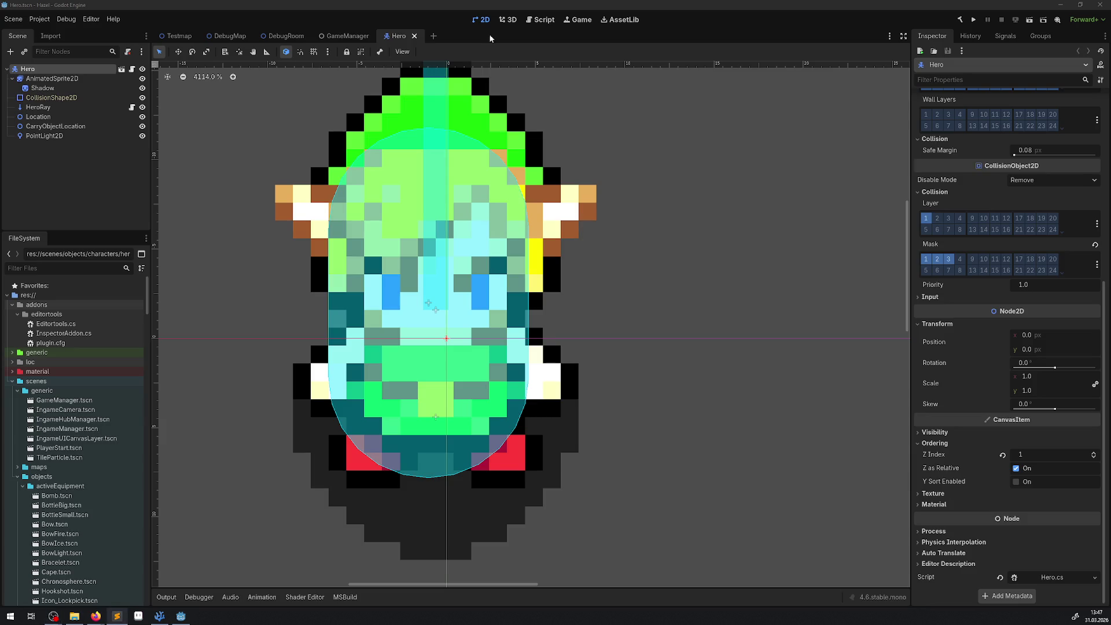
left_click(415, 36)
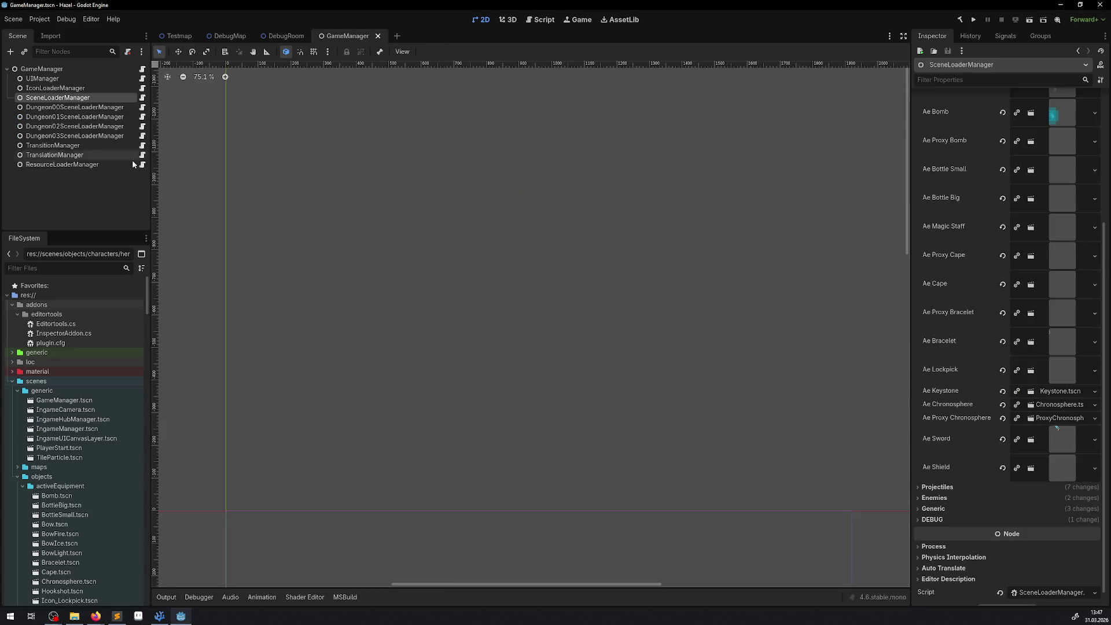
right_click(49, 74)
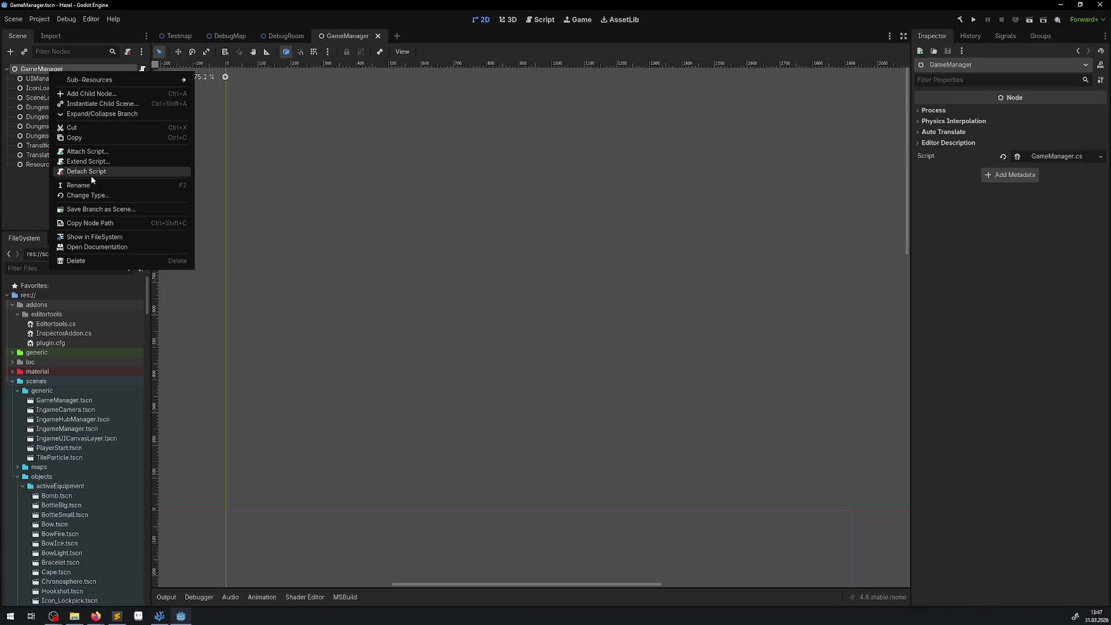
left_click(27, 186)
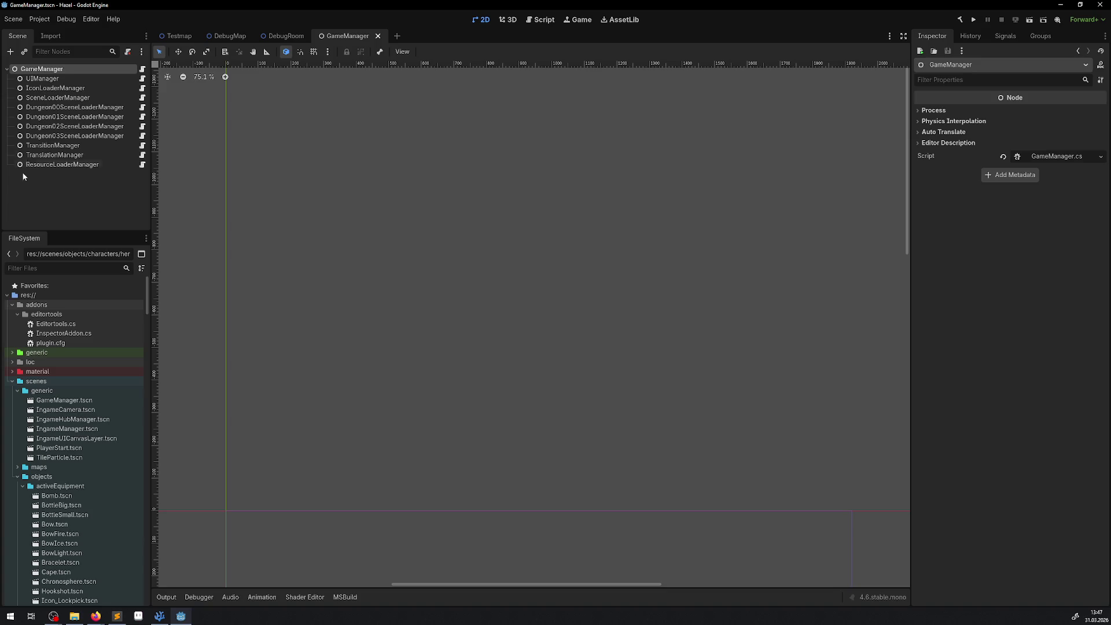
left_click(23, 53)
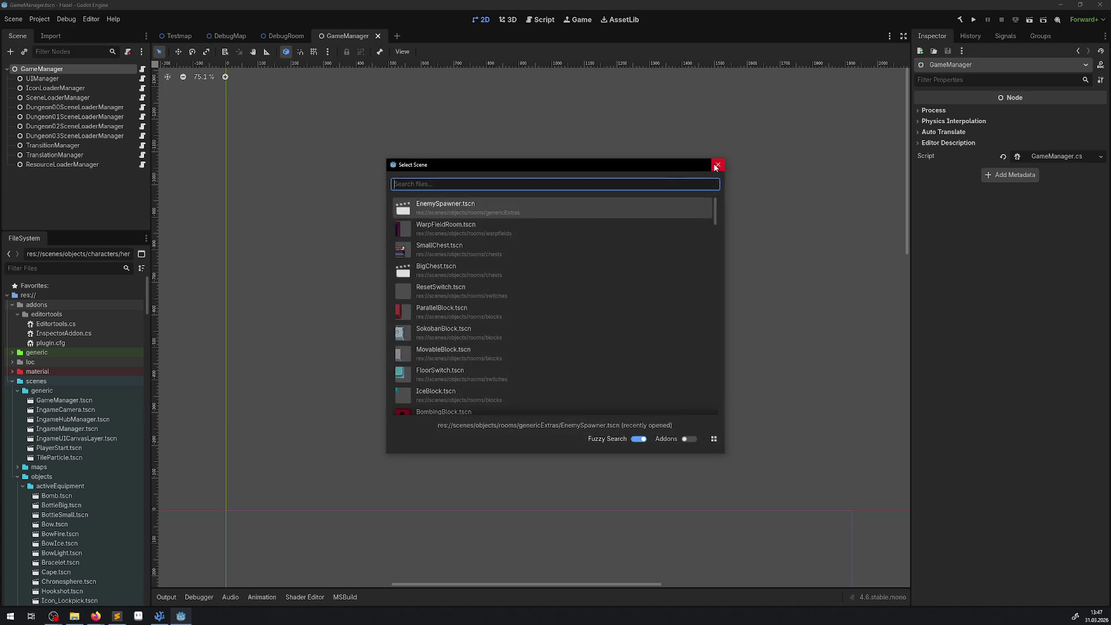
- Add a plain Node child under GameManager and name it DebugManager
left_click(716, 166)
left_click(10, 52)
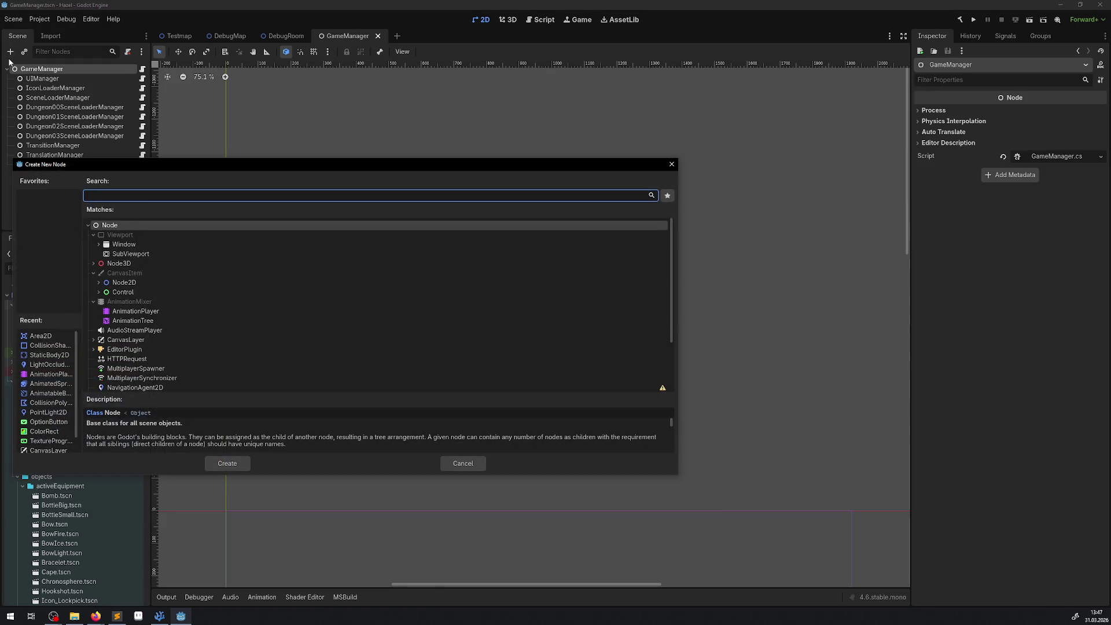
double_click(97, 225)
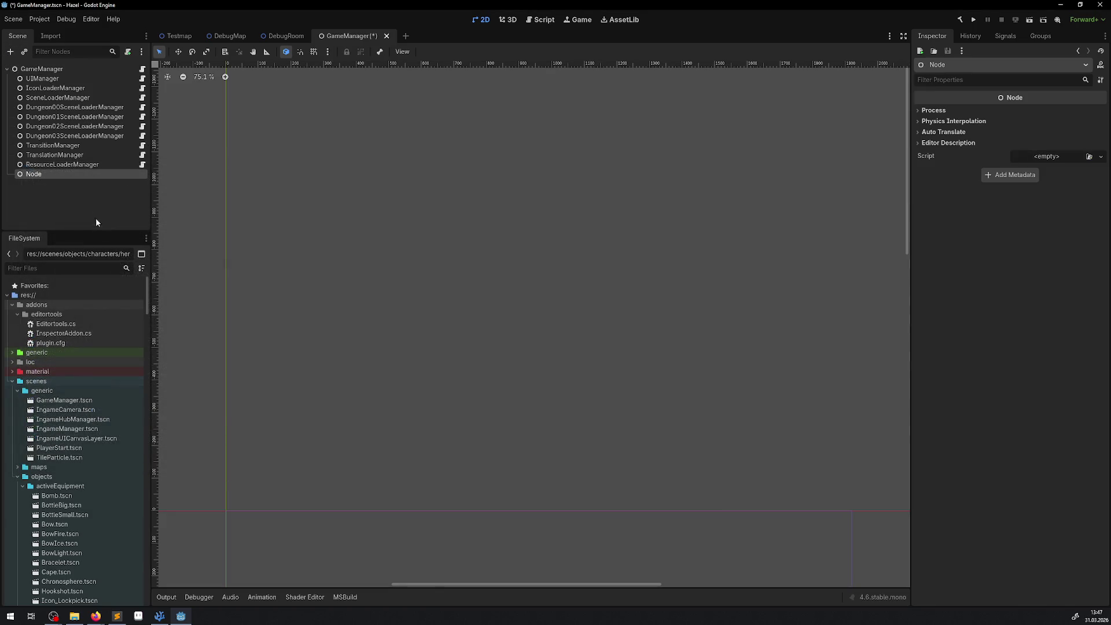
key("F2")
type("D")
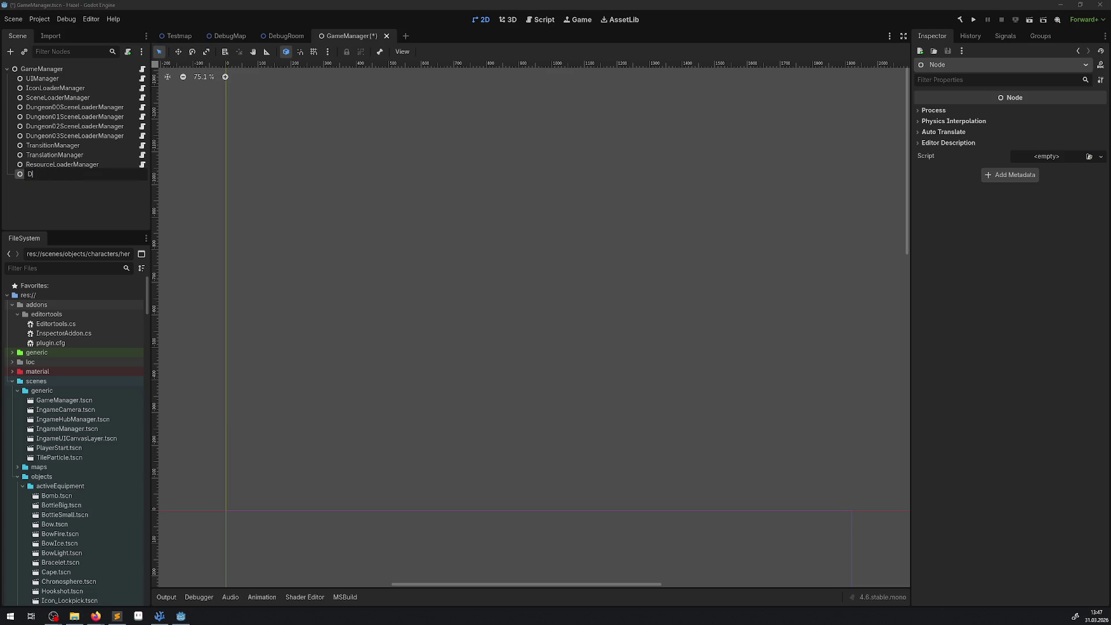
type("ebuzg")
type("gManager")
key("Return")
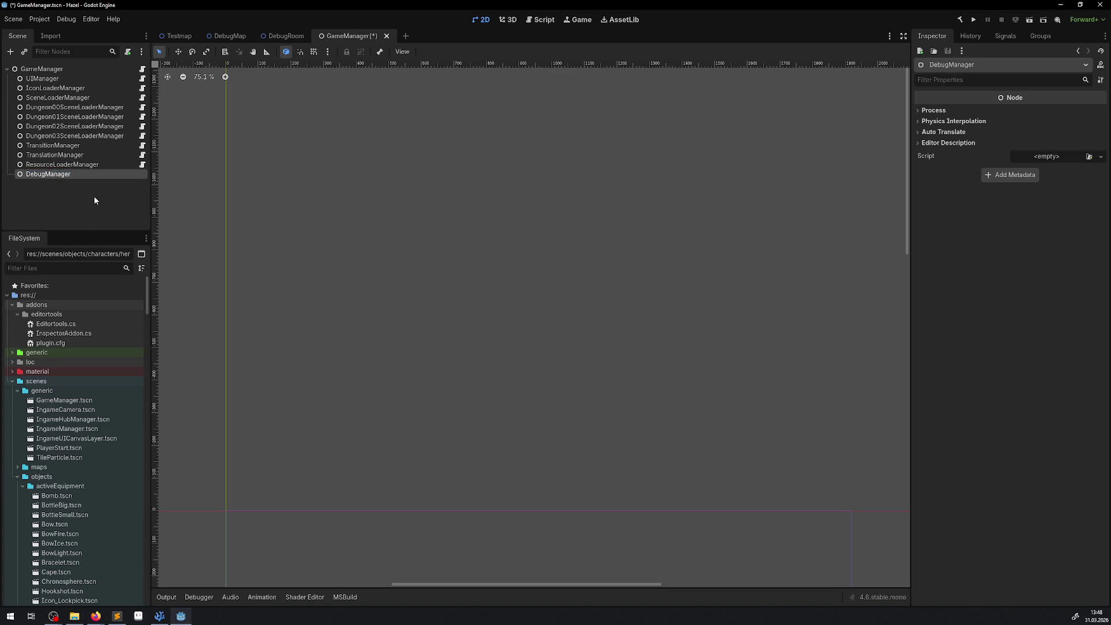
right_click(64, 176)
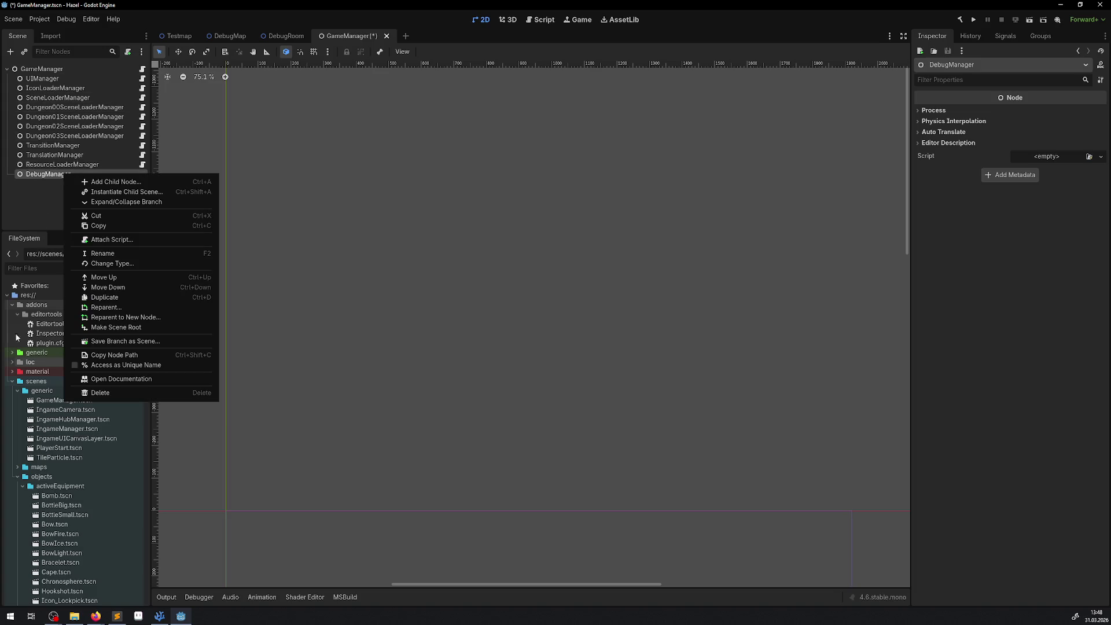
- Collapse the unused FileSystem folders and expand scripts/gamemanagers
left_click(40, 211)
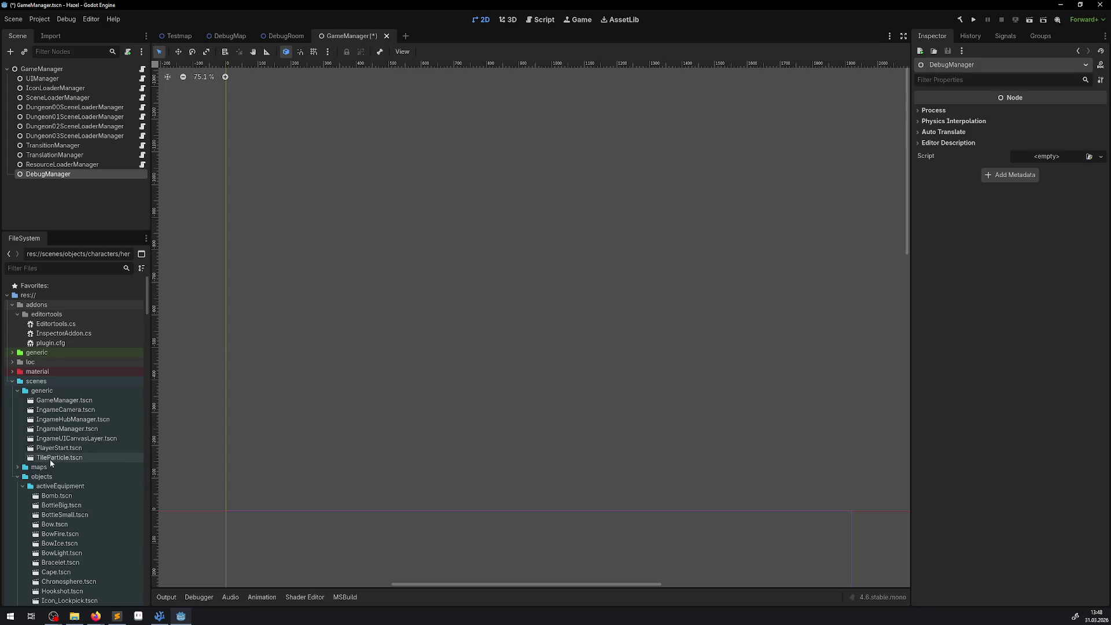
scroll(50, 459, "down", 4)
left_click(24, 368)
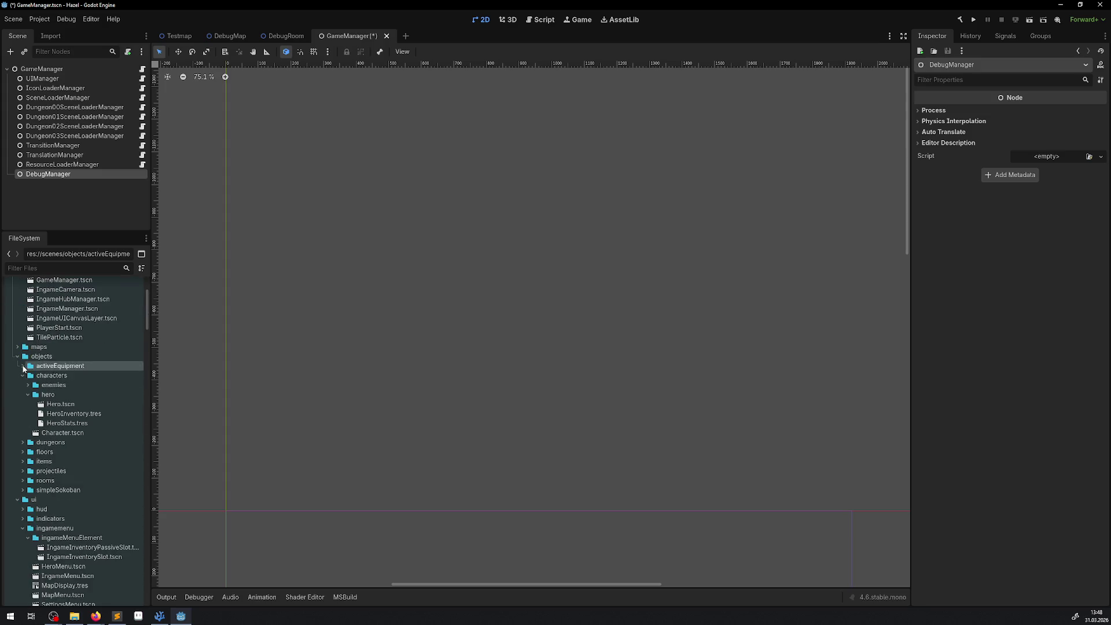
left_click(23, 376)
left_click(21, 444)
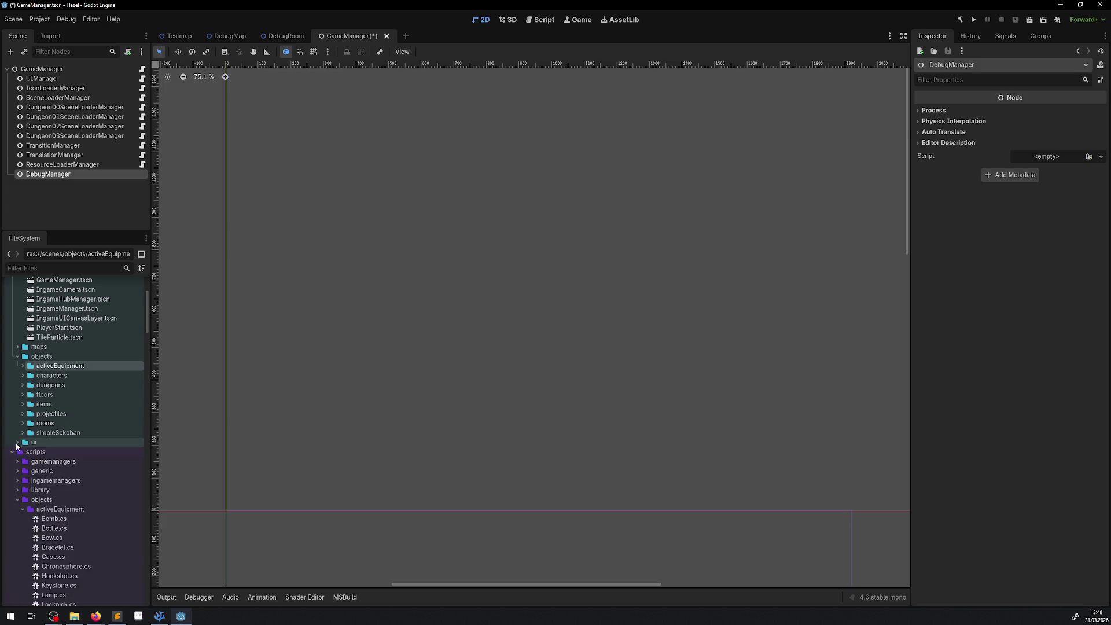
left_click(18, 357)
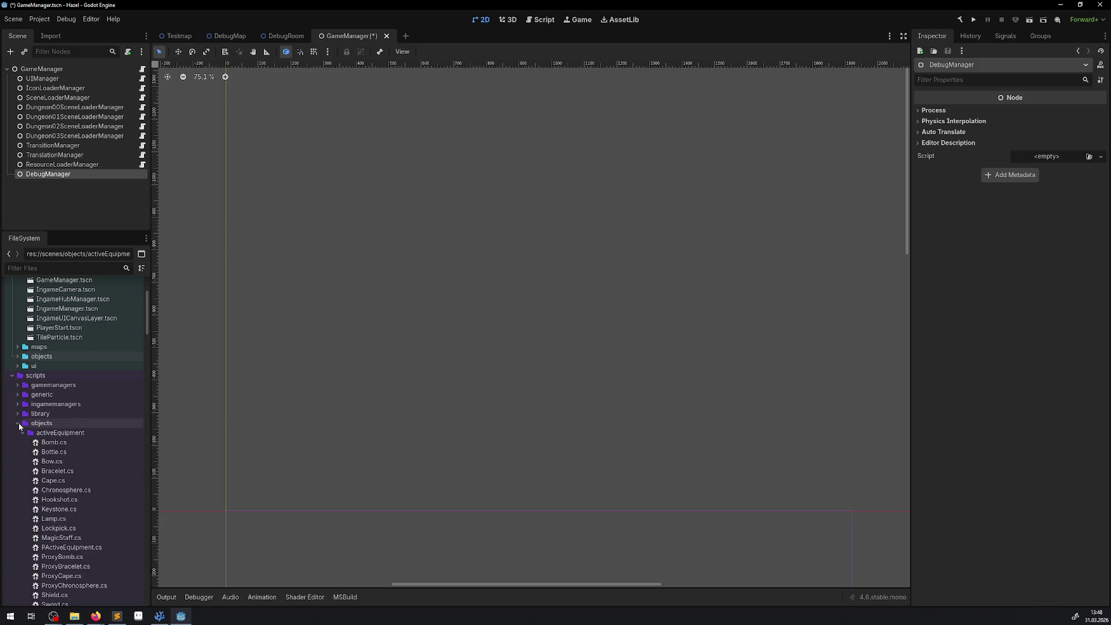
left_click(18, 404)
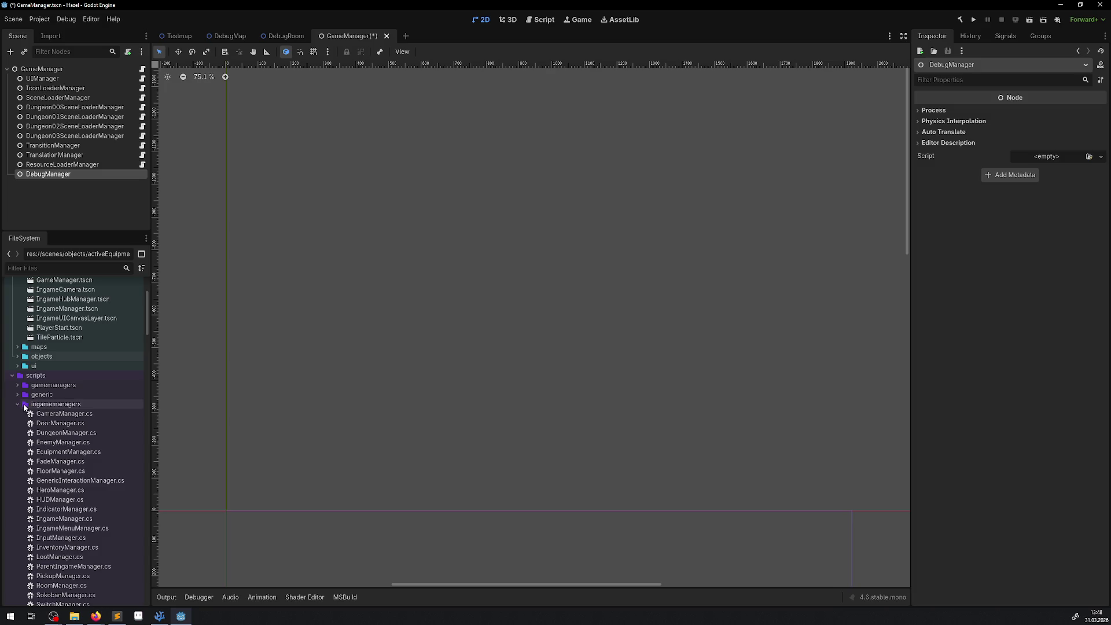
left_click(17, 404)
double_click(38, 386)
- Create a new C# script DebugManager.cs, inheriting Node, in scripts/gamemanagers
right_click(39, 390)
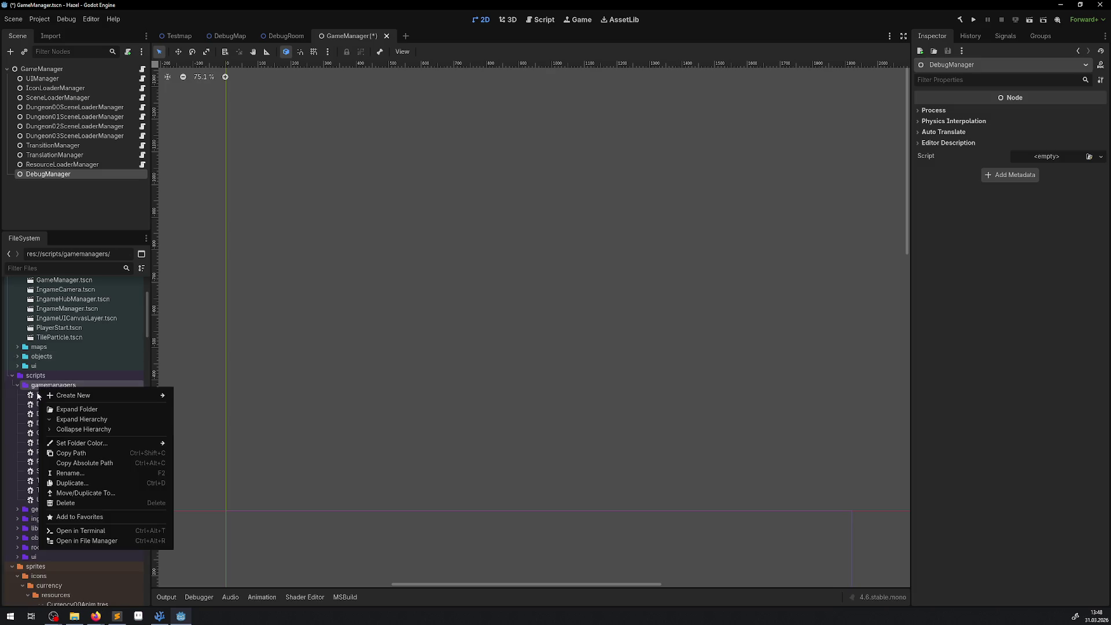
mouse_move(69, 397)
left_click(213, 417)
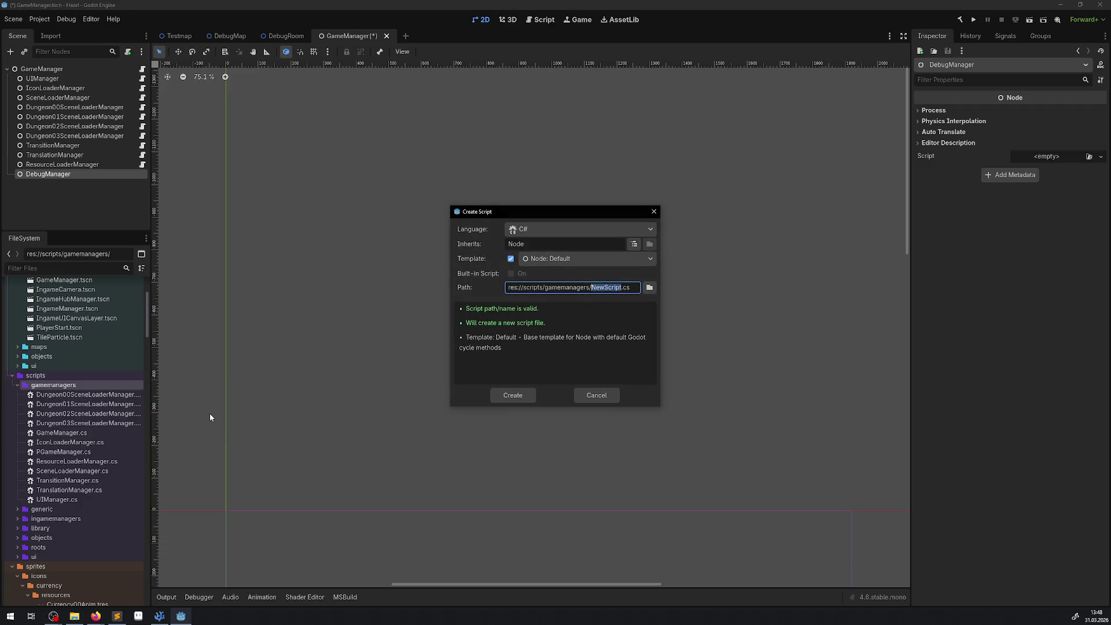
type("DebugManager")
left_click(513, 396)
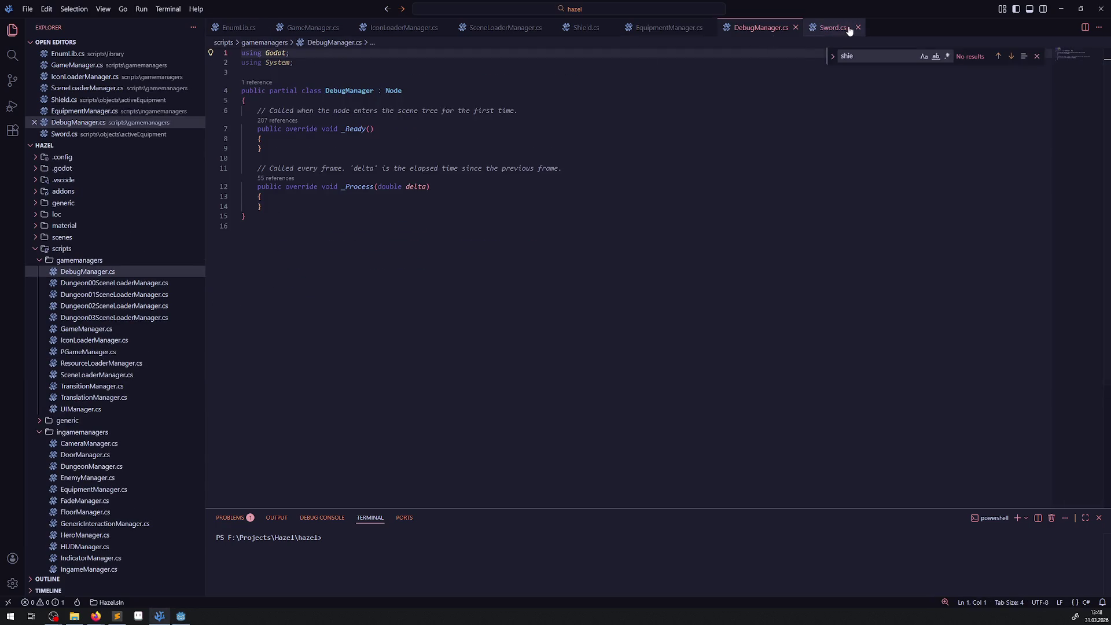
- Close the extra editor tabs: EquipmentManager.cs, Shield.cs, Sword.cs, SceneLoaderManager.cs and DebugManager.cs
left_click(845, 32)
left_click(709, 27)
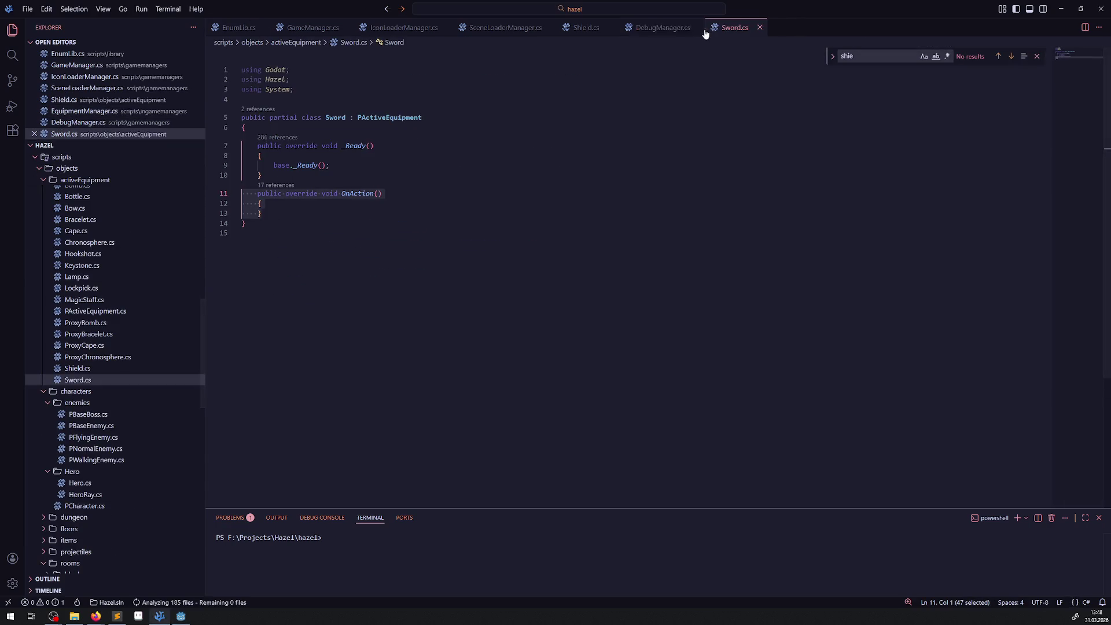
left_click(607, 27)
left_click(635, 28)
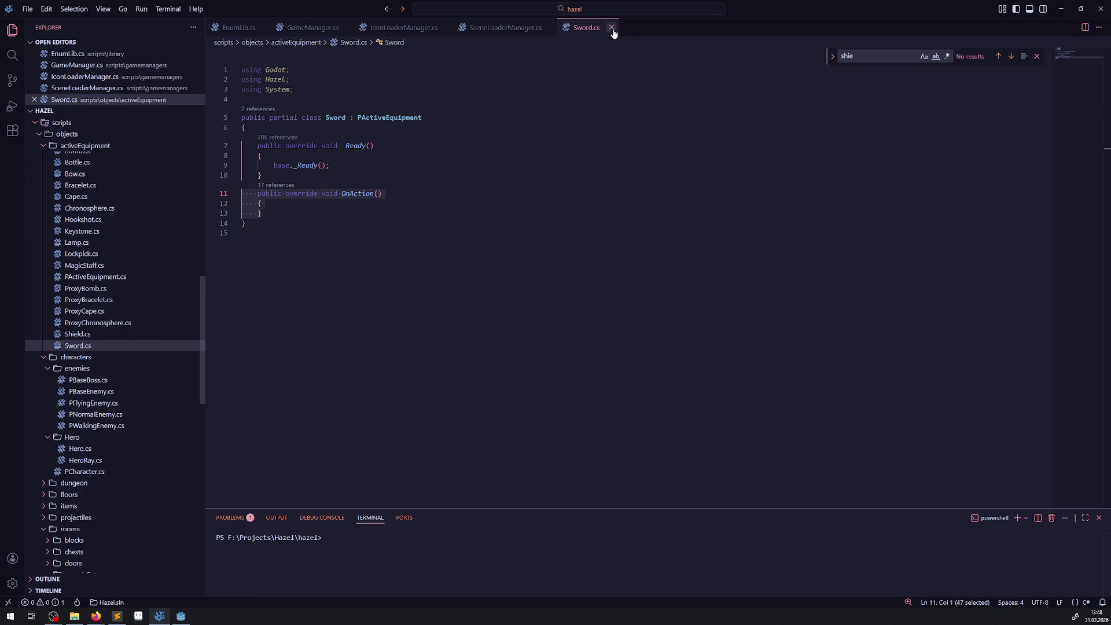
left_click(611, 28)
left_click(549, 27)
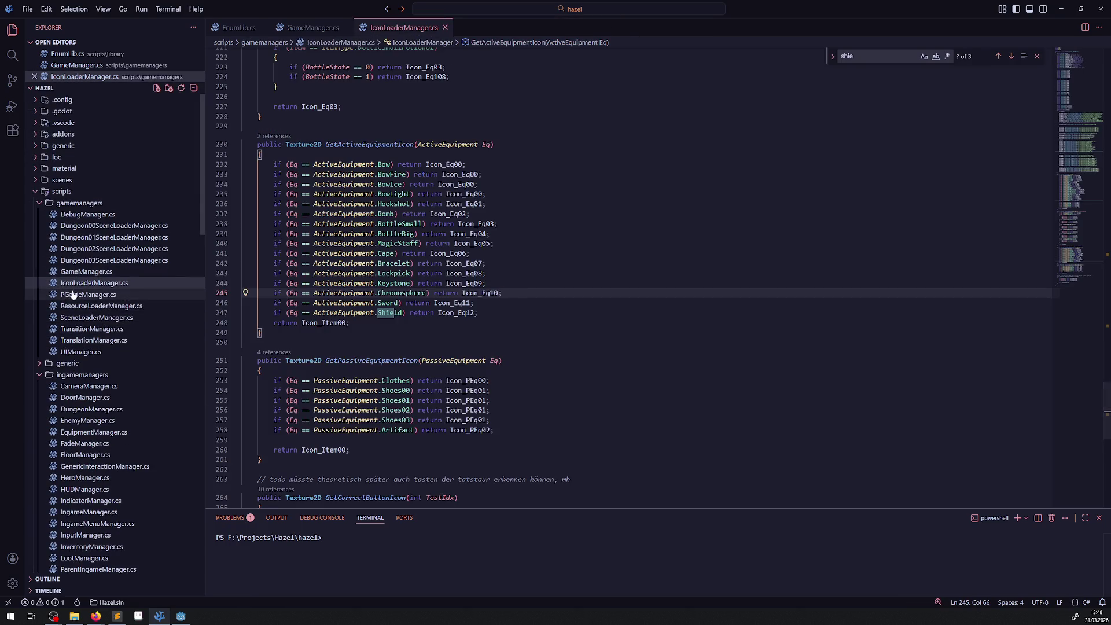
- Change DebugManager.cs's base class from Node to PGameManager, copied from Dungeon00SceneLoaderManager.cs
left_click(92, 215)
left_click(93, 237)
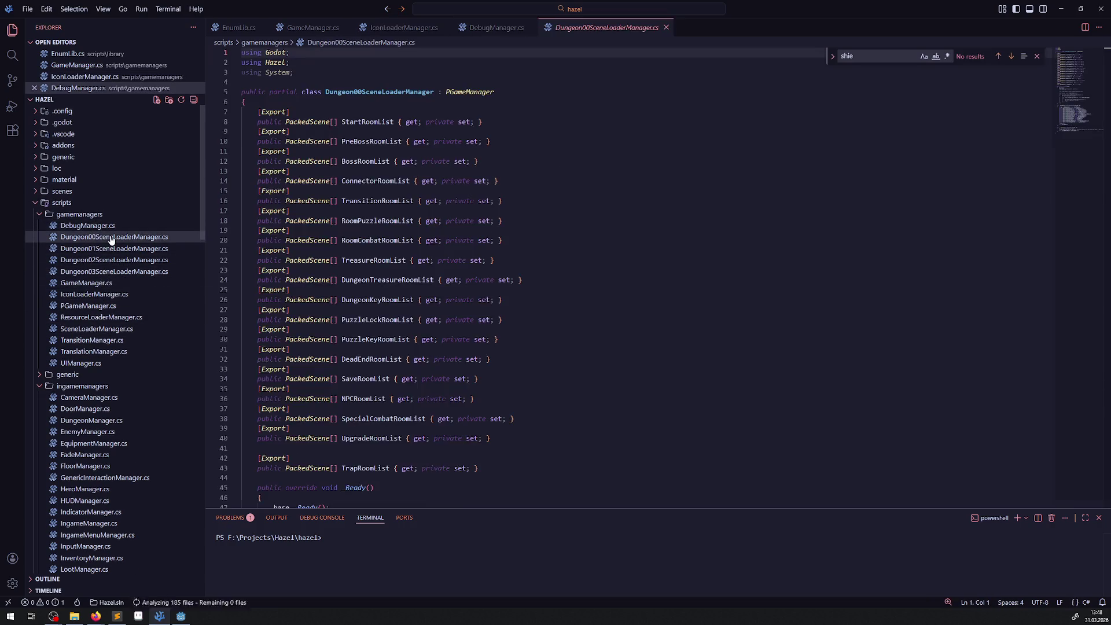
double_click(468, 117)
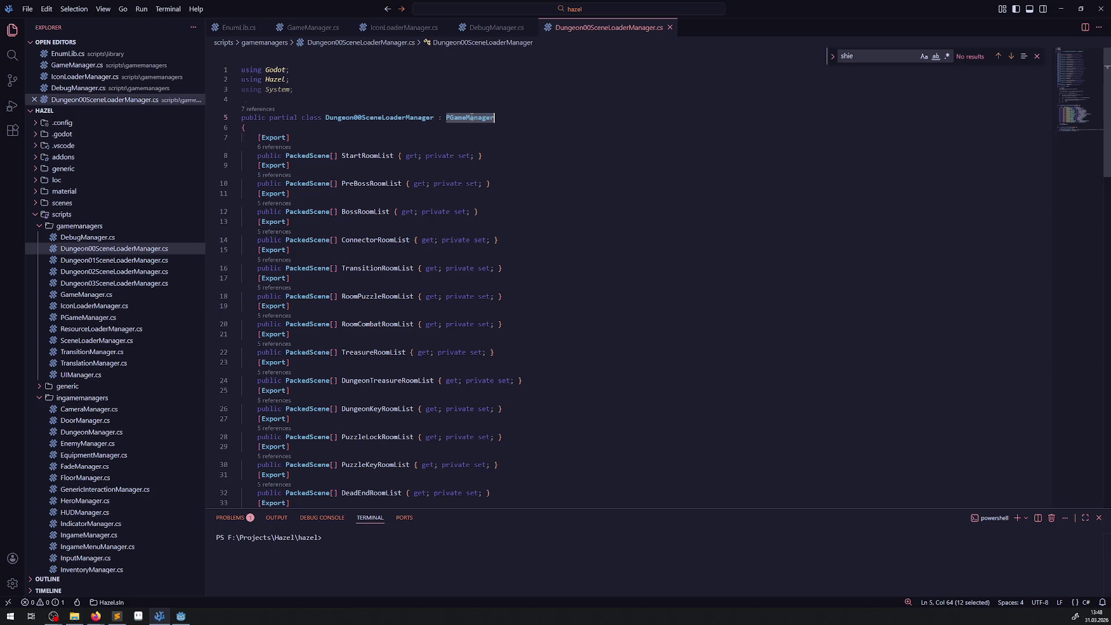
left_click(497, 27)
double_click(394, 91)
key("ctrl+v")
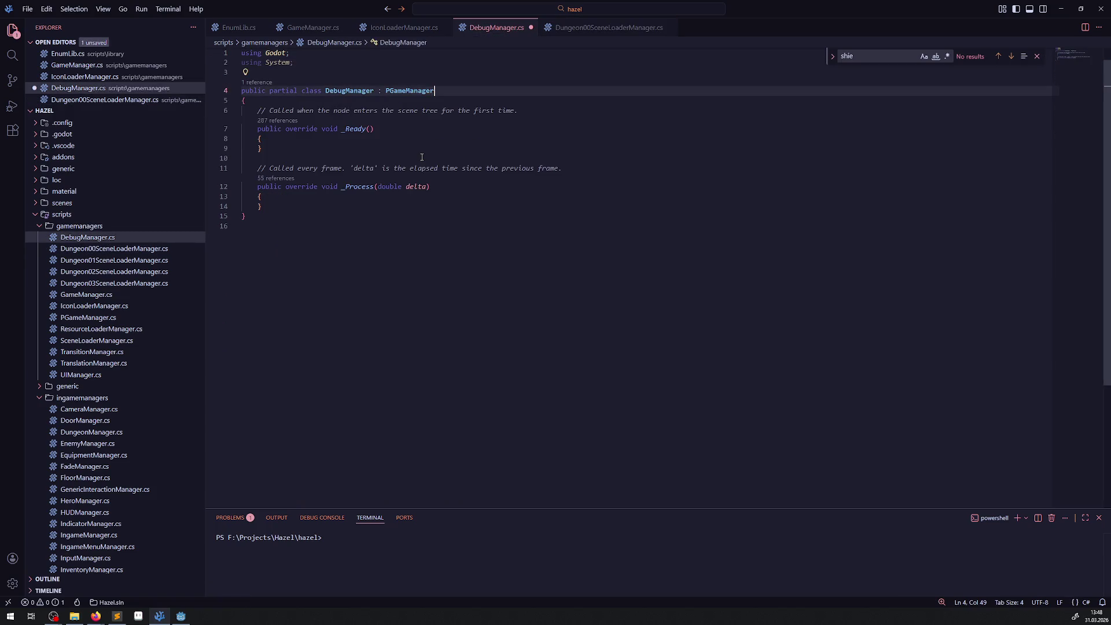
- Add base._Ready(); inside the _Ready method and save
left_click_drag(342, 128, 384, 128)
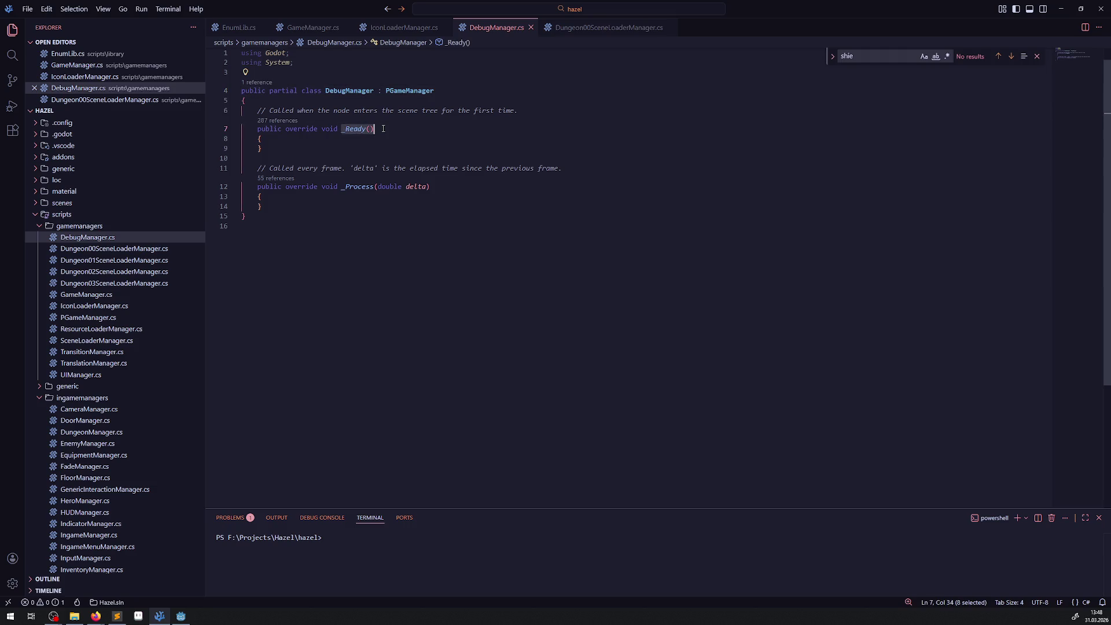
left_click(278, 137)
key("Return")
type("base")
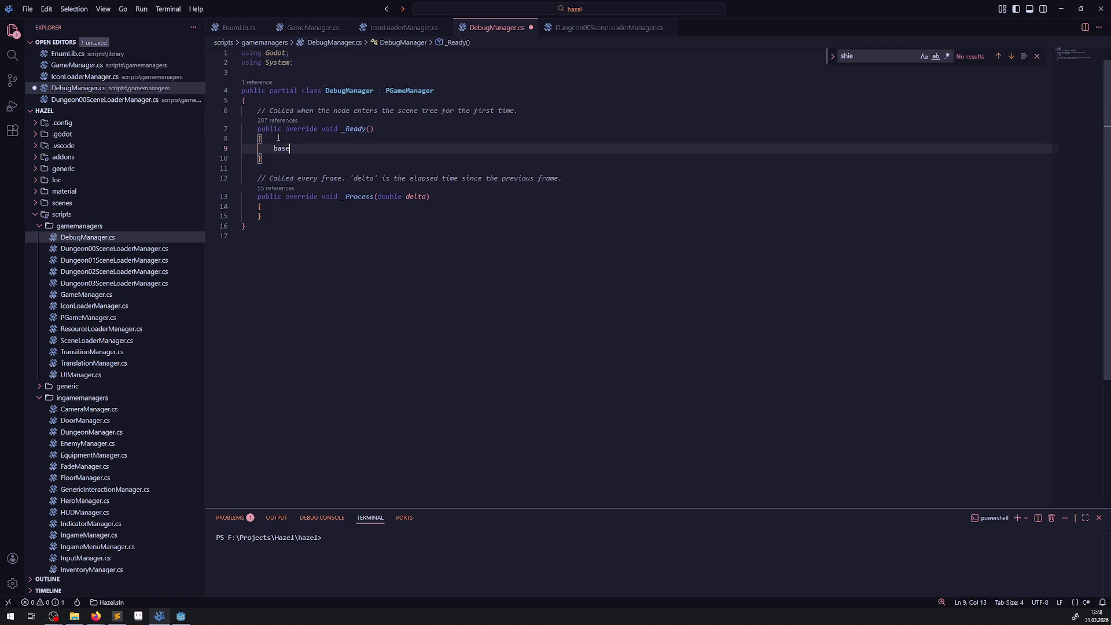
type("._Ready();")
key("ctrl+s")
- Delete the _Process method and the template comments, then save DebugManager.cs
left_click_drag(270, 212, 242, 168)
key("BackSpace")
key("BackSpace")
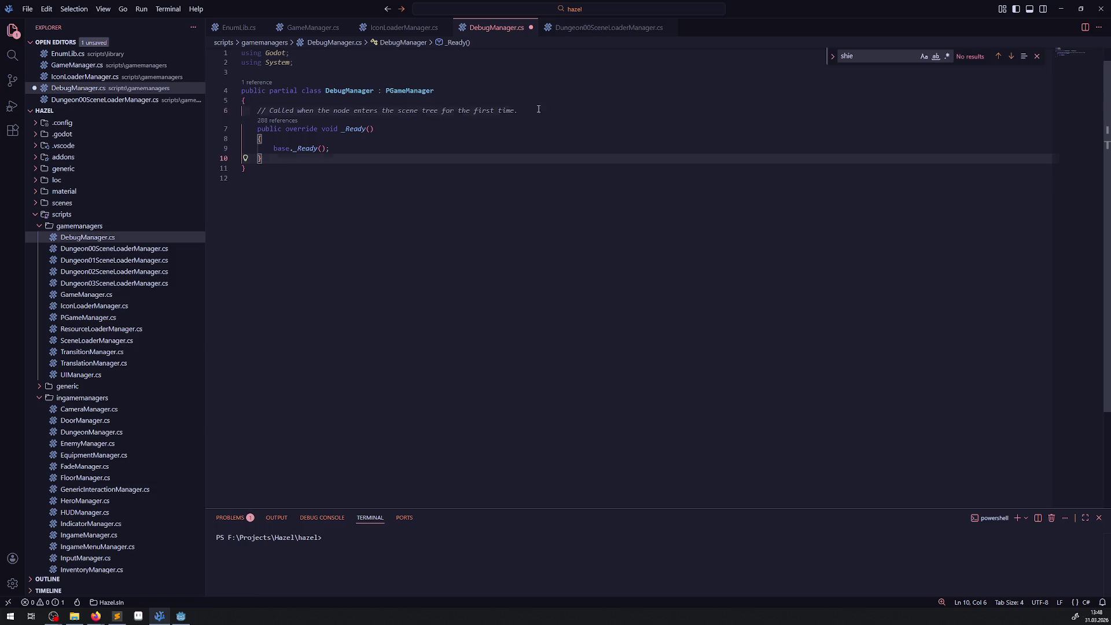
triple_click(539, 108)
key("BackSpace")
left_click(434, 182)
key("ctrl+s")
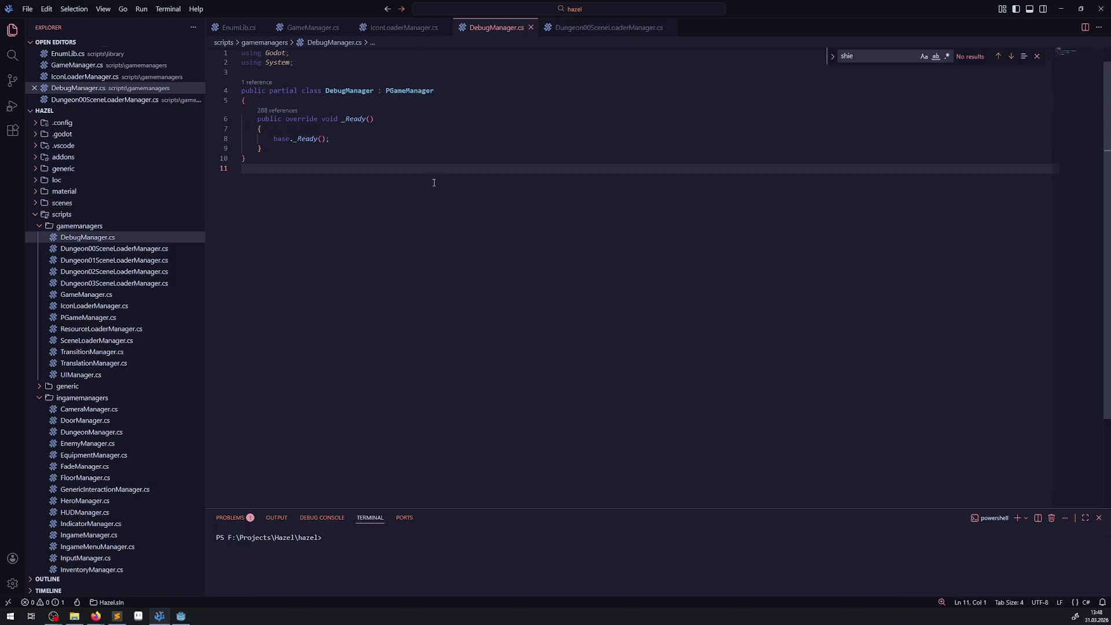
key("alt+Tab")
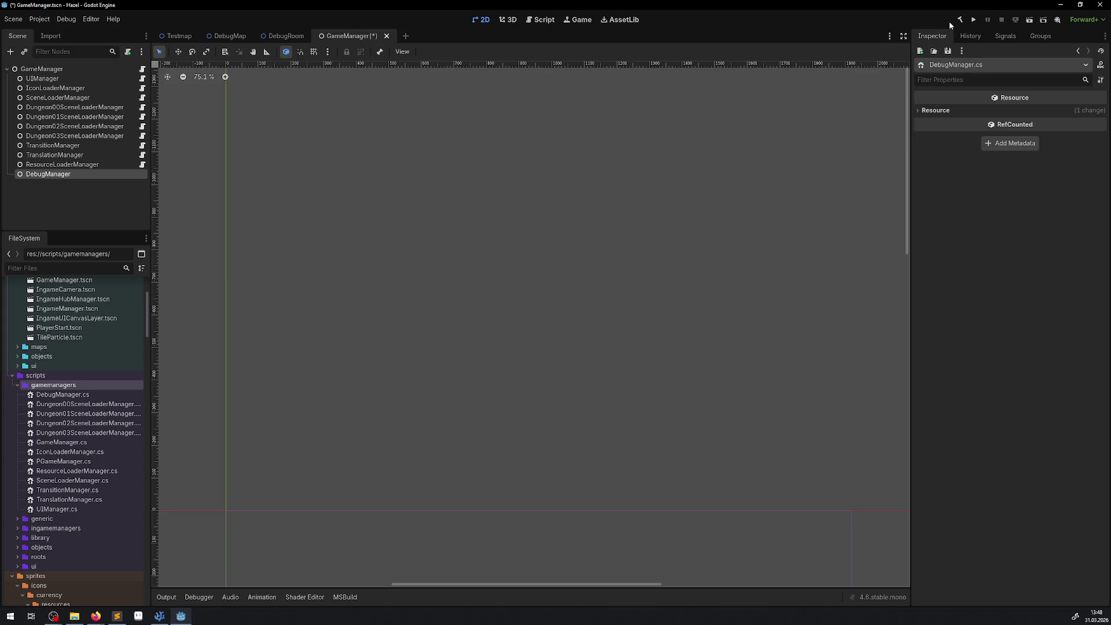
- Build the .NET project and attach DebugManager.cs to the DebugManager node via quick load
left_click(960, 20)
left_click(48, 174)
left_click(1101, 157)
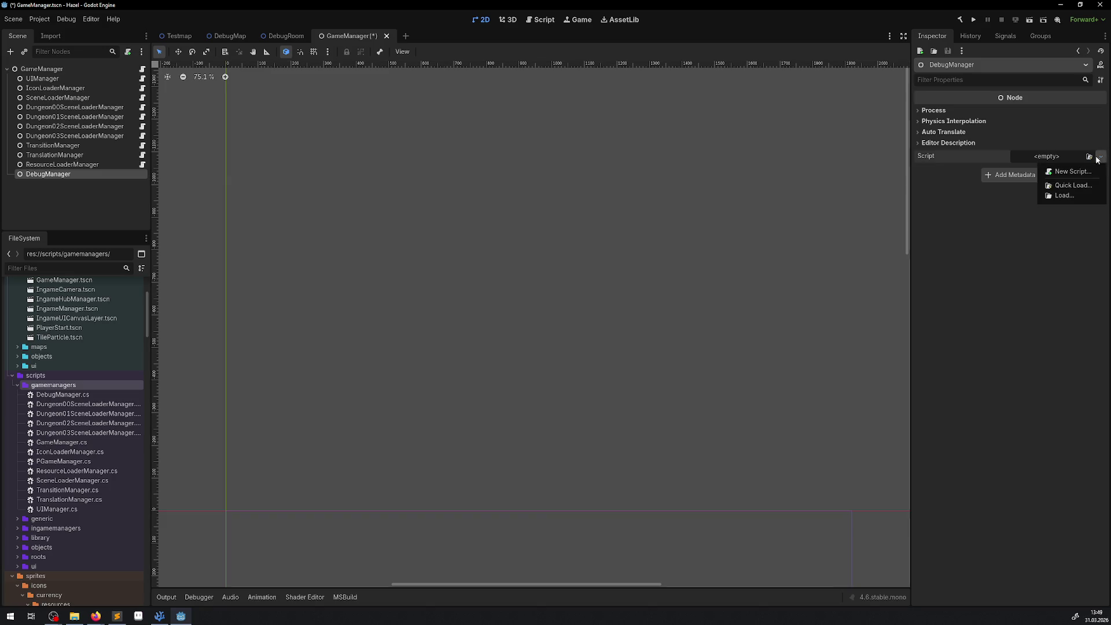
left_click(1065, 186)
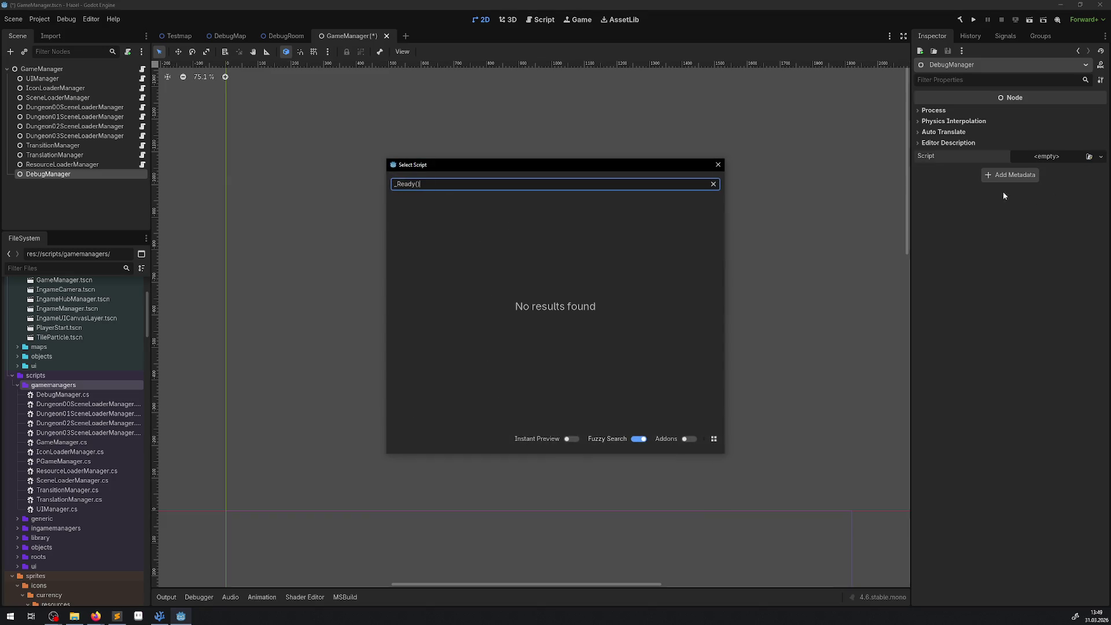
key("ctrl+a")
type("debu")
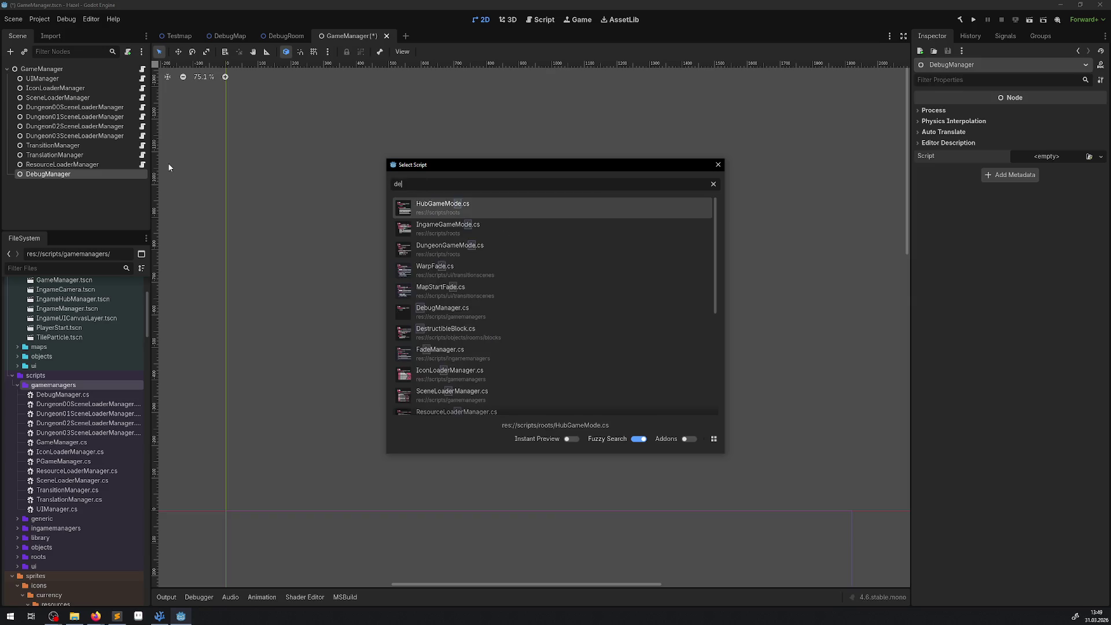
double_click(456, 208)
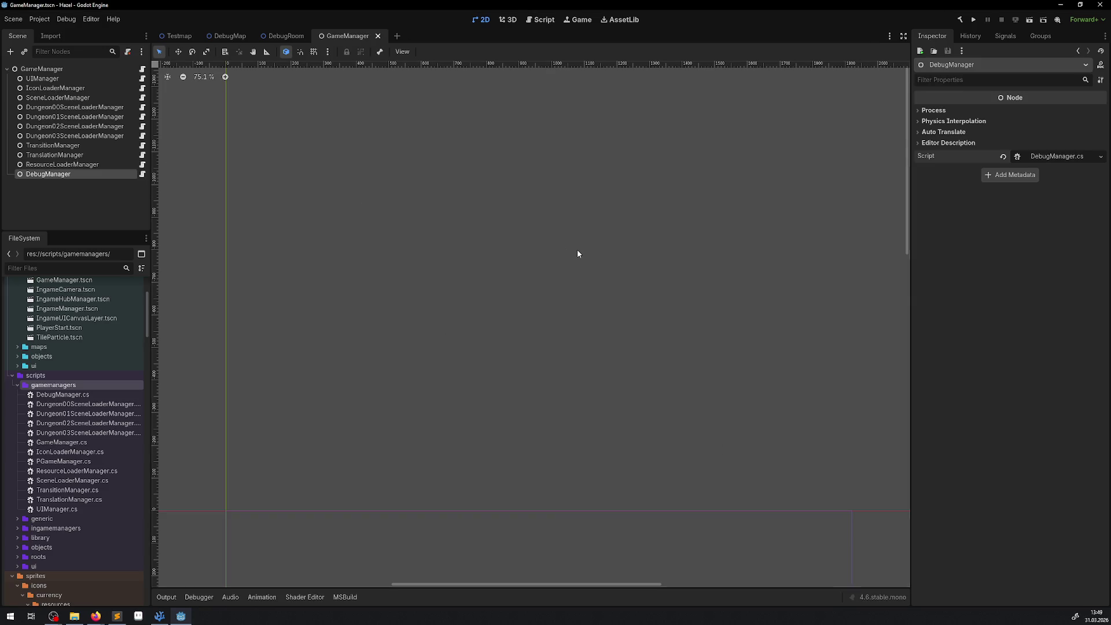
left_click(160, 616)
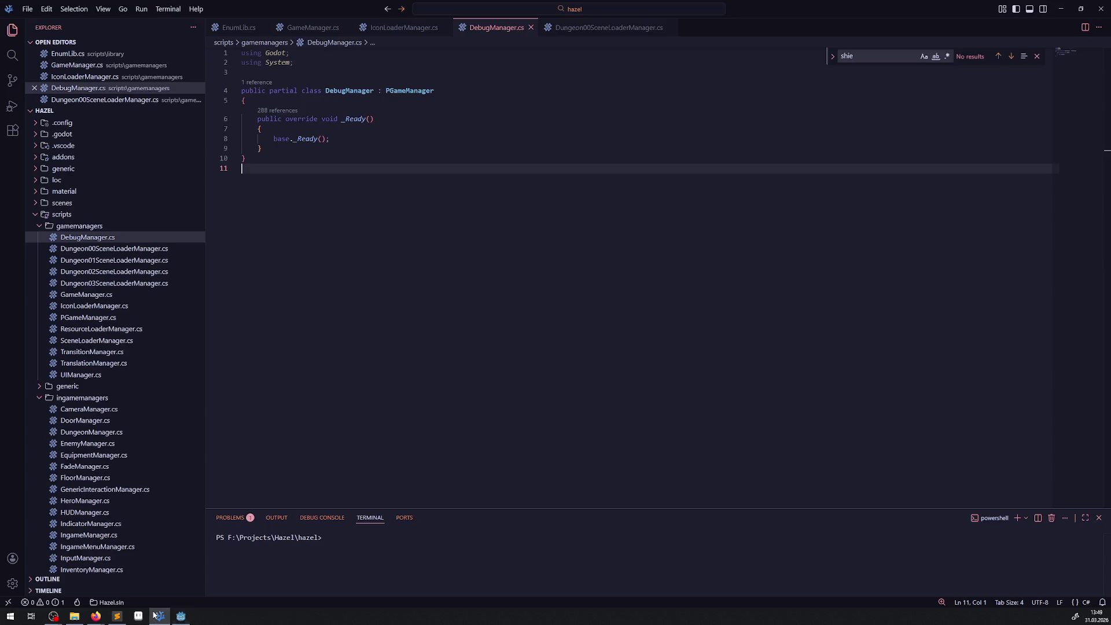
- Add an empty line after DebugManager.cs's _Ready method and save the file
double_click(349, 90)
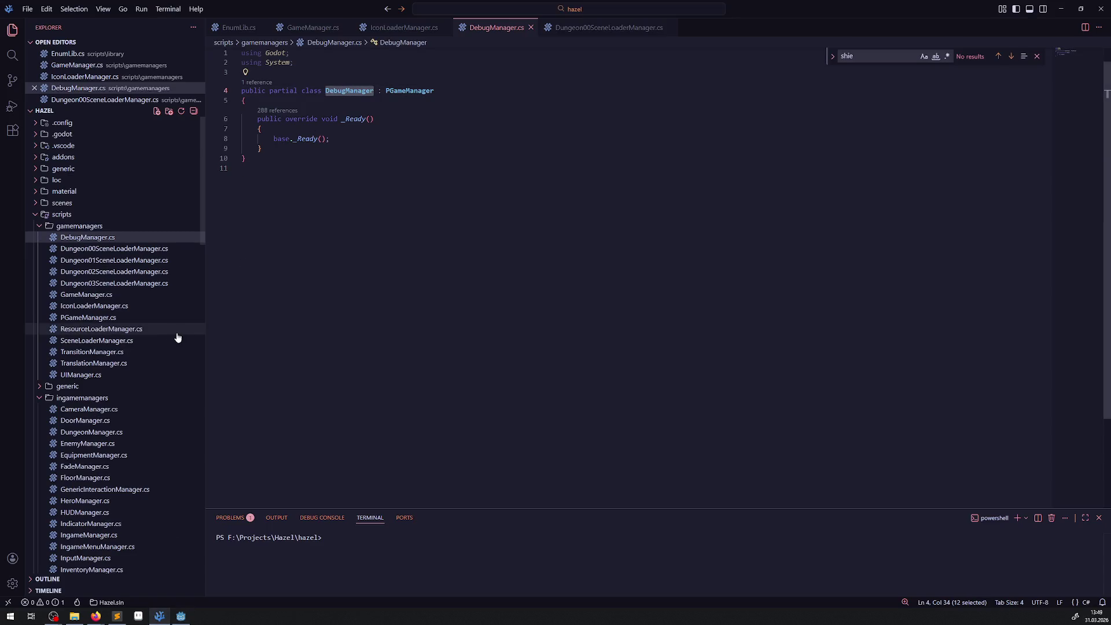
left_click(269, 149)
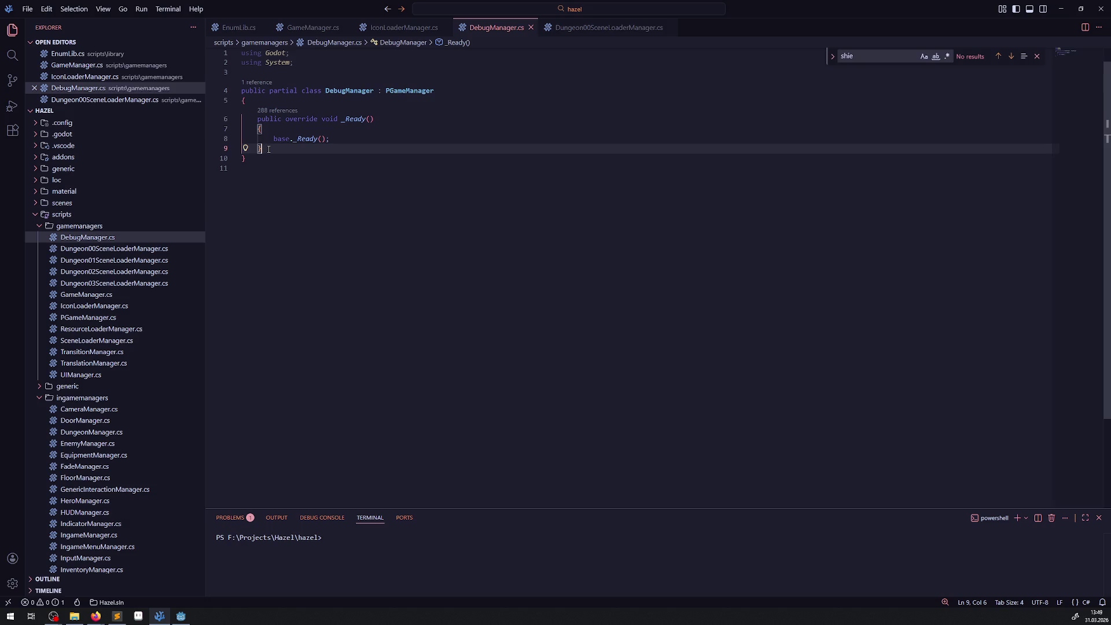
key("Return")
key("Return")
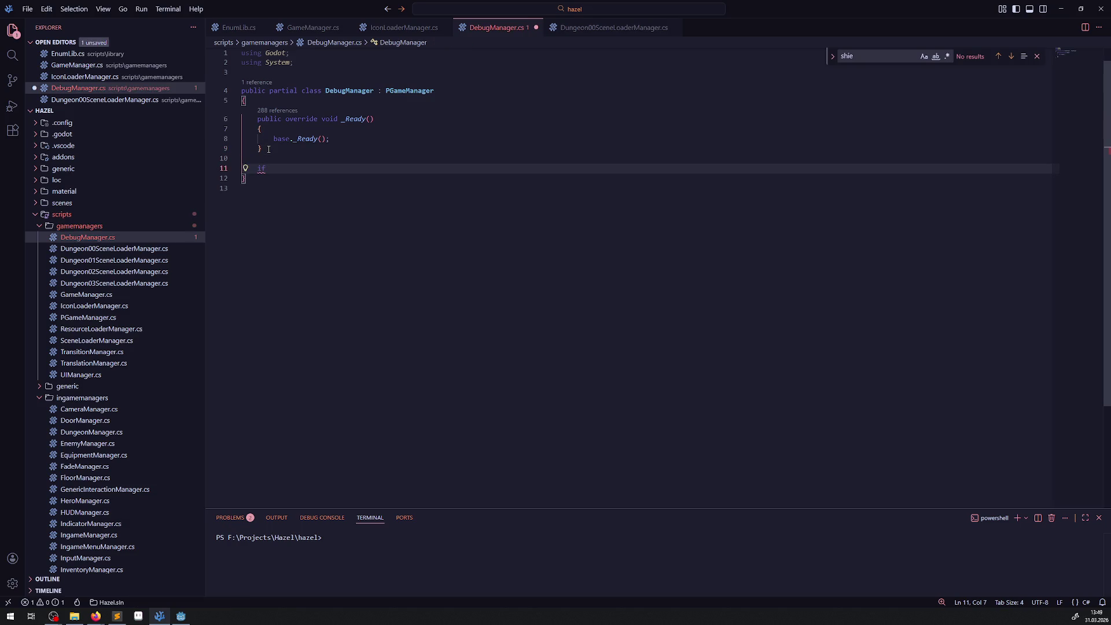
key("ctrl+s")
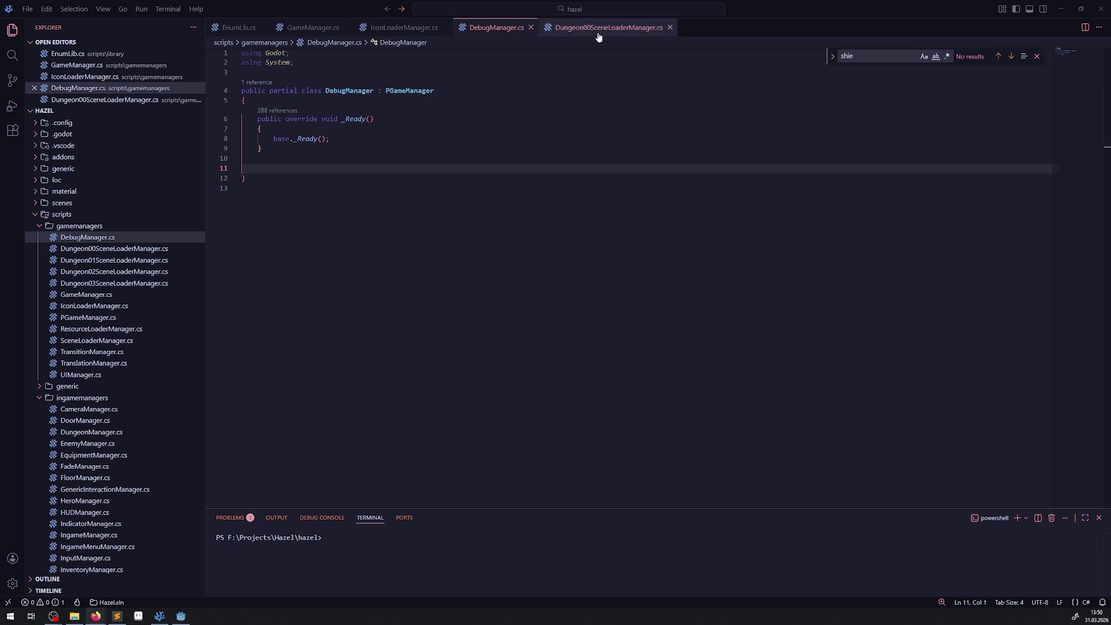
- In GameManager.cs, duplicate the Dungeon03SceneLoaderManager property as a DebugManager property and save
left_click(99, 295)
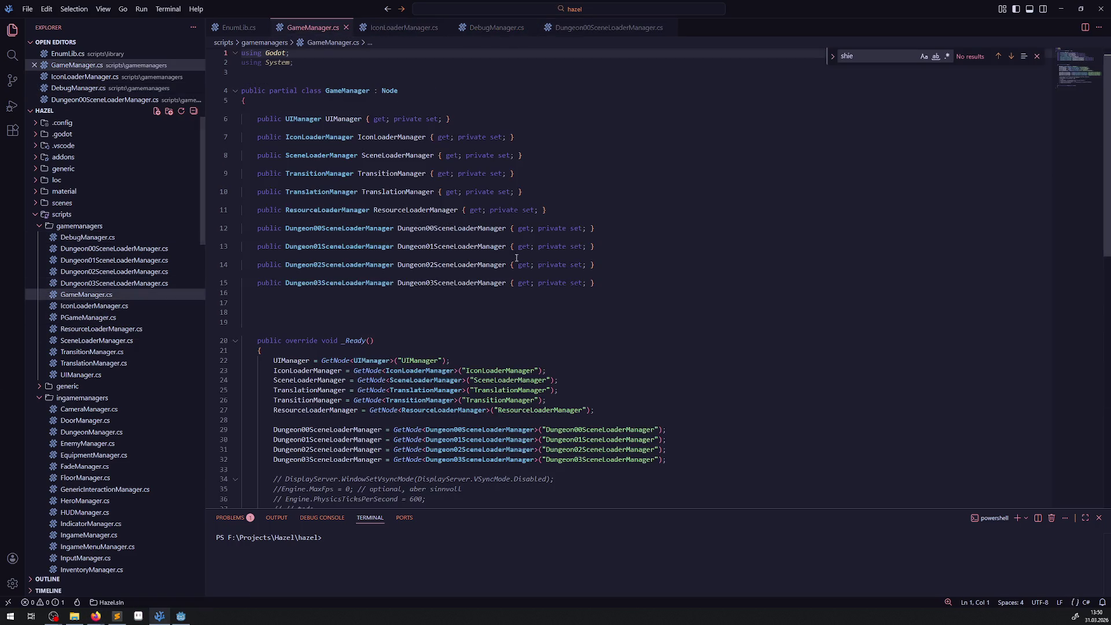
left_click(435, 284)
key("shift+alt+Down")
type("DebugManager")
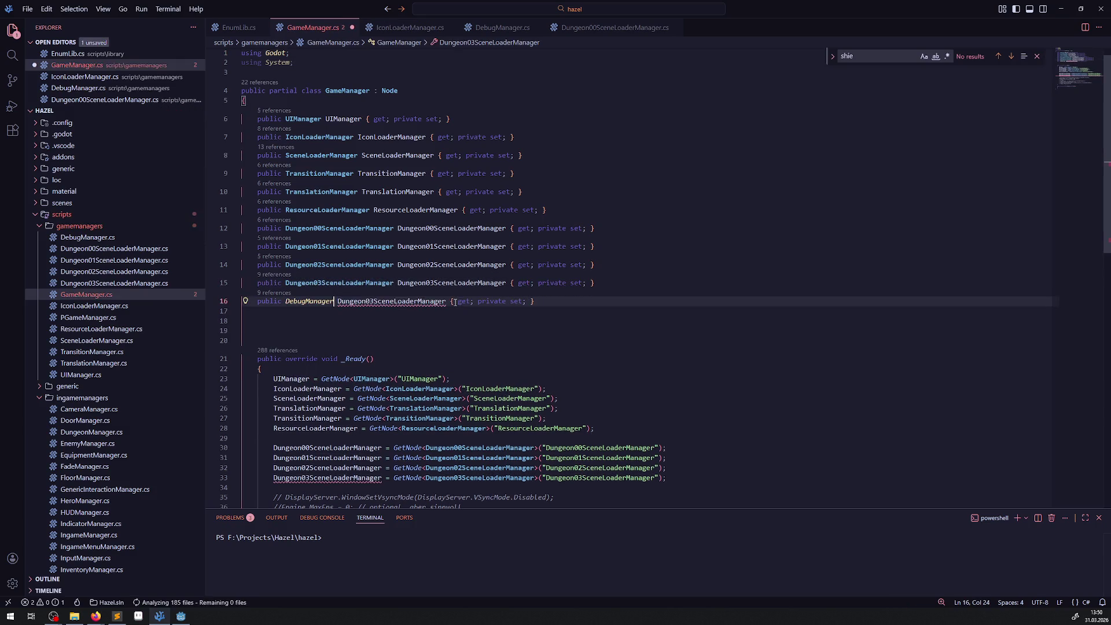
double_click(391, 301)
type("DebugManager")
key("ctrl+s")
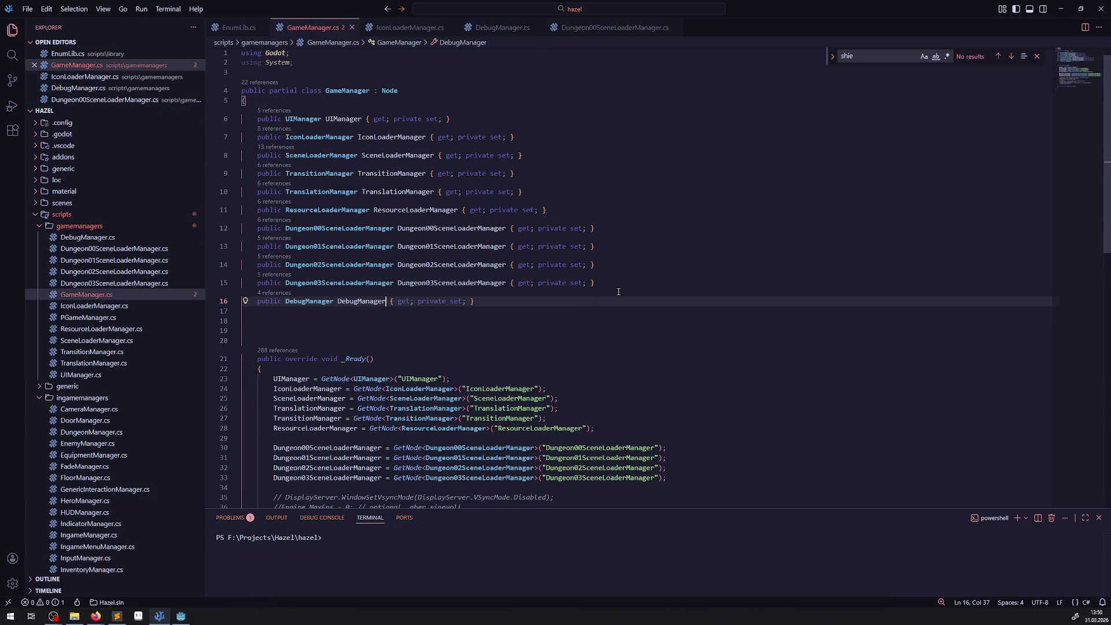
- Wrap the DebugManager property in #if TOOLS and #endif, then save
left_click(618, 291)
key("Return")
key("Return")
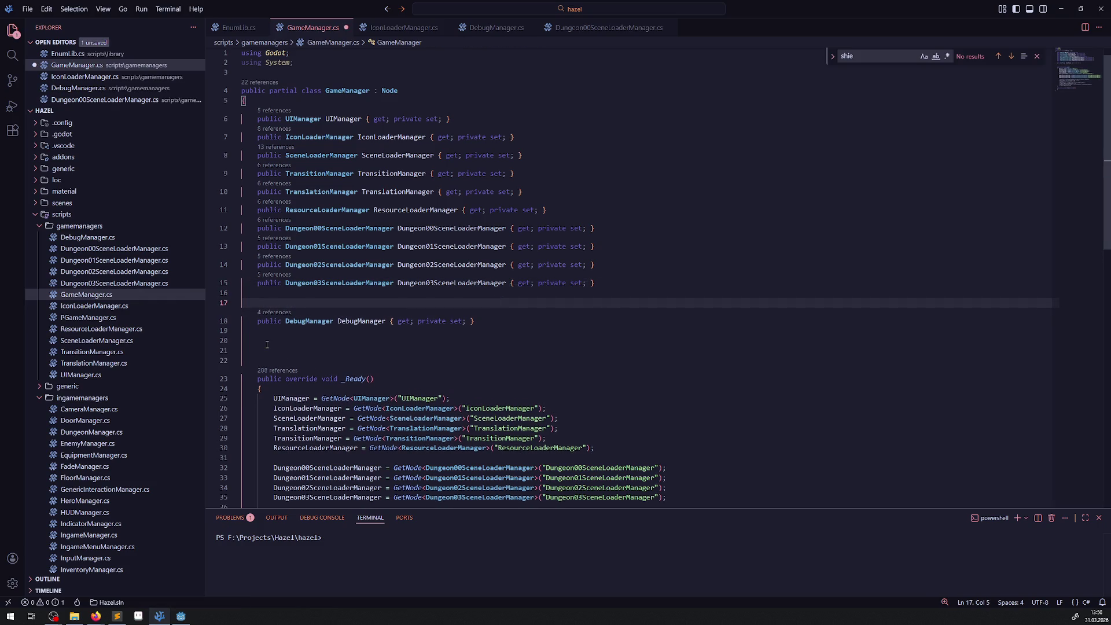
type("#if")
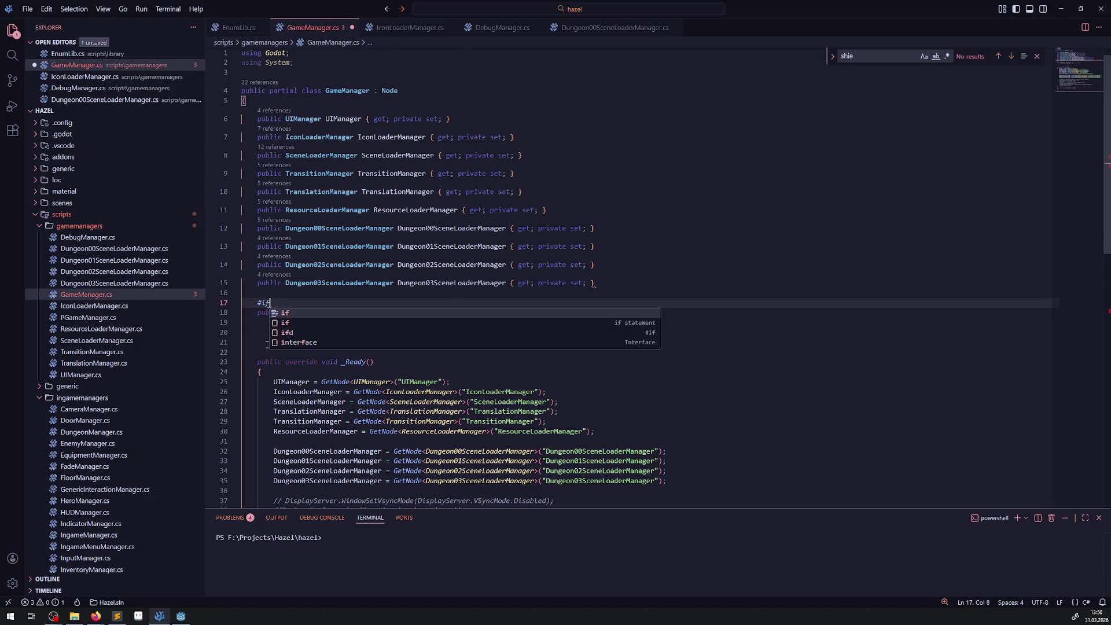
key("BackSpace")
key("BackSpace")
key("BackSpace")
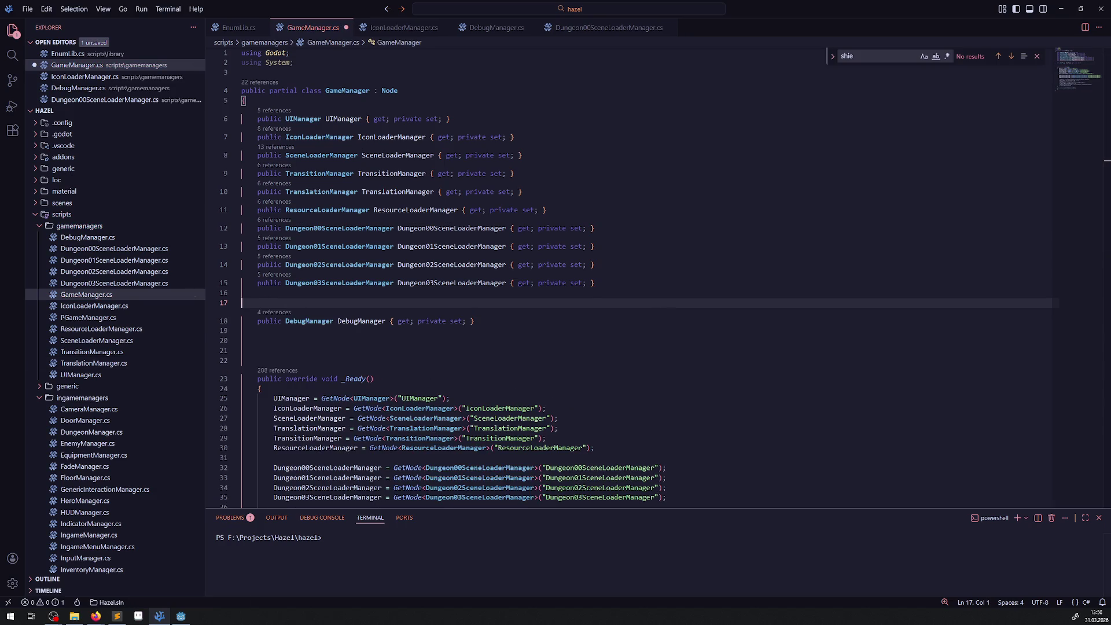
key("alt+Tab")
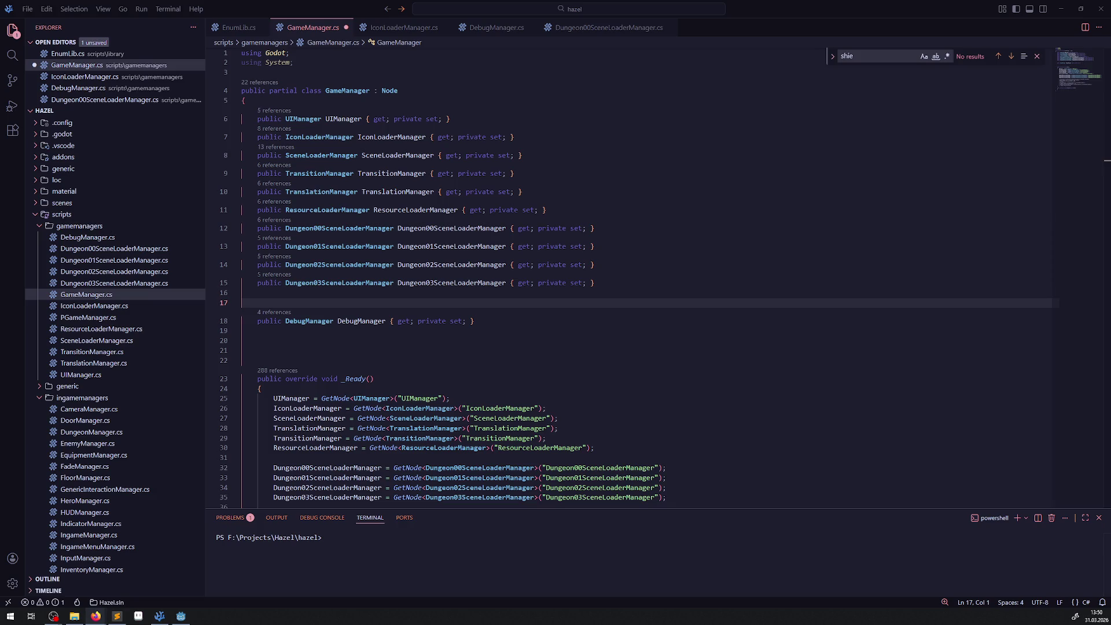
key("alt+Tab")
key("alt+Tab")
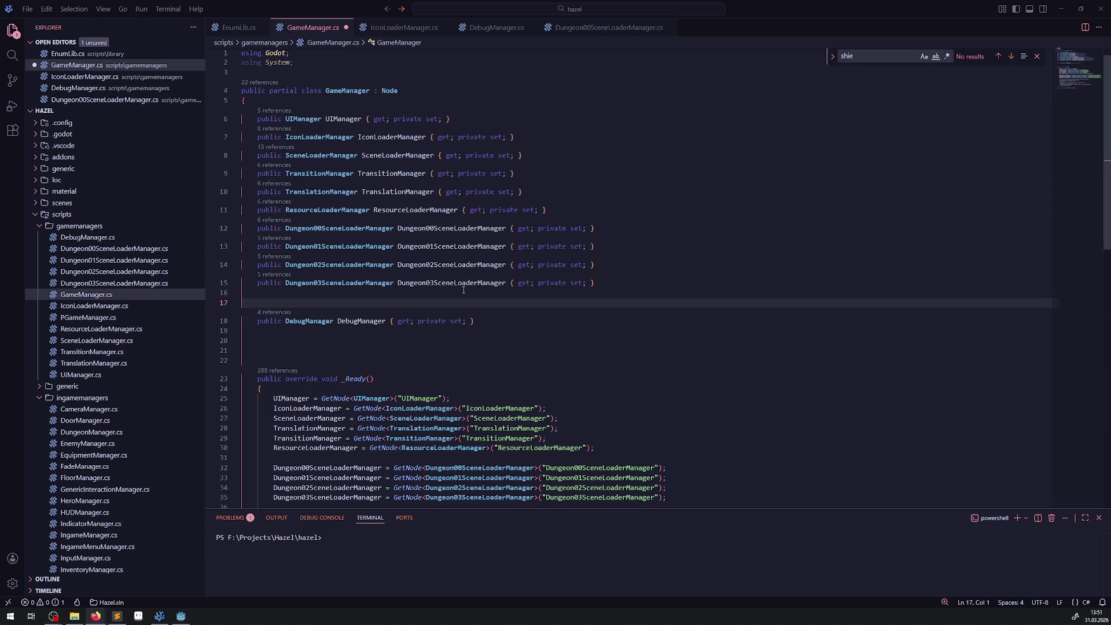
type("#")
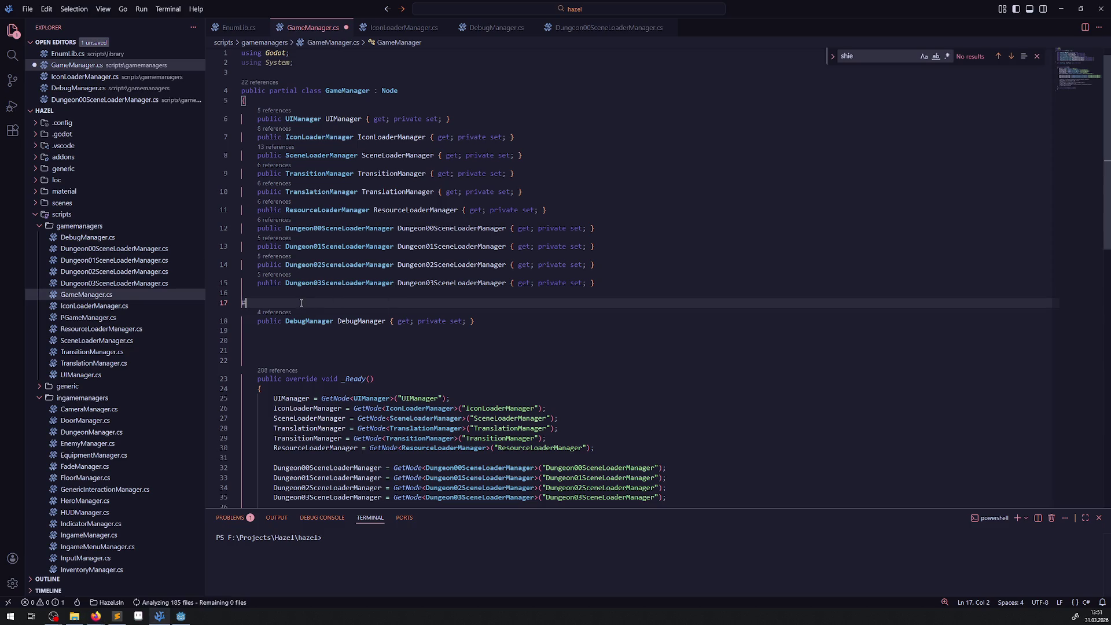
type("if T")
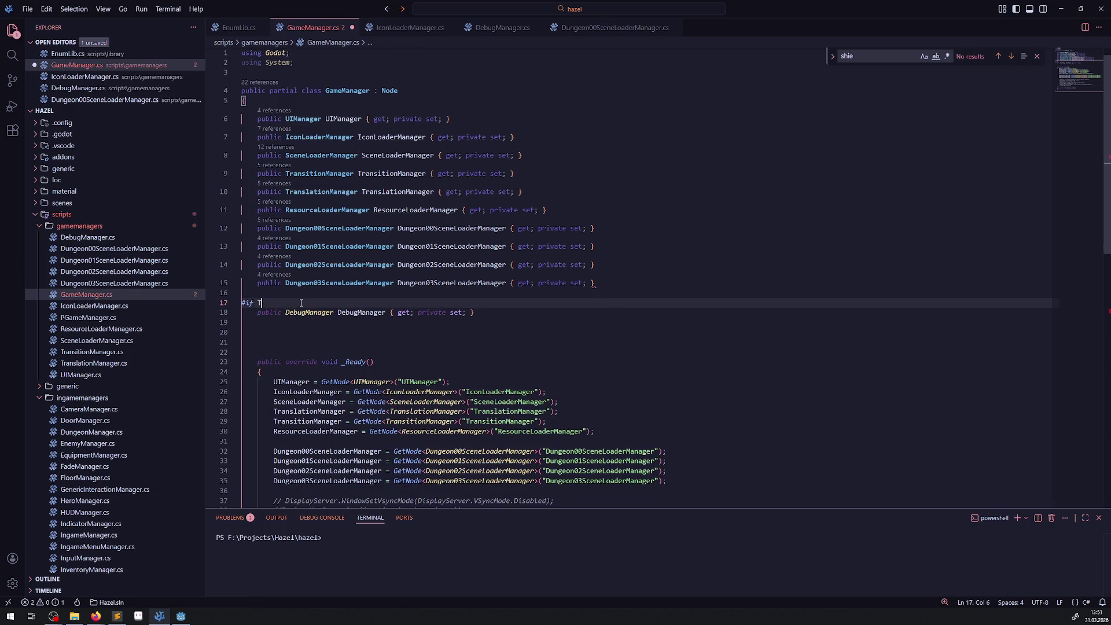
type("OOLS")
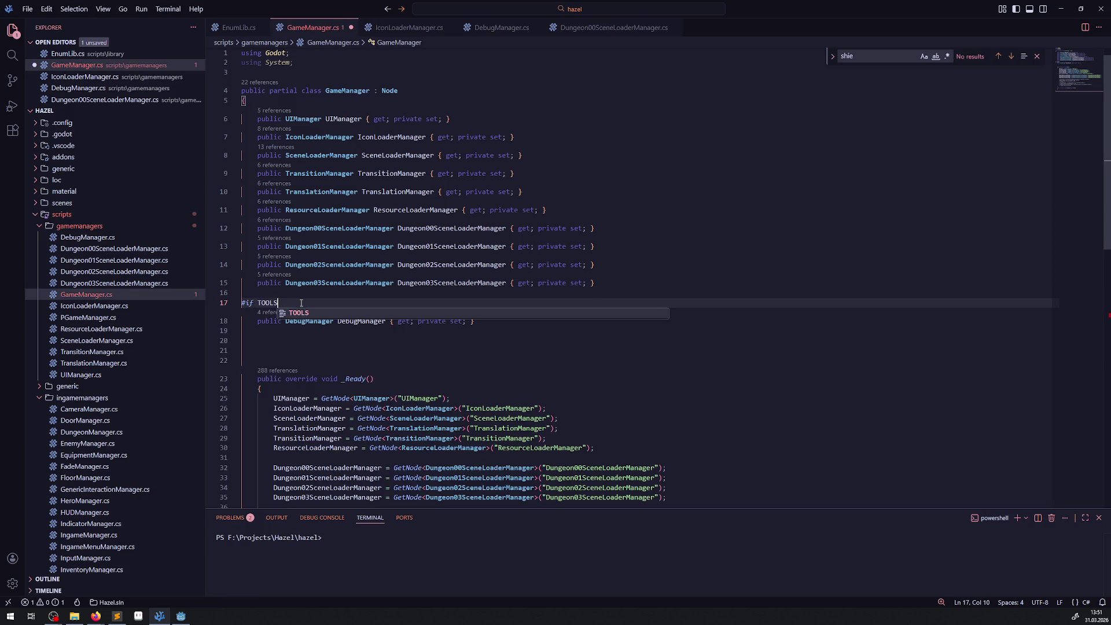
left_click(278, 336)
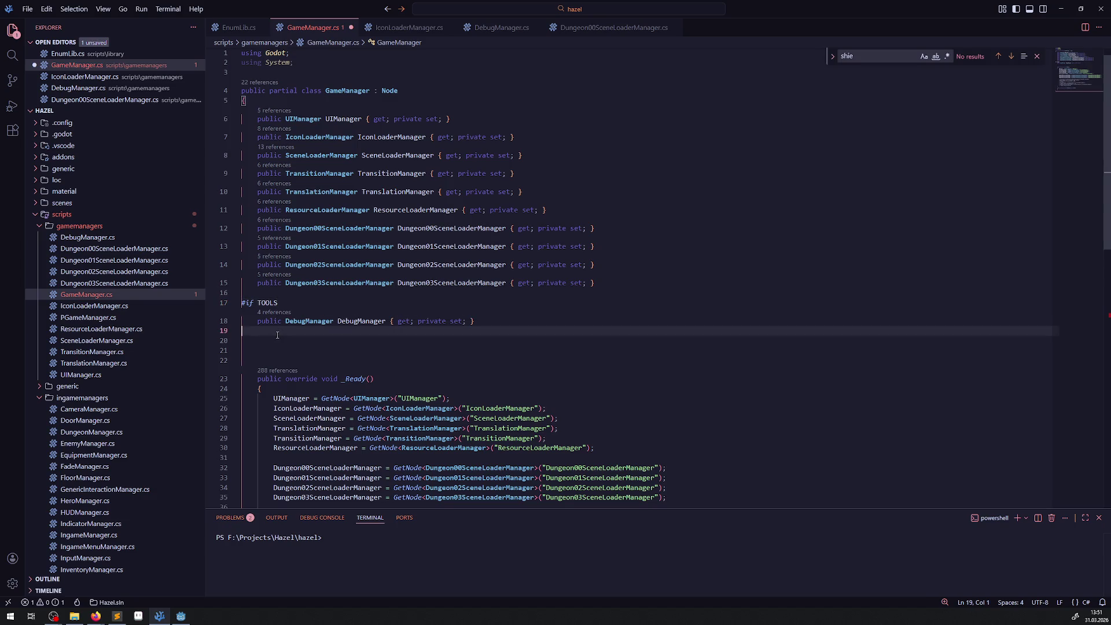
type("#end")
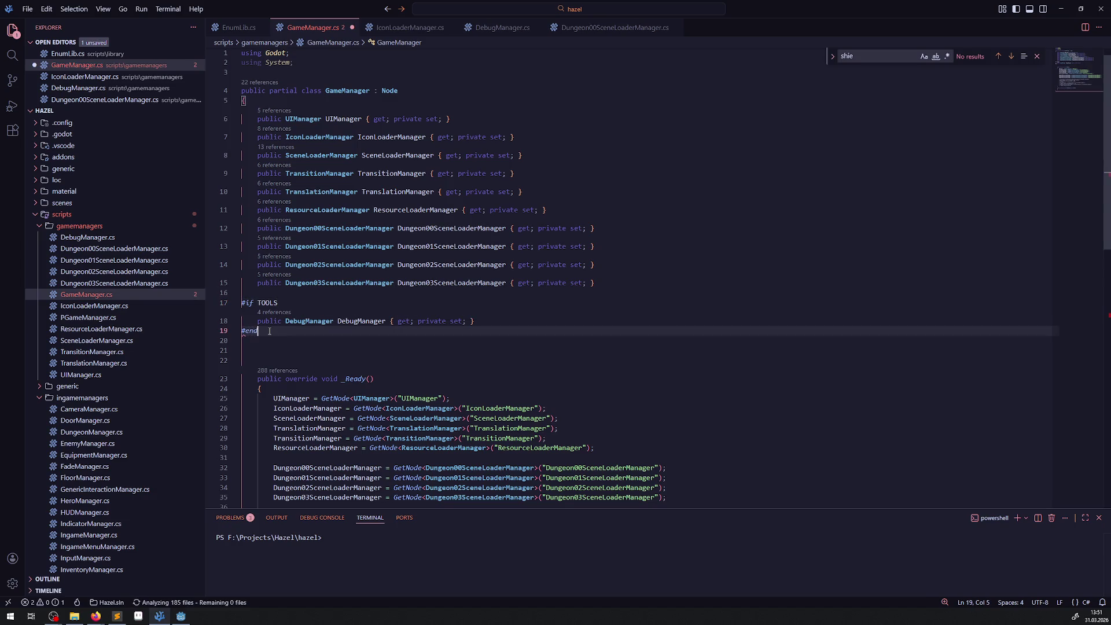
type("if")
key("ctrl+s")
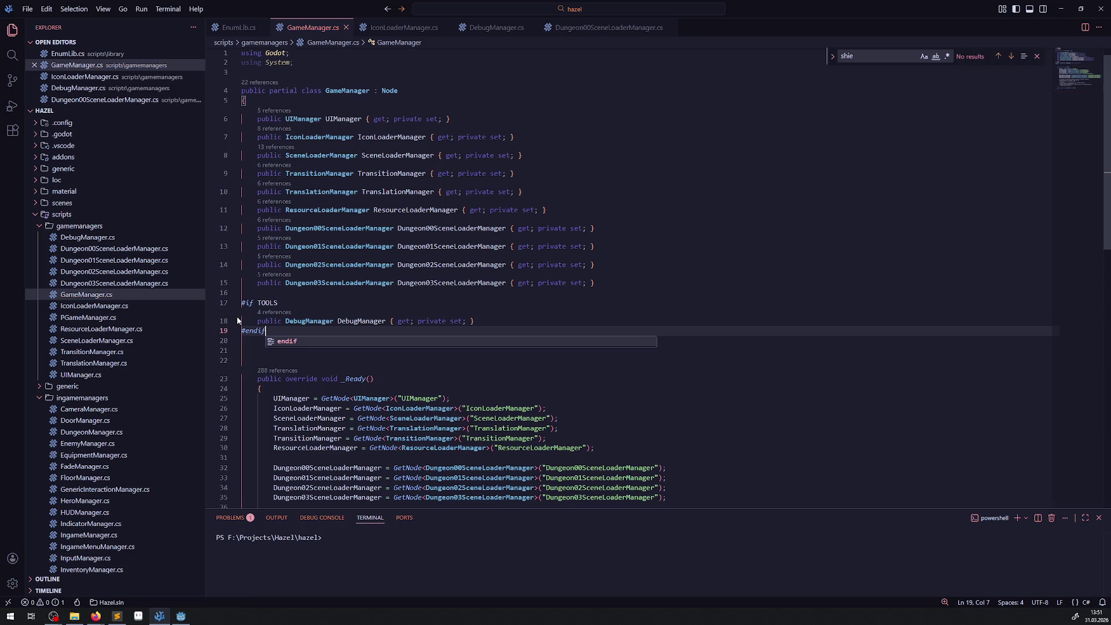
- Scroll down to _Ready and place the caret after the Dungeon03 assignment
left_click(322, 300)
scroll(371, 272, "down", 3)
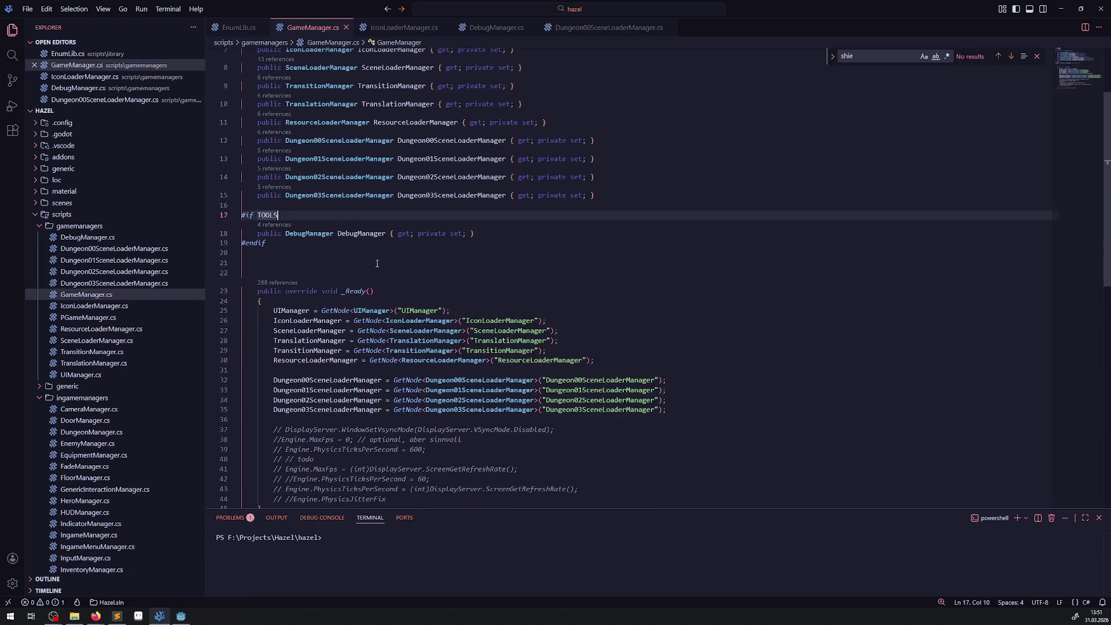
scroll(390, 290, "down", 2)
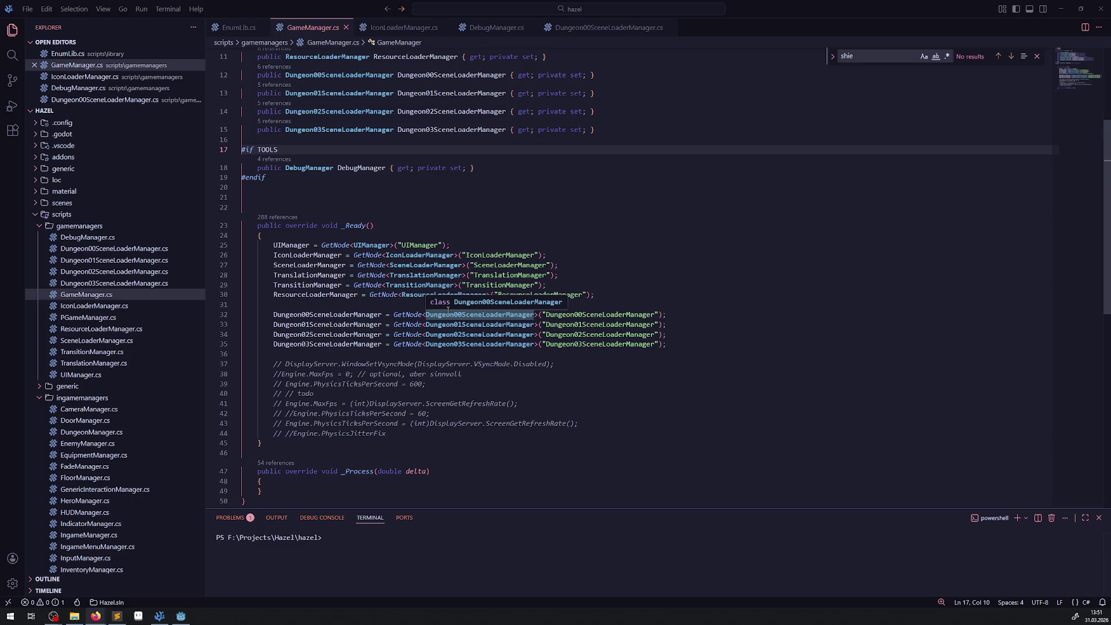
scroll(246, 76, "down", 2)
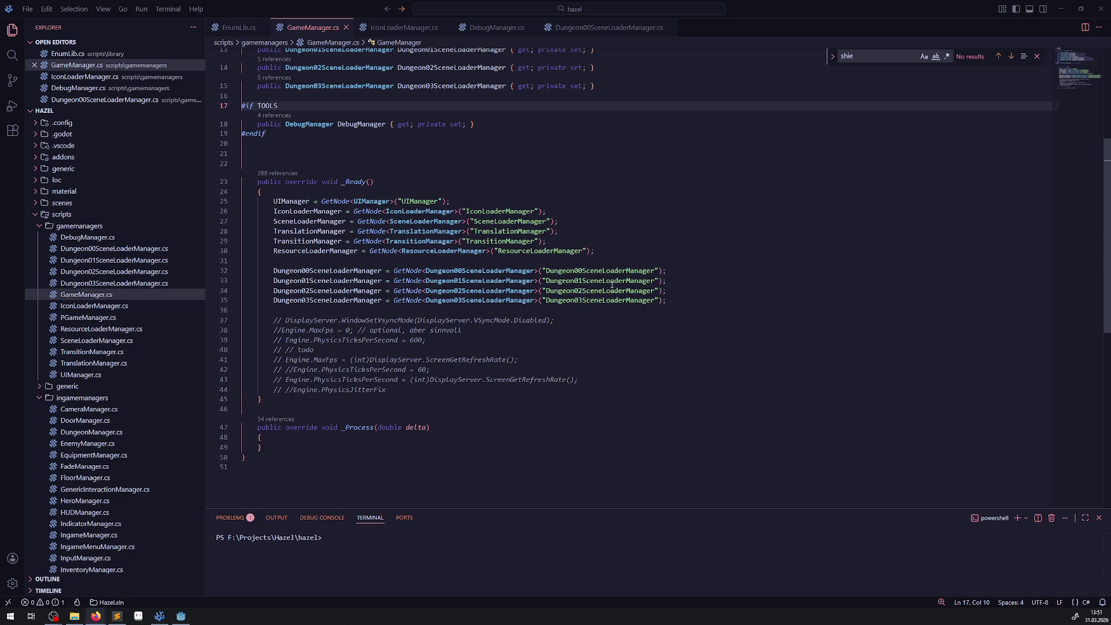
left_click(675, 302)
- Copy the ResourceLoaderManager GetNode assignment onto a new line 37 in _Ready
key("Return")
key("Return")
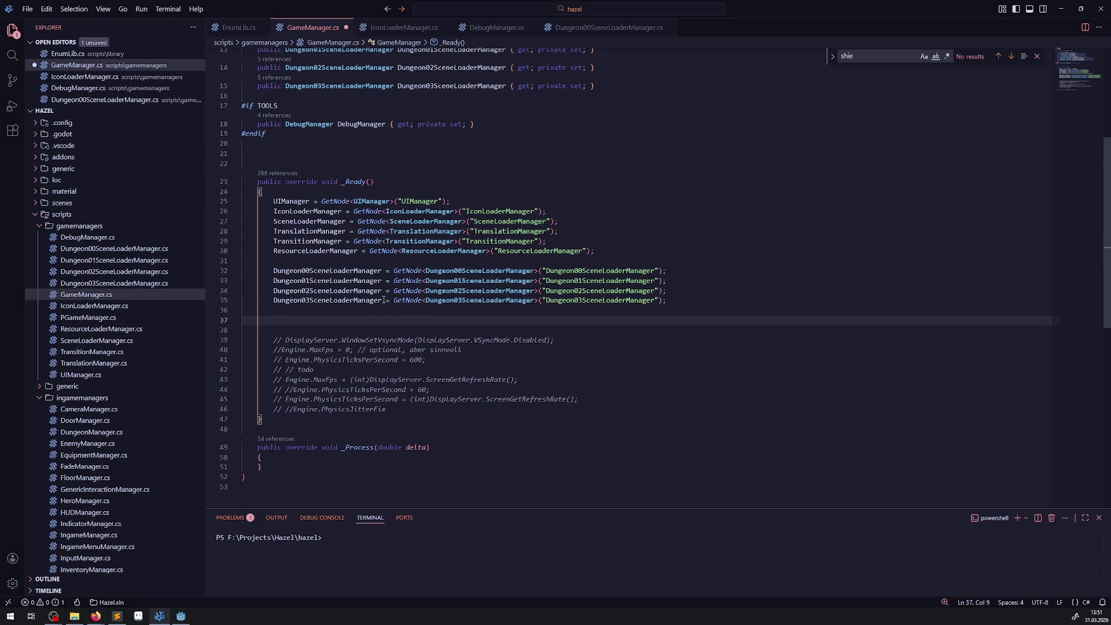
left_click(385, 300)
left_click_drag(597, 254, 257, 251)
key("ctrl+c")
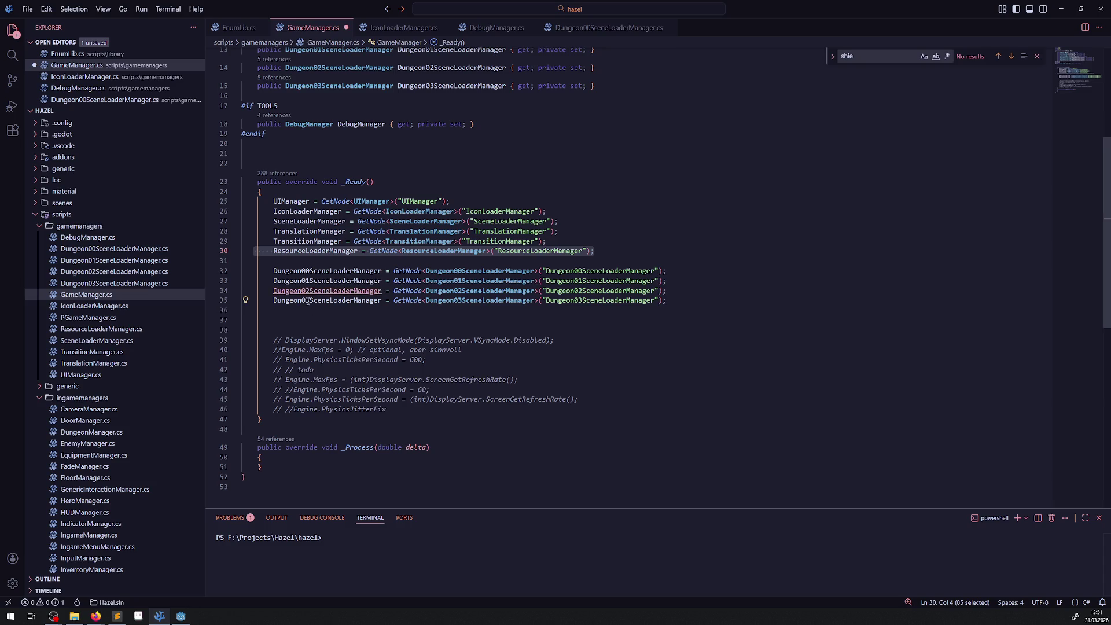
left_click(301, 321)
key("ctrl+v")
- Surround the pasted assignment with copied #if TOOLS and #endif lines, then save
left_click_drag(278, 105, 197, 104)
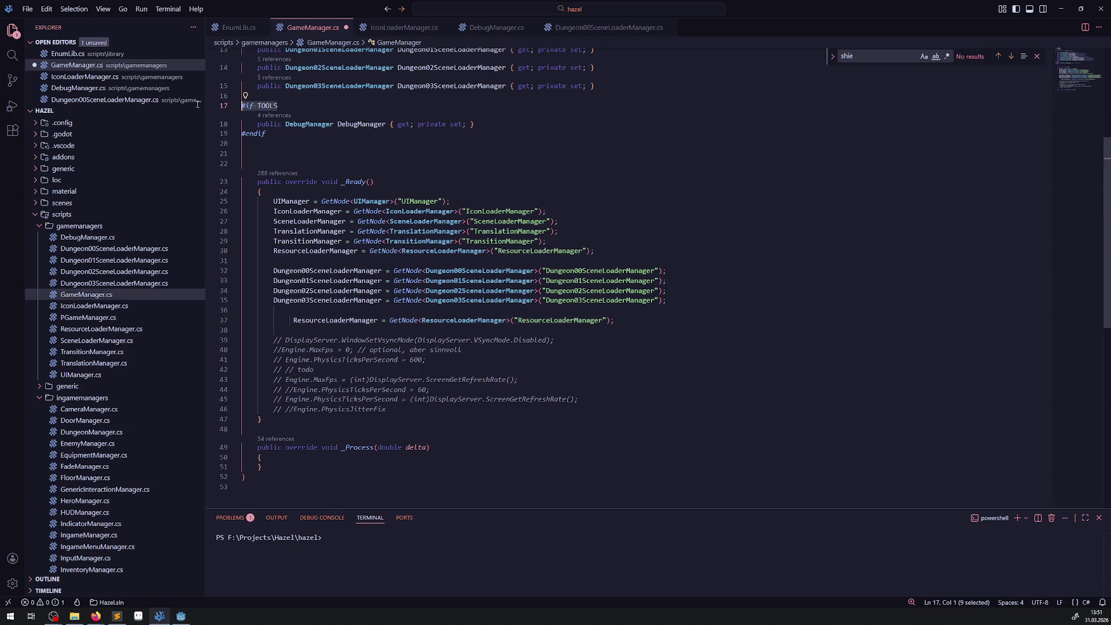
key("ctrl+c")
left_click(297, 308)
key("Return")
key("ctrl+v")
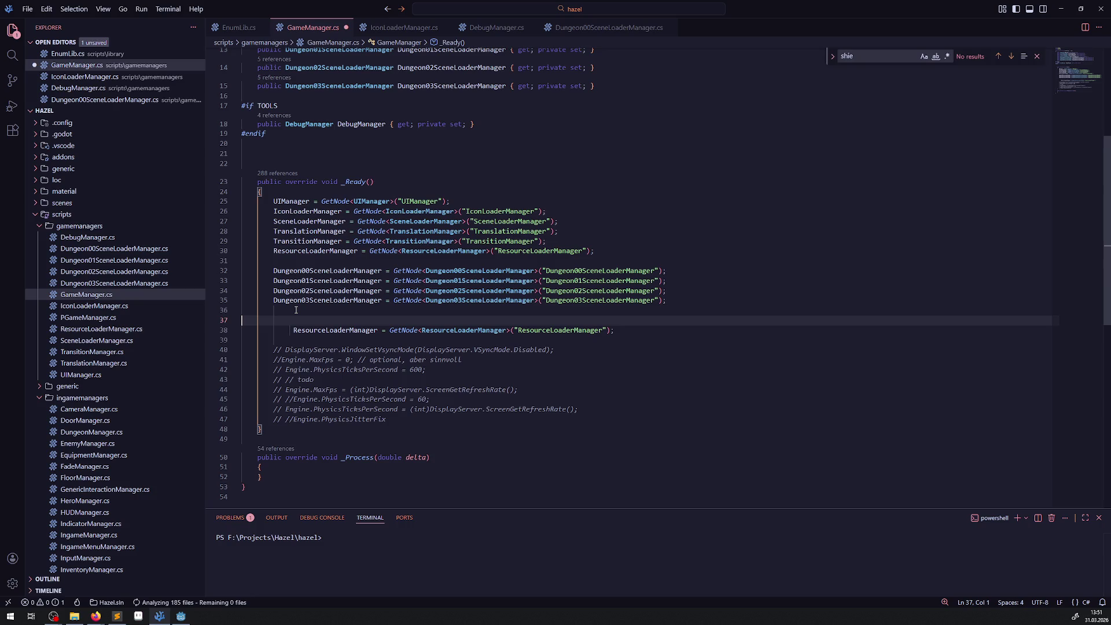
type("#if TOOLS")
left_click_drag(268, 133, 220, 134)
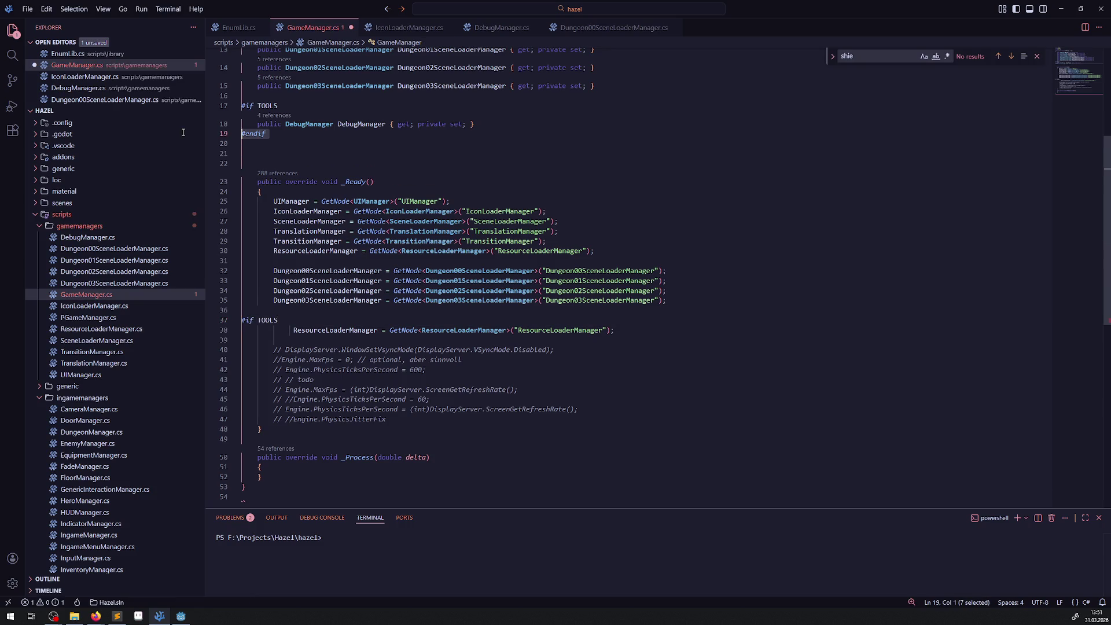
key("ctrl+c")
left_click(294, 339)
key("ctrl+v")
key("ctrl+s")
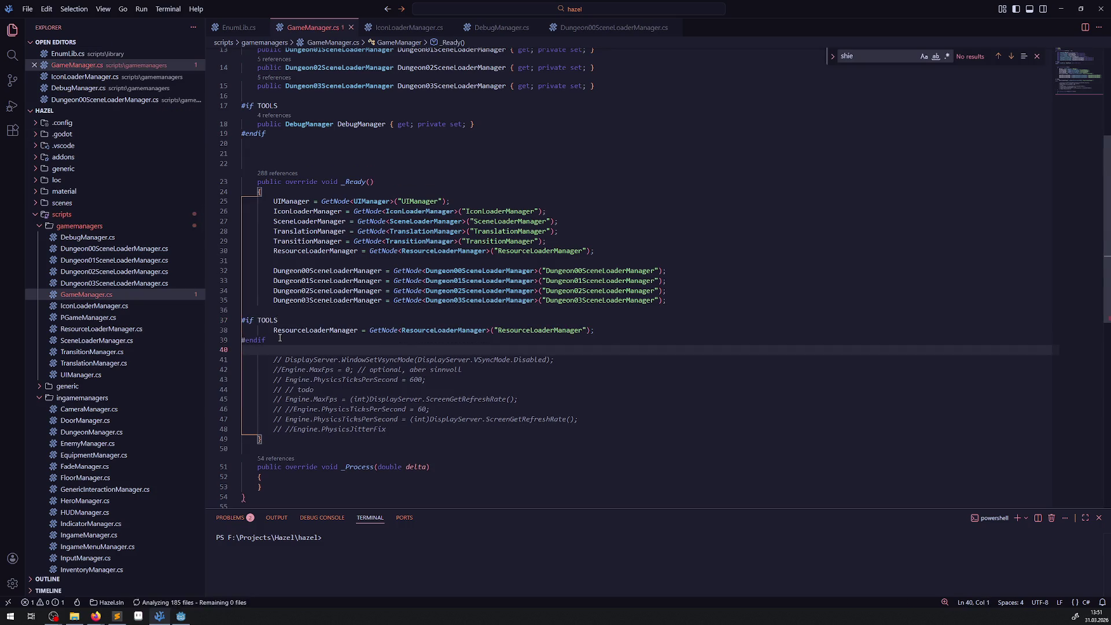
- Change line 38 to DebugManager = GetNode<DebugManager>("DebugManager"); and save
left_click(307, 126)
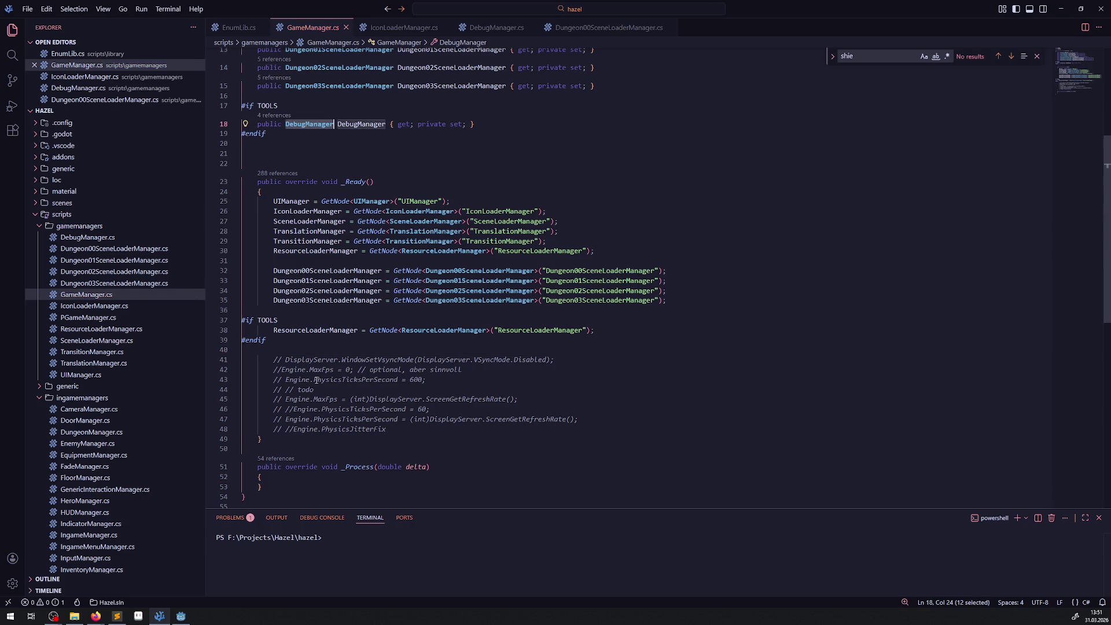
double_click(325, 331)
key("ctrl+v")
double_click(405, 331)
key("ctrl+v")
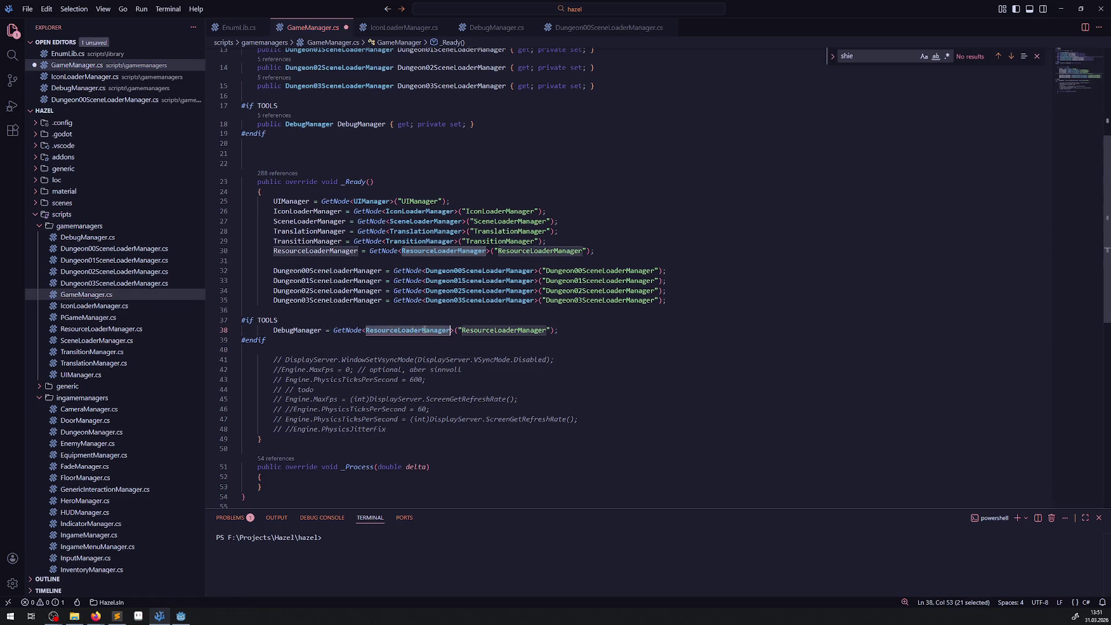
left_click(469, 331)
key("ctrl+v")
double_click(471, 331)
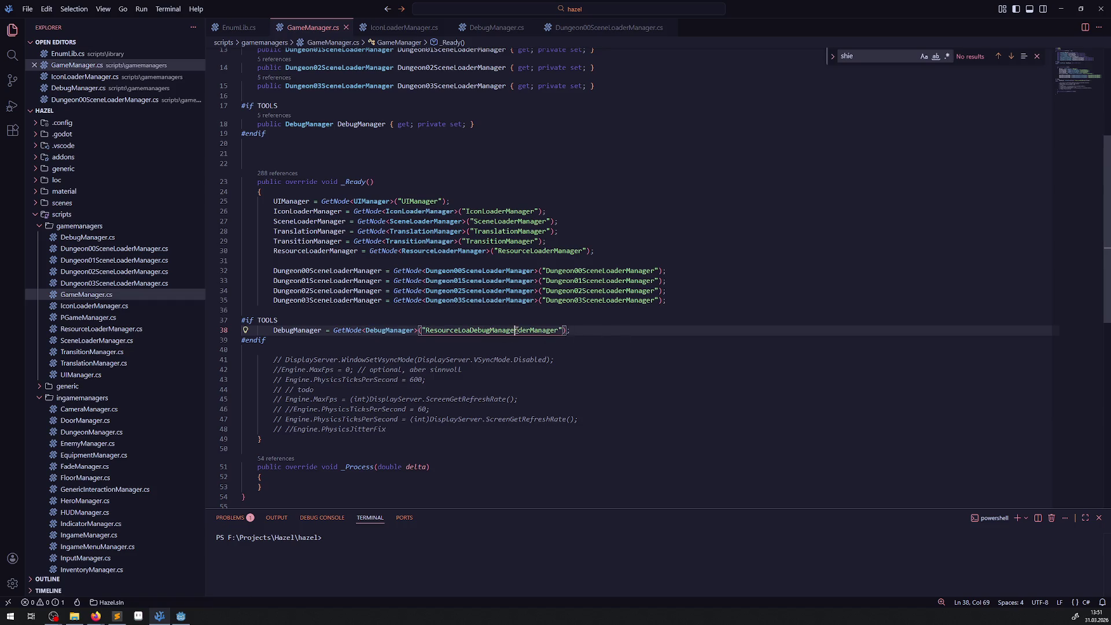
key("ctrl+v")
left_click(635, 330)
key("ctrl+s")
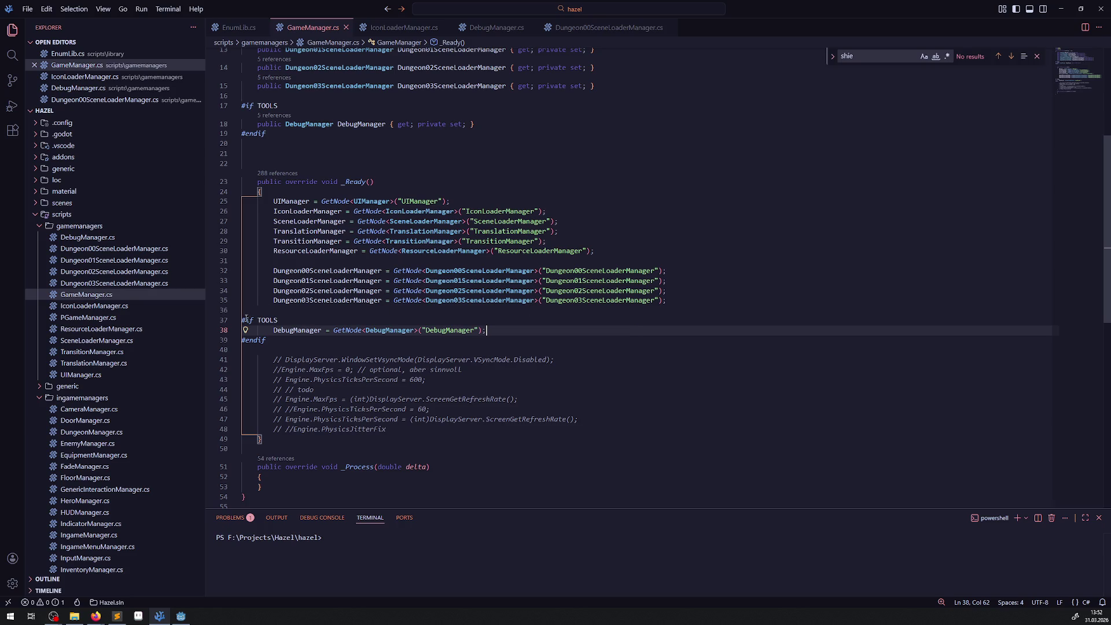
left_click(405, 341)
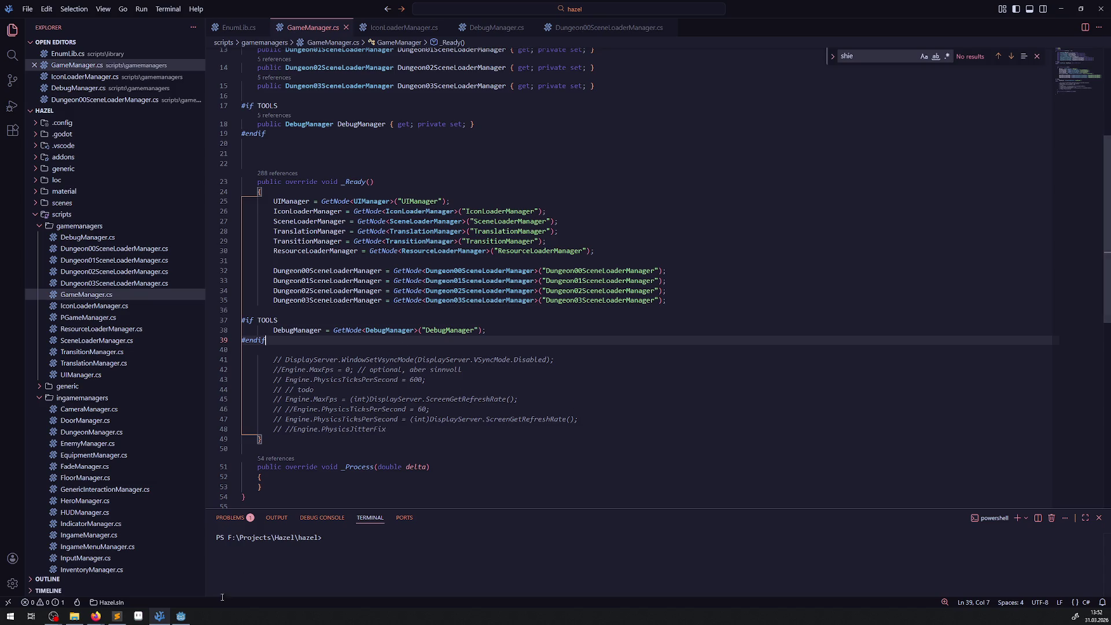
left_click(180, 616)
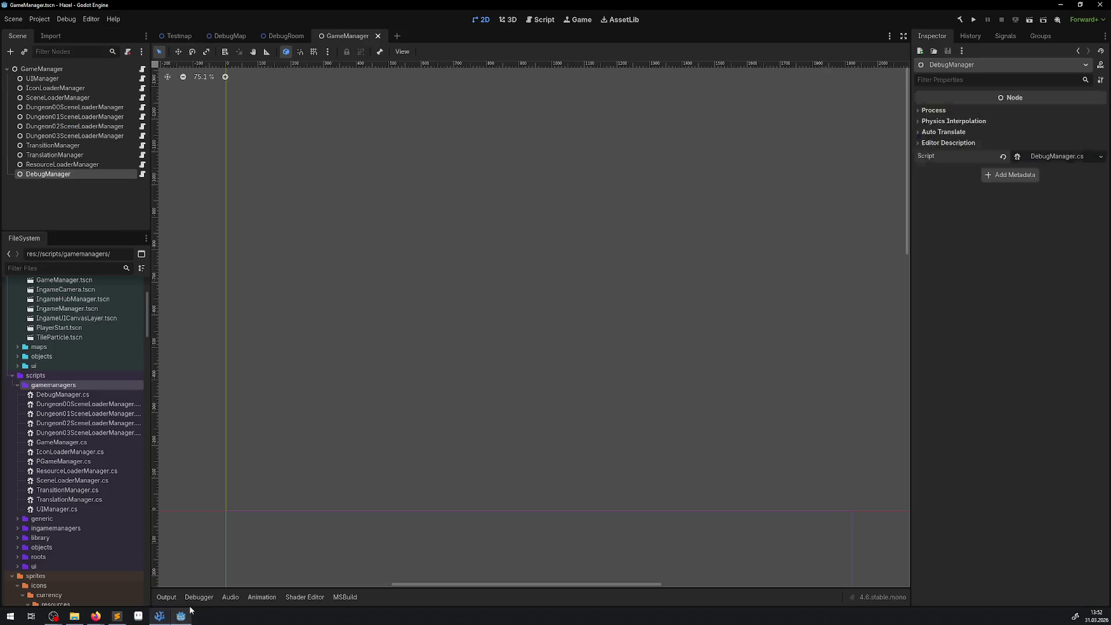
- Build and run the game, find DebugManager under GameManager in the Remote tree, then stop
left_click(961, 20)
left_click(974, 20)
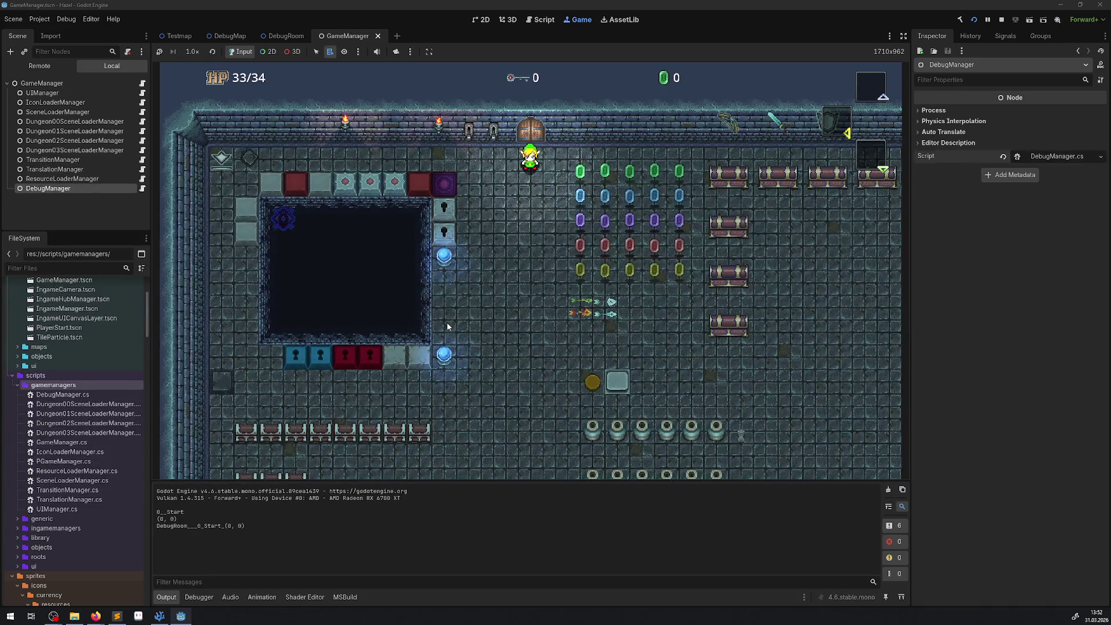
left_click(57, 68)
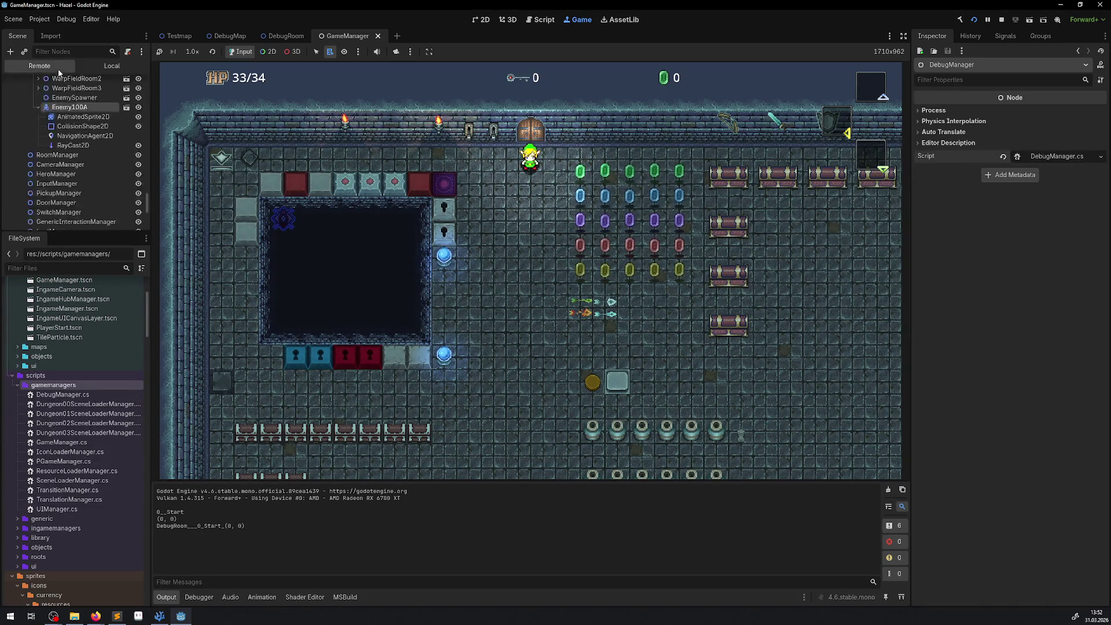
left_click(12, 93)
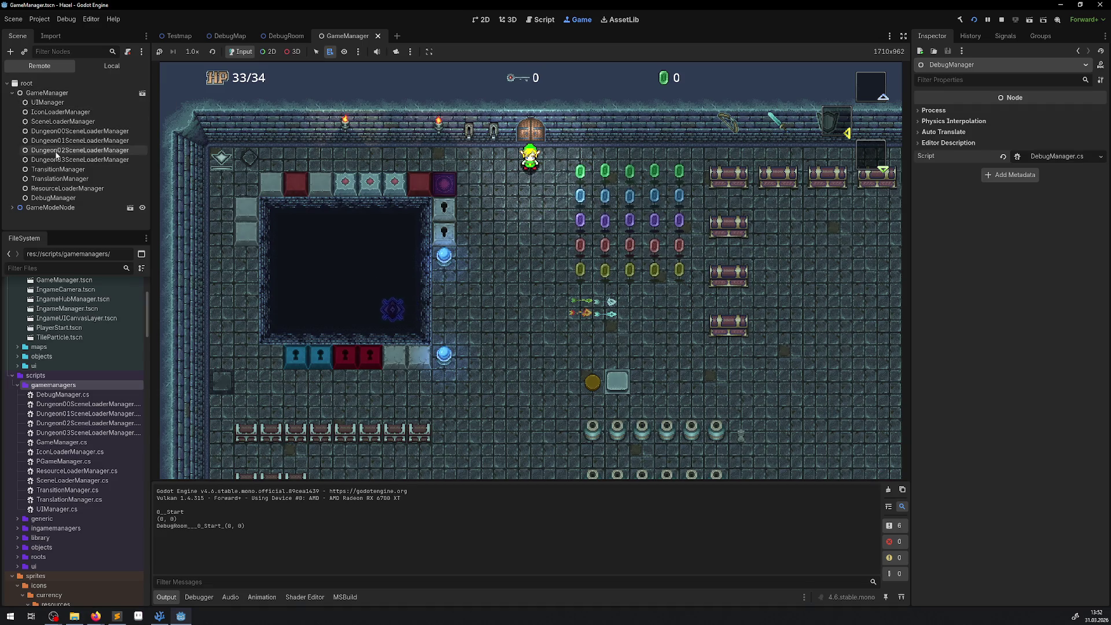
left_click(53, 199)
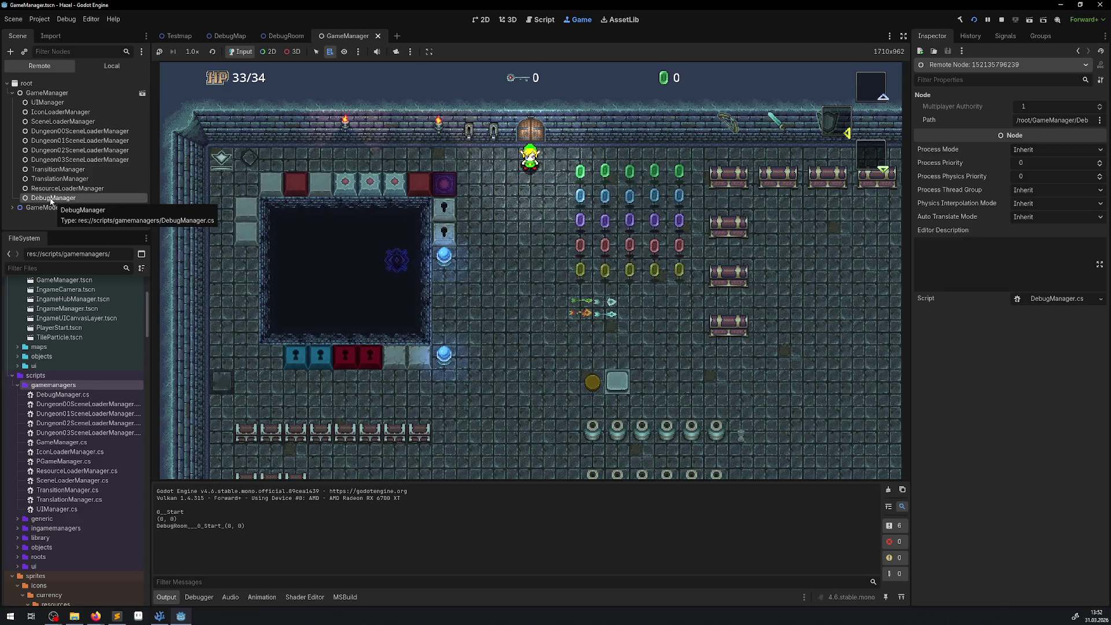
left_click(299, 208)
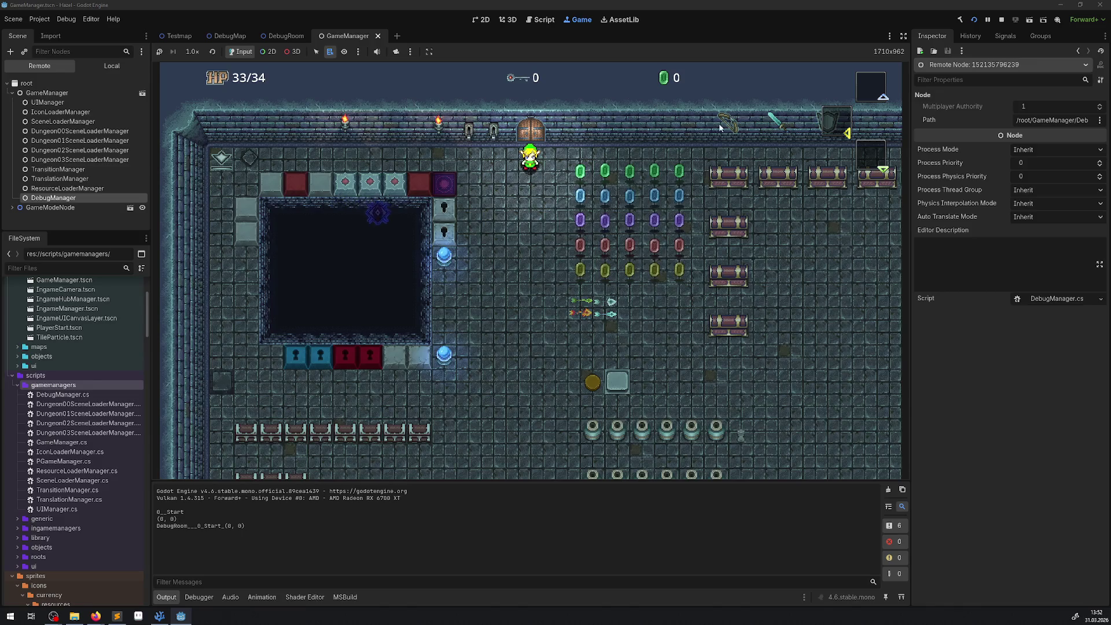
left_click(1002, 21)
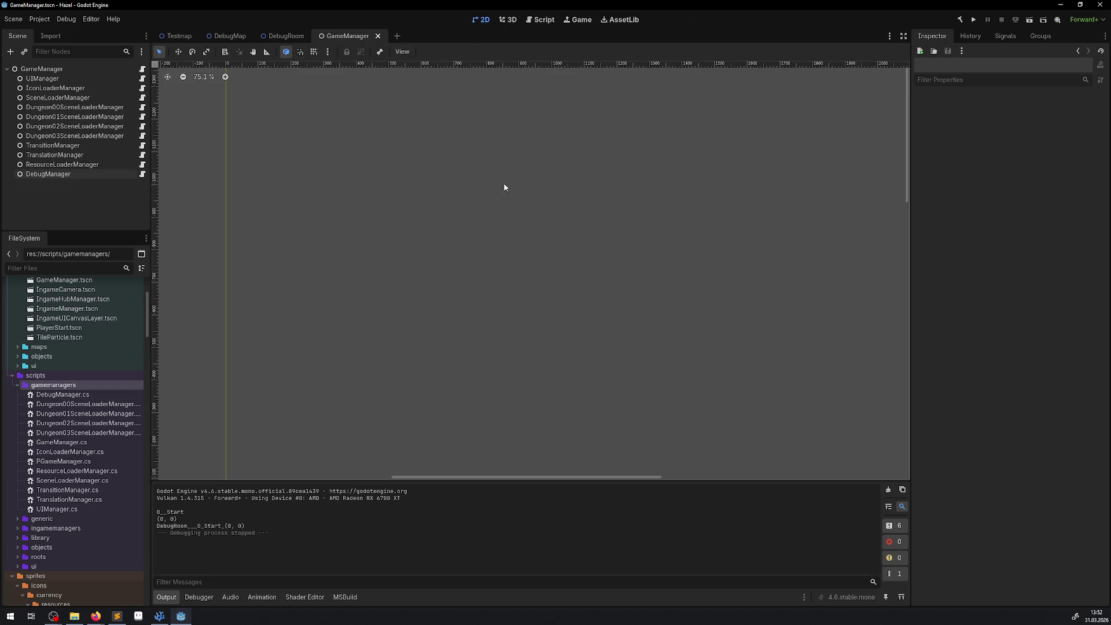
- Enable 'Make Game Workspace Floating on Next Play', then run the project and stop the floating test
left_click(581, 20)
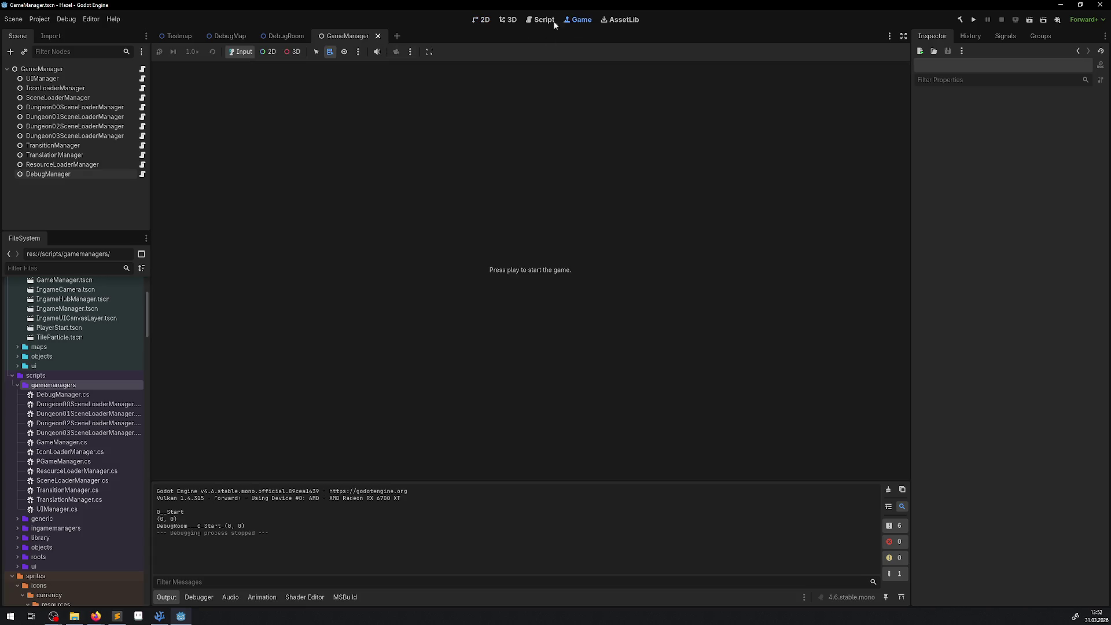
left_click(429, 52)
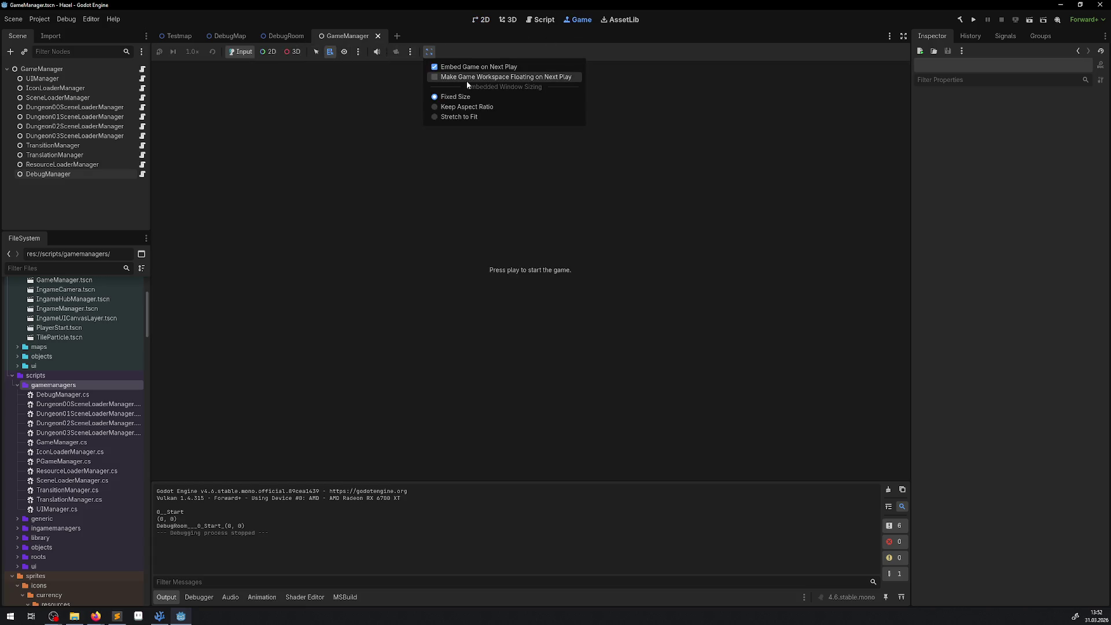
left_click(468, 78)
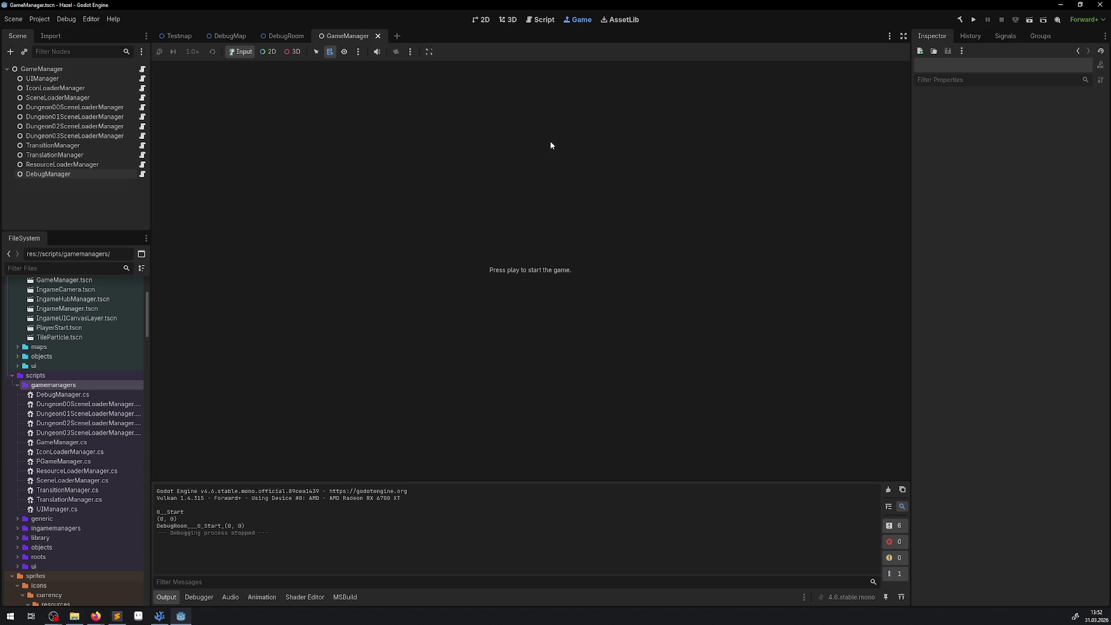
left_click(974, 20)
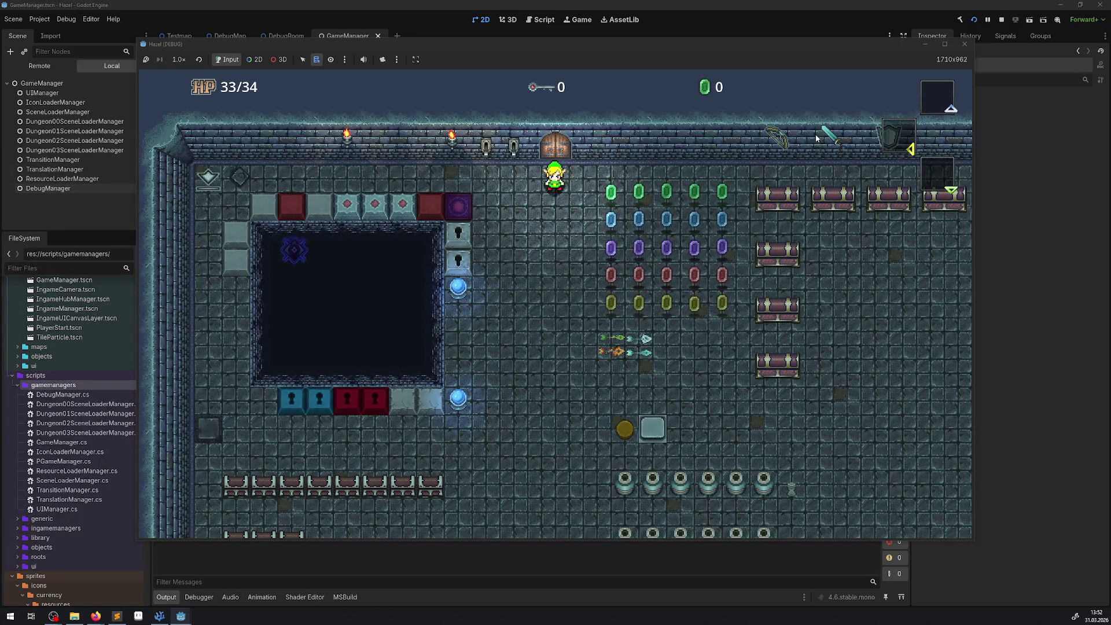
left_click(965, 44)
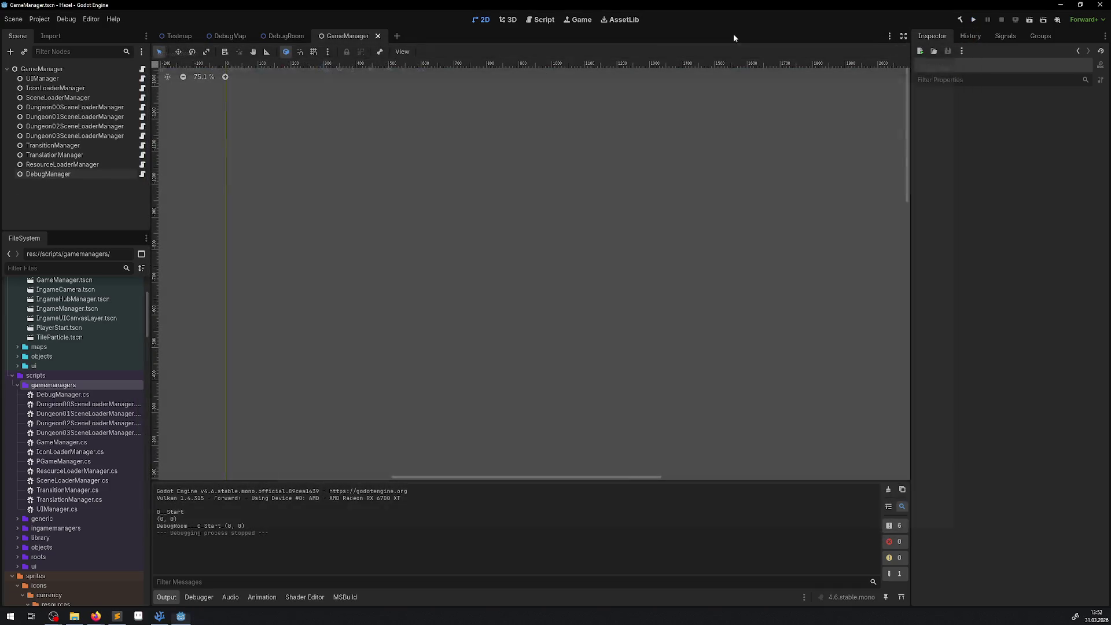
left_click(90, 21)
left_click(49, 32)
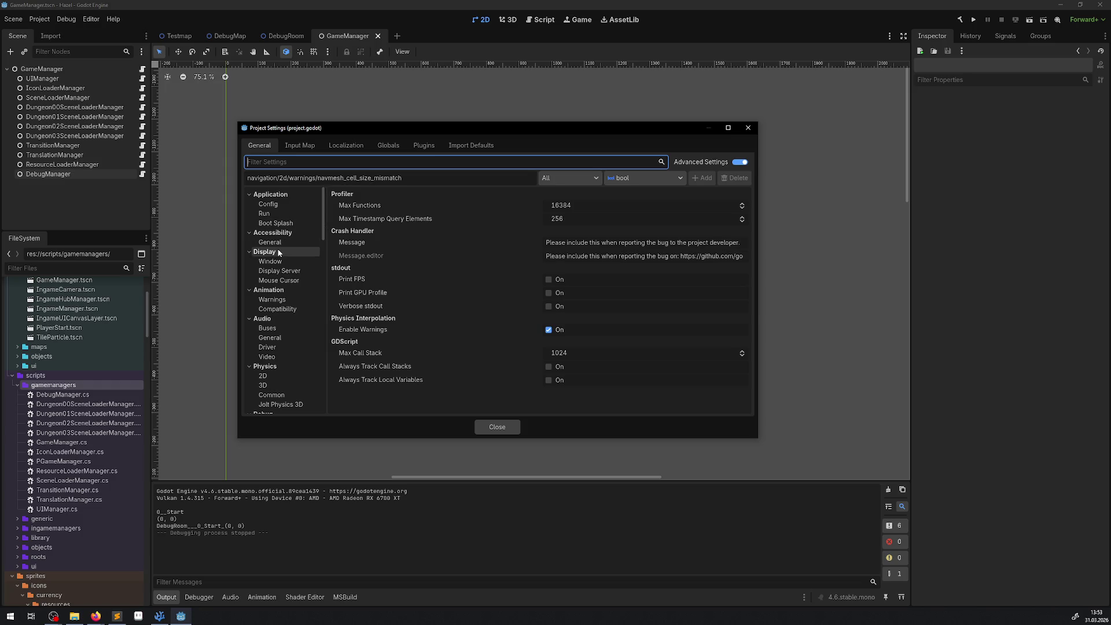
left_click(275, 262)
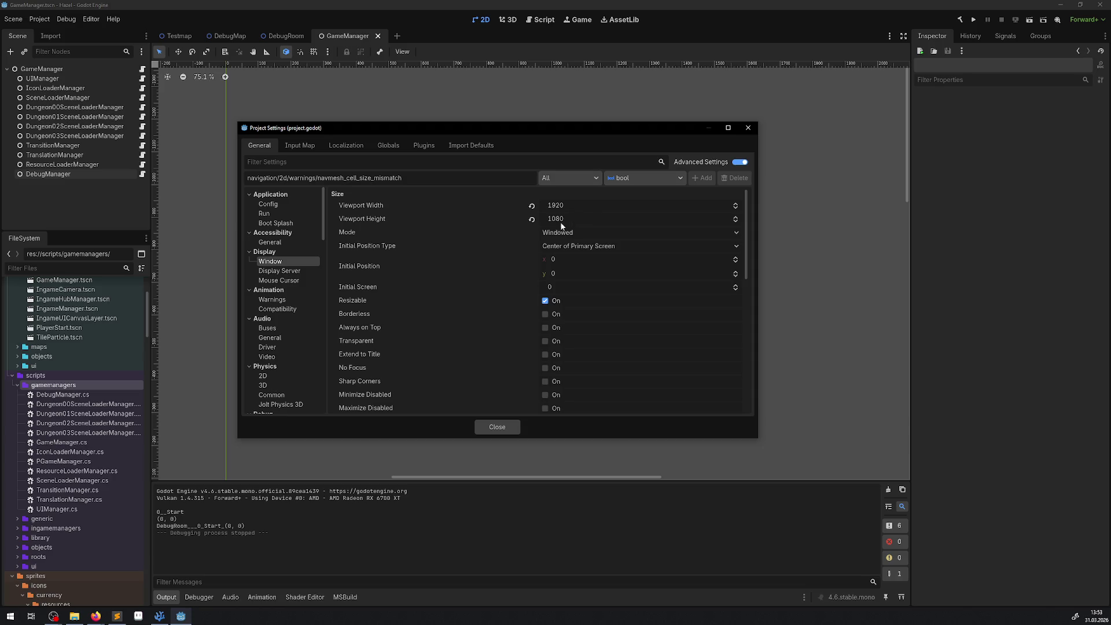
left_click(748, 129)
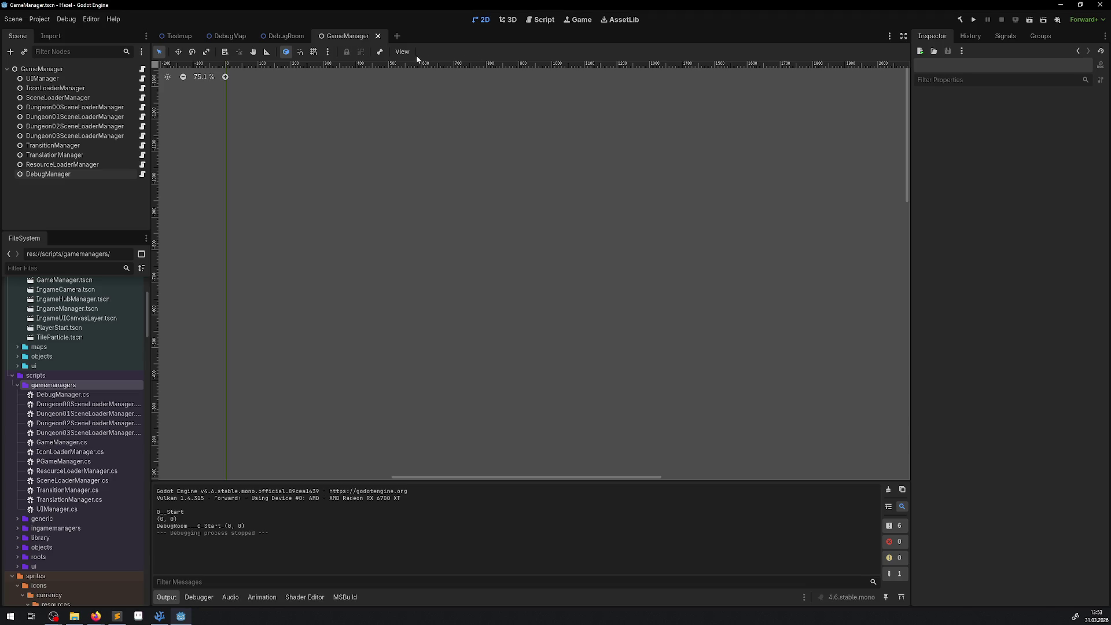
left_click(405, 52)
left_click(574, 22)
left_click(578, 19)
left_click(429, 52)
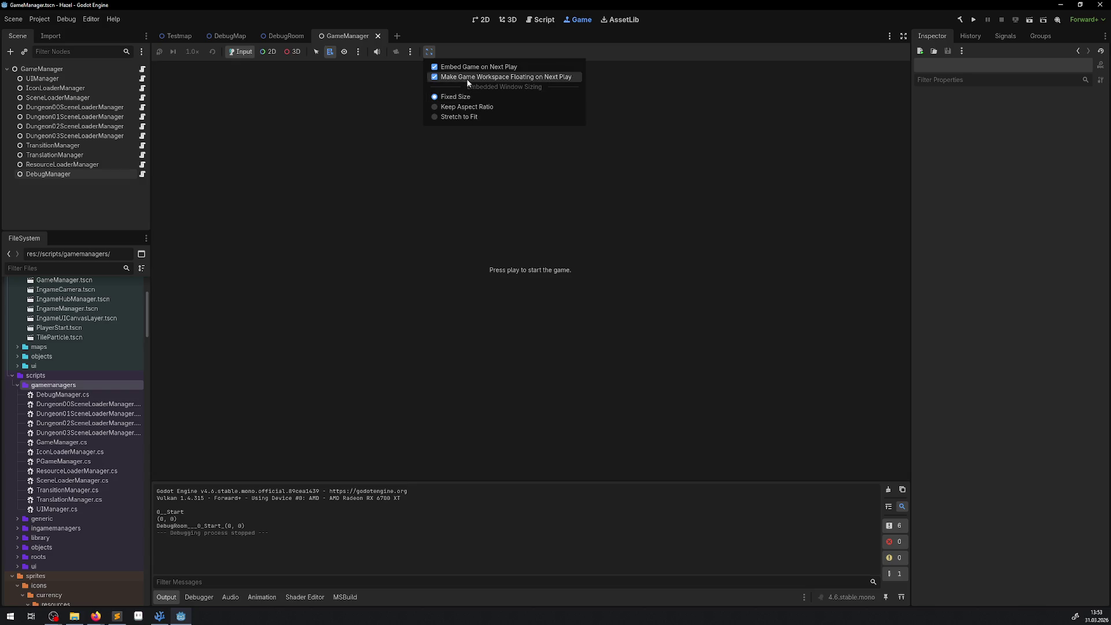
left_click(689, 31)
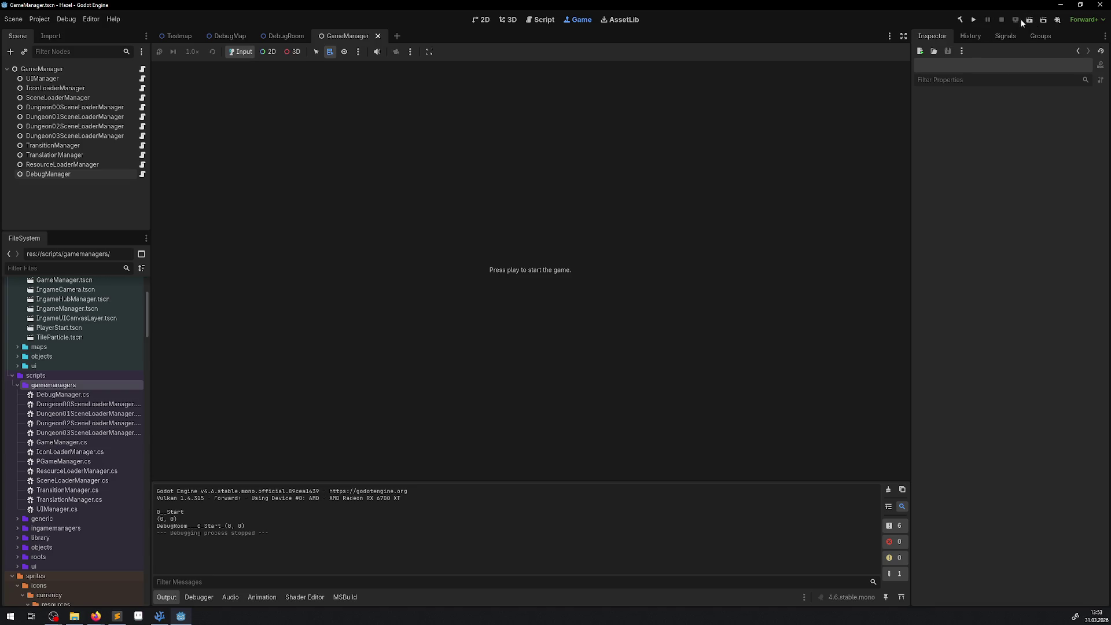
left_click(973, 21)
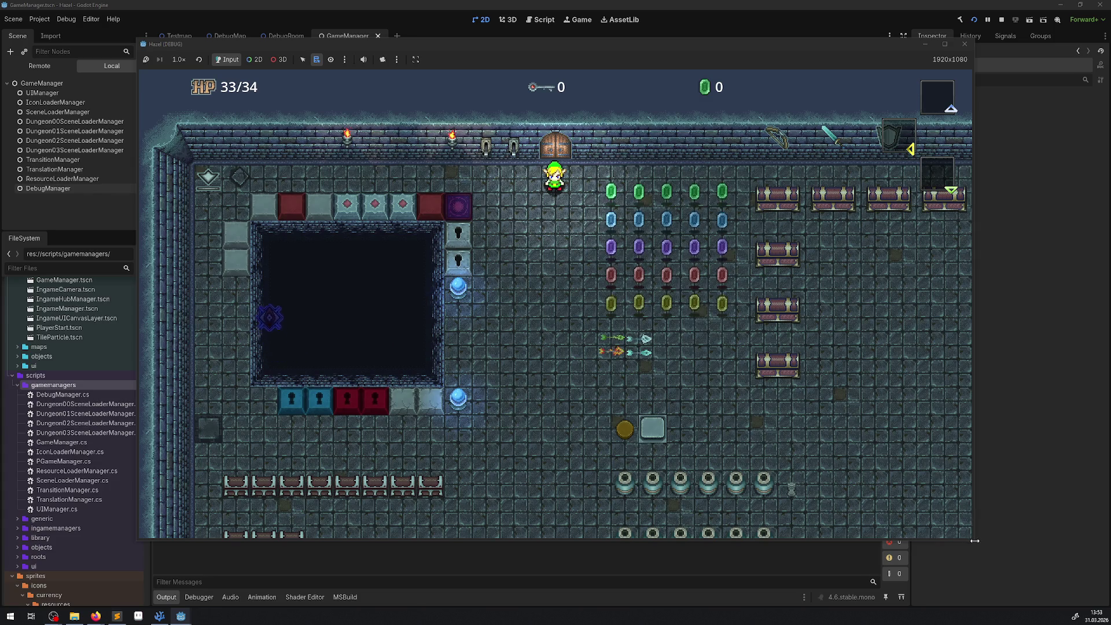
left_click_drag(974, 541, 817, 461)
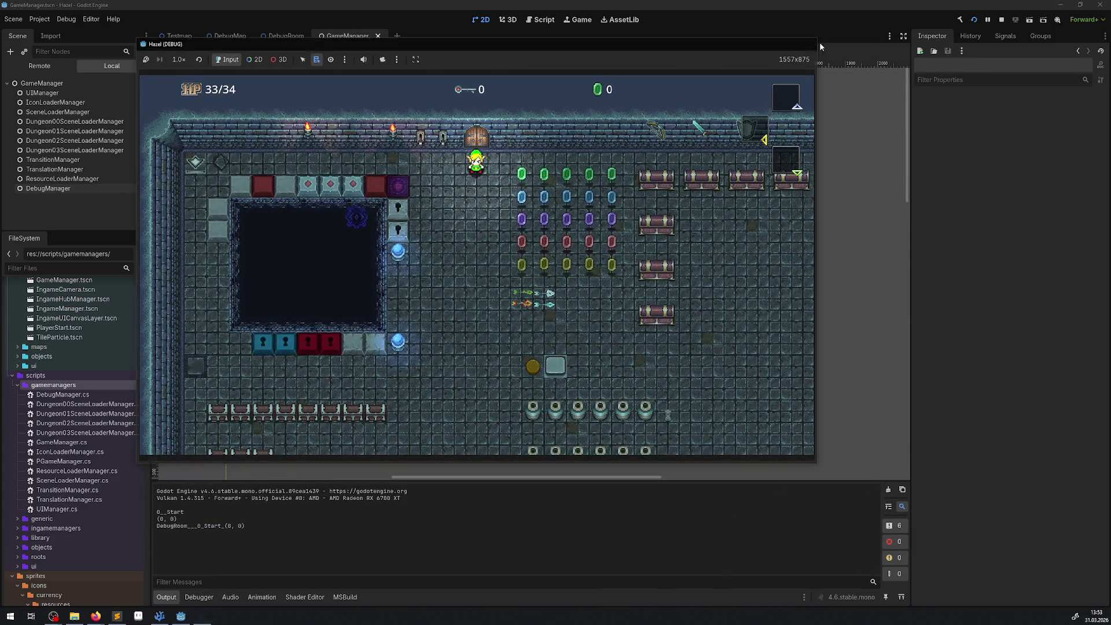
key("F8")
left_click(976, 24)
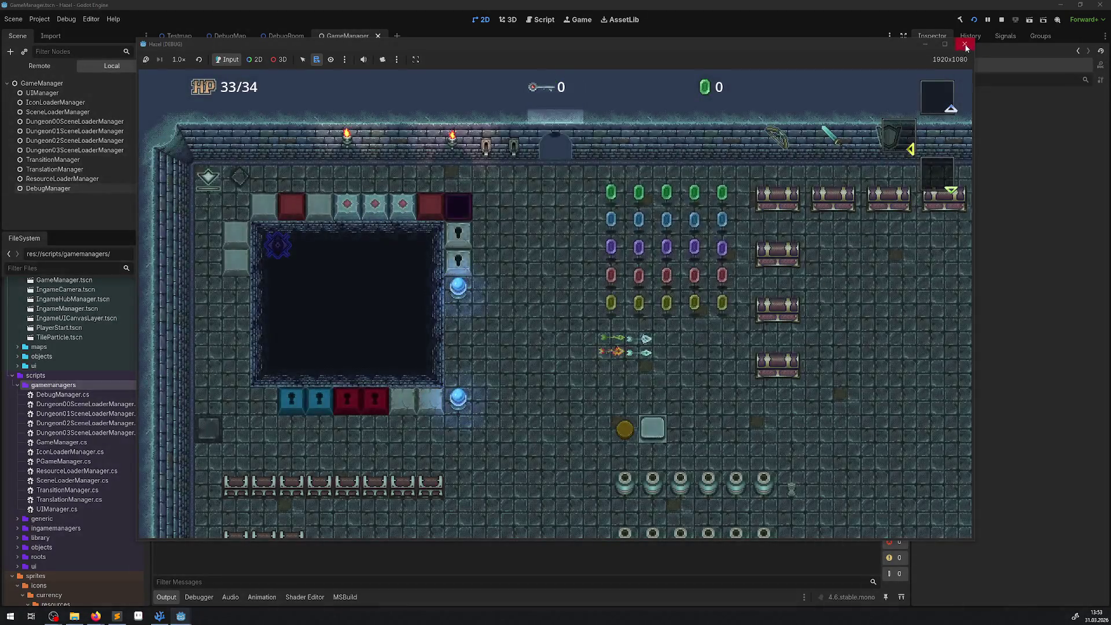
left_click(965, 43)
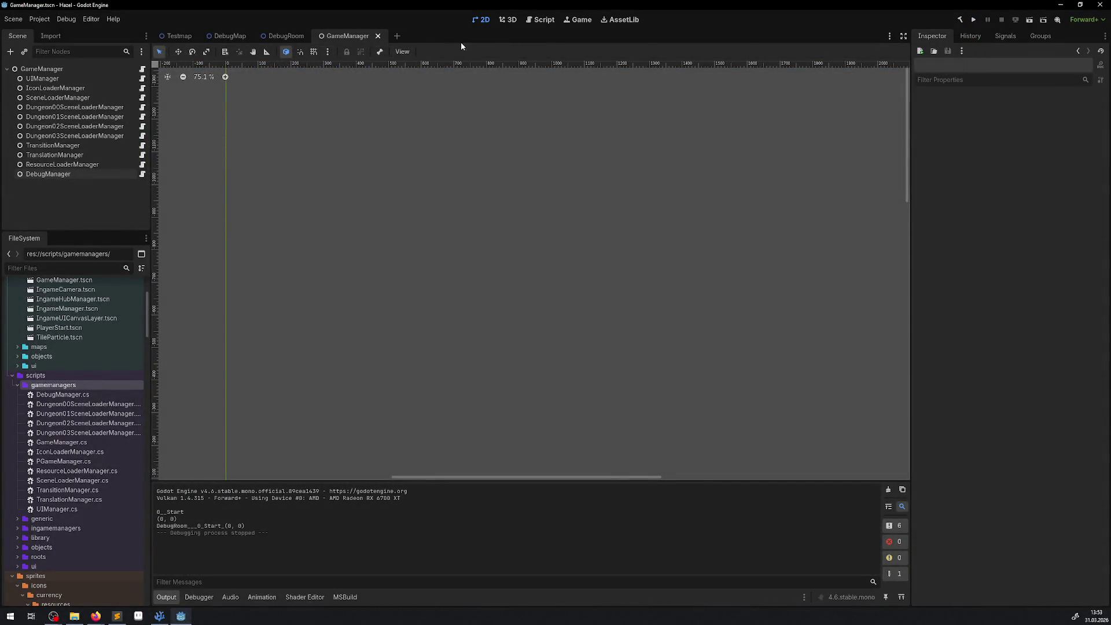
- Turn off floating game workspace, run the project embedded in the editor, then stop it
left_click(579, 23)
left_click(430, 52)
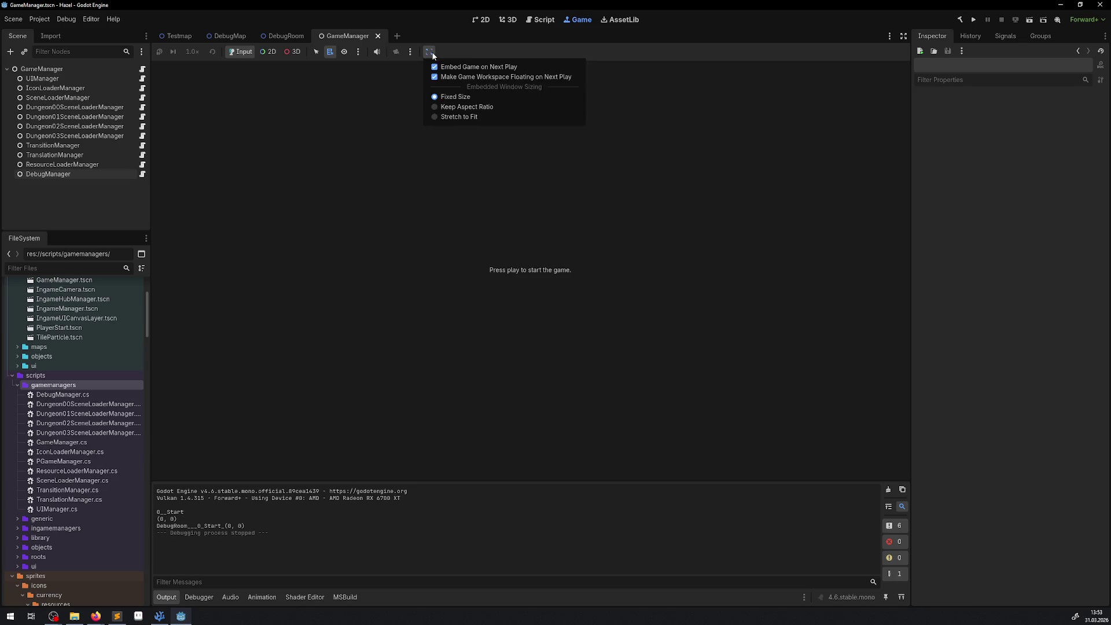
left_click(455, 81)
left_click(971, 22)
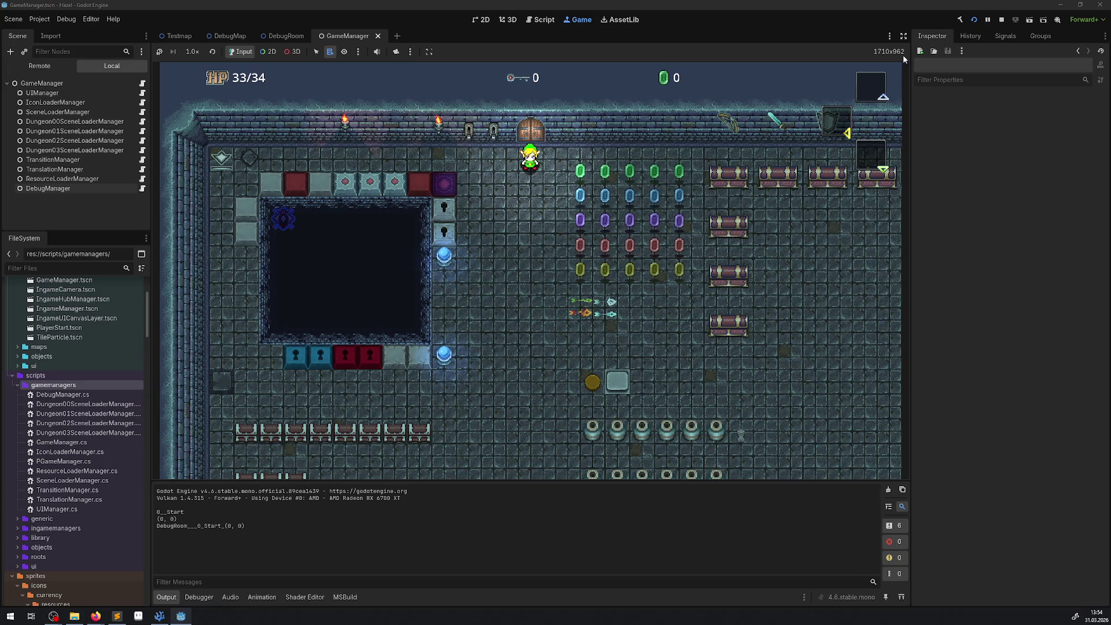
left_click(1002, 20)
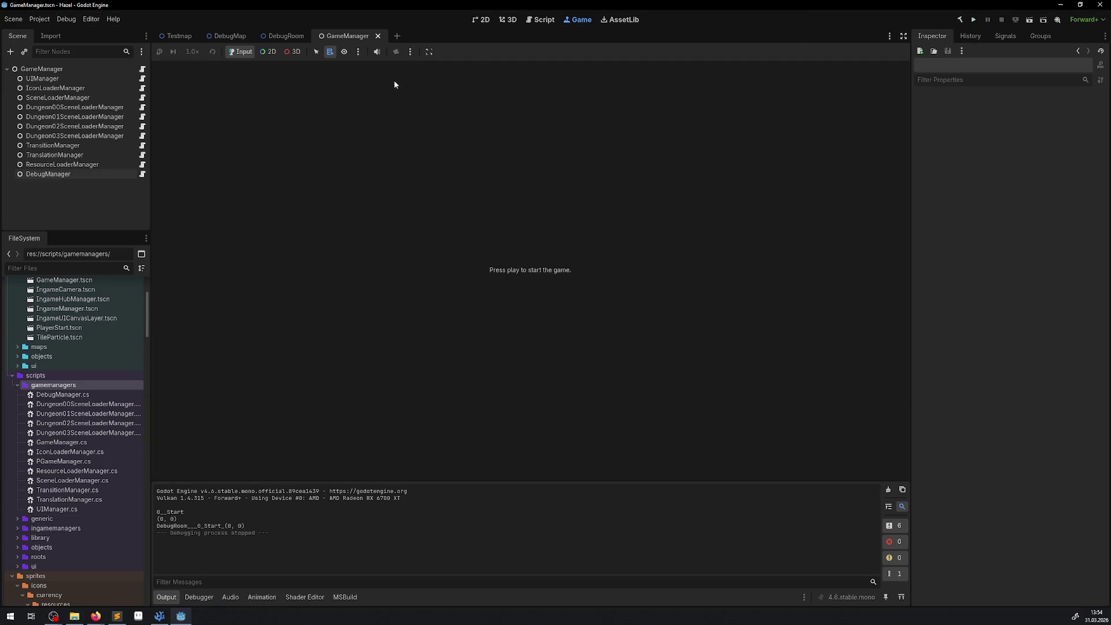
- Re-enable 'Make Game Workspace Floating on Next Play' and run the project again
left_click(429, 52)
left_click(449, 78)
left_click(974, 19)
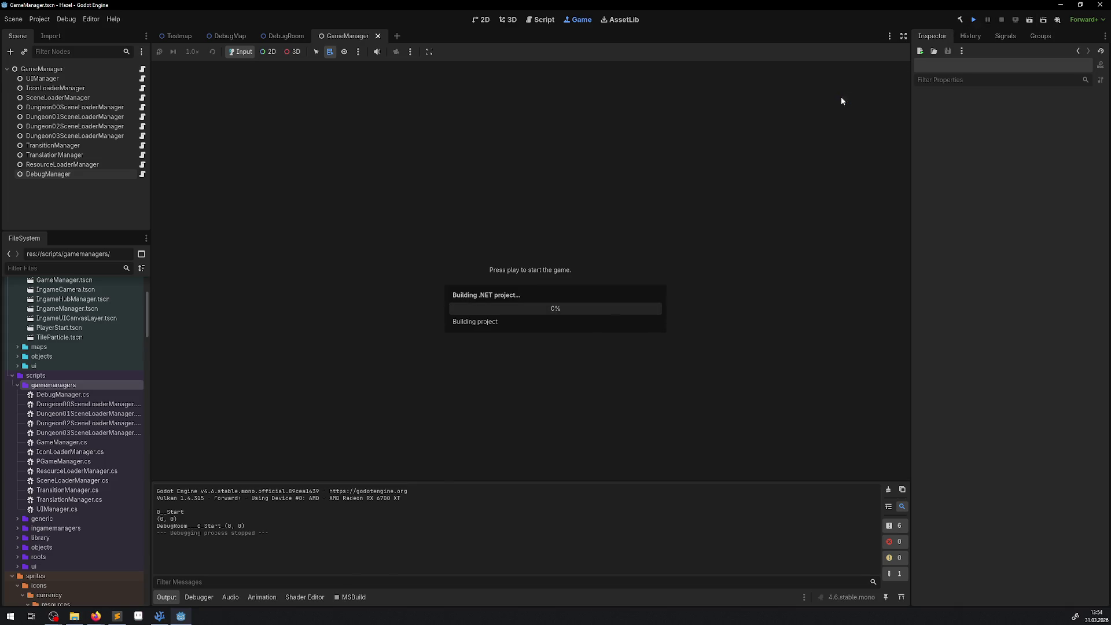
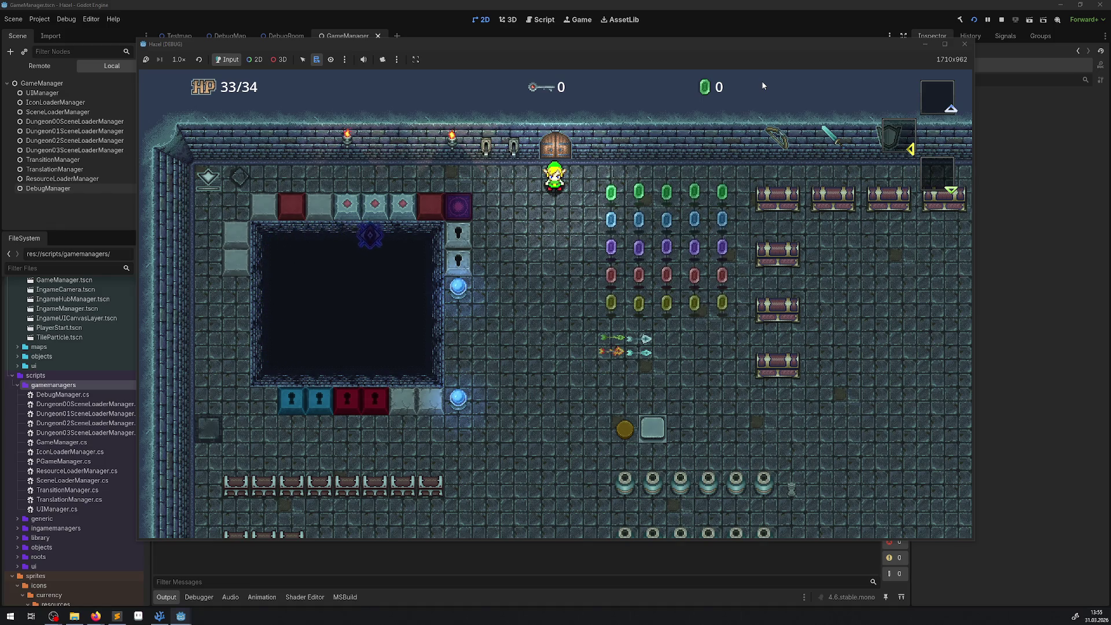
- Walk the player down and back up, then resize the game window to 1920x1080 and back smaller
key("Down")
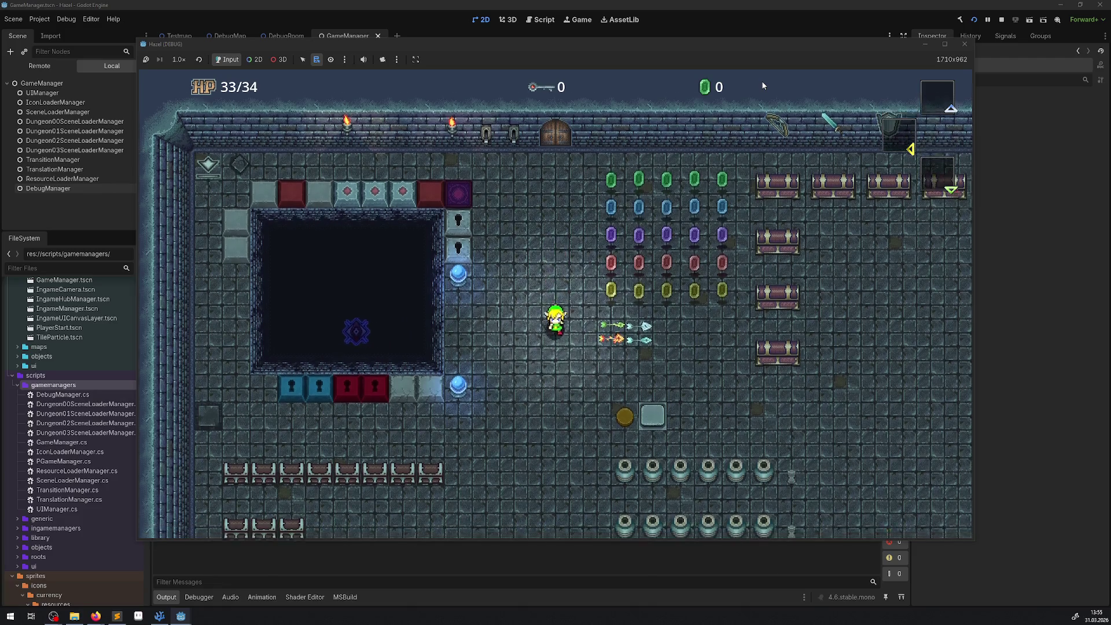
key("Up")
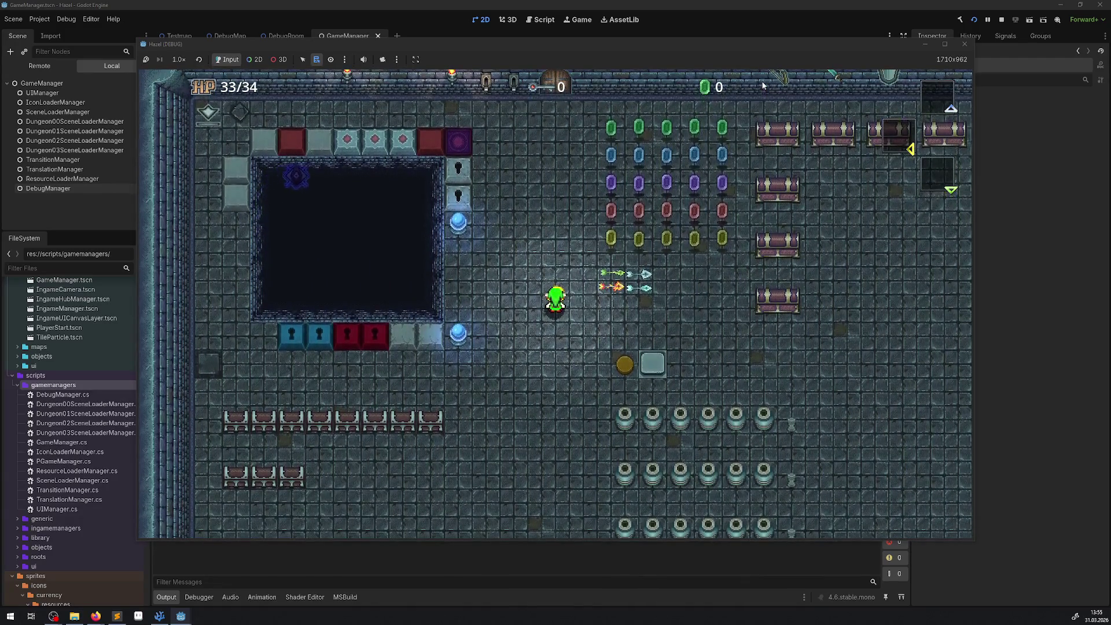
left_click(973, 543)
left_click_drag(974, 543, 1009, 580)
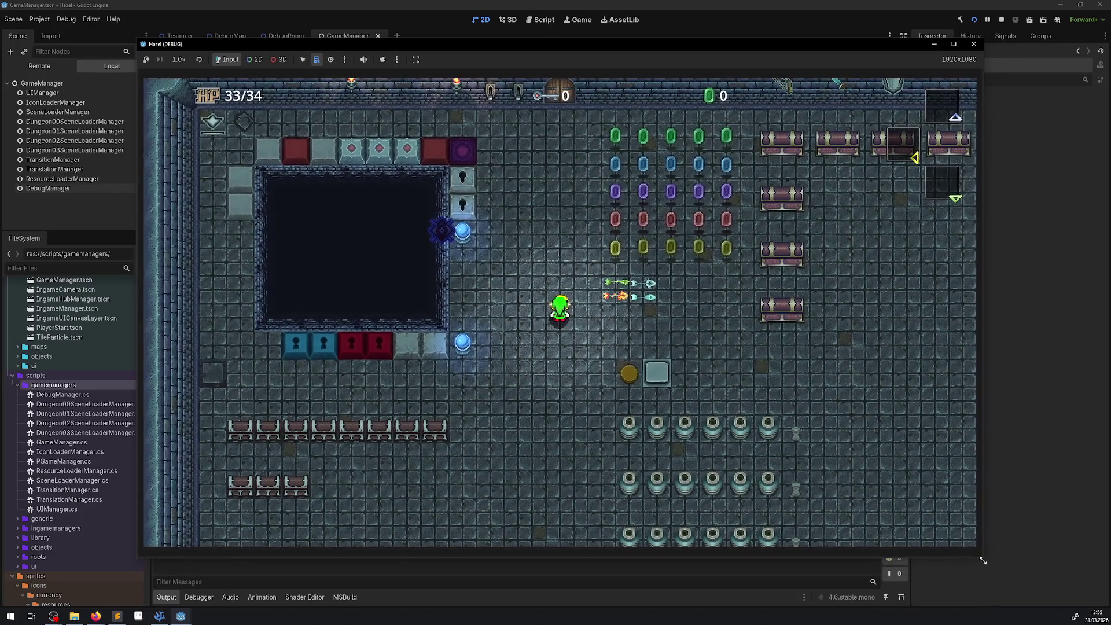
mouse_move(1009, 579)
left_mouse_down()
mouse_move(974, 544)
mouse_move(979, 552)
left_mouse_up()
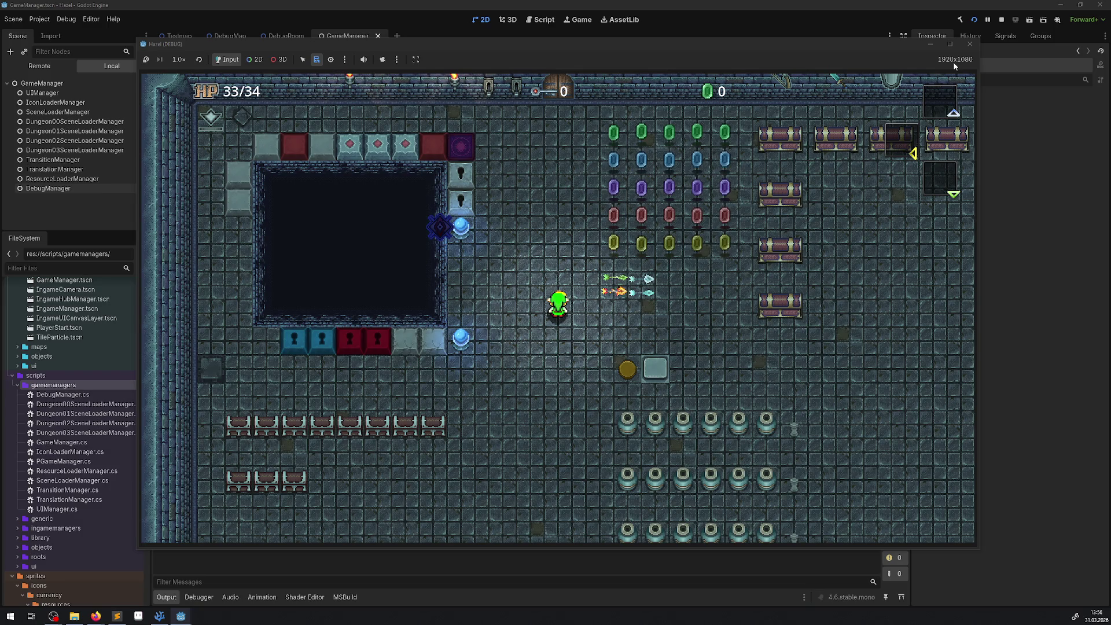
- Walk the player up, then down and right beside the stone block and gold coin
key("Up")
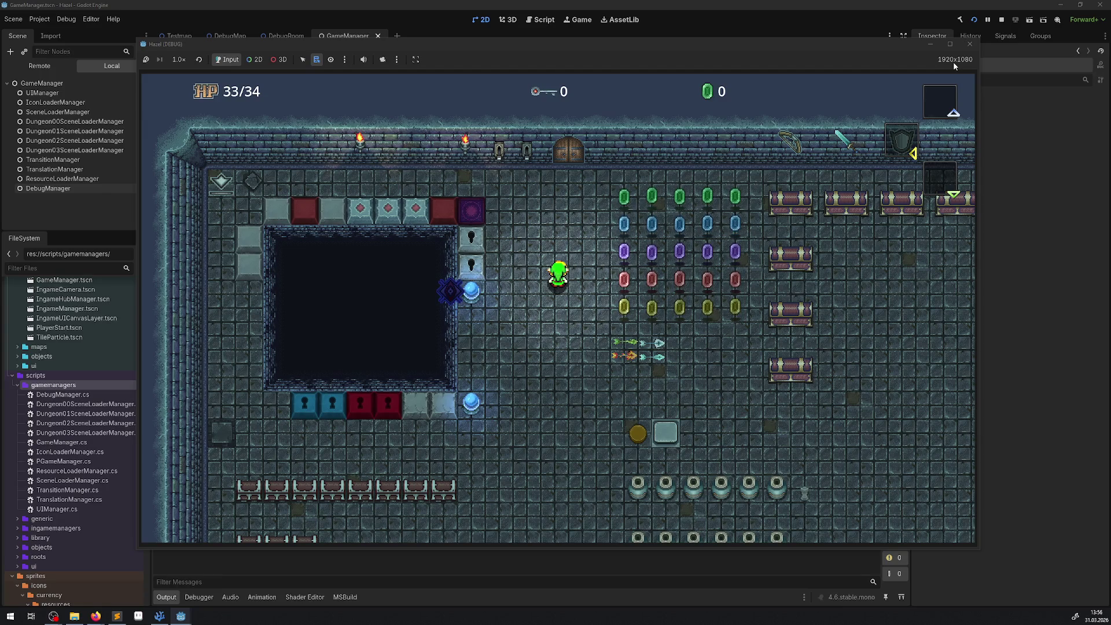
key("Down")
key("Right")
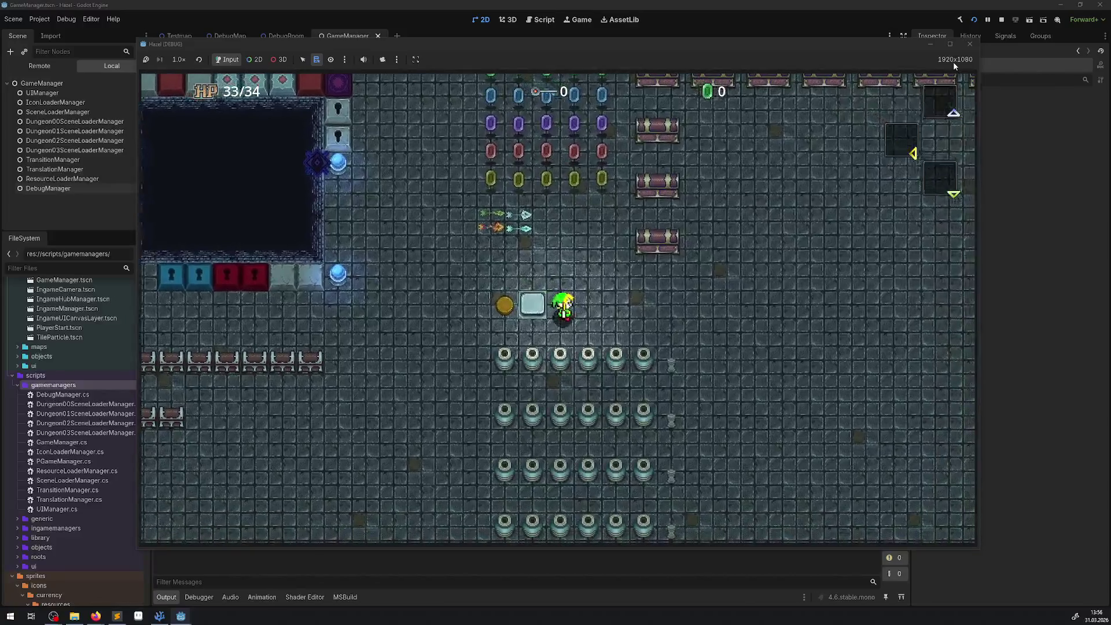
key("Up")
key("Right")
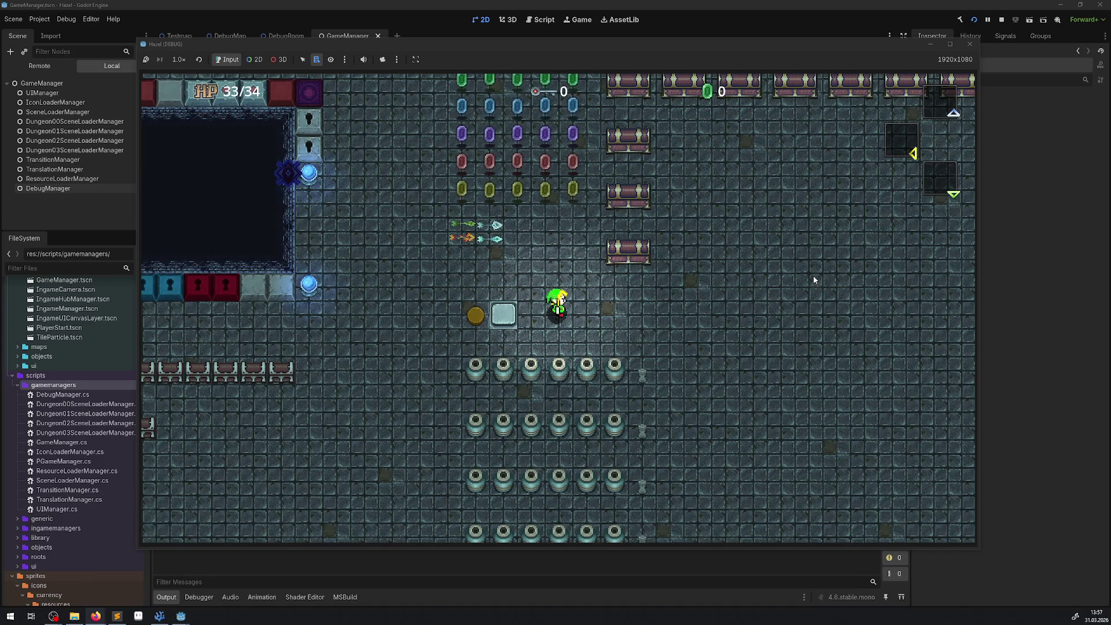
- Walk through the rupee rows collecting rupees until the counter reads 715
key("Up")
key("Left")
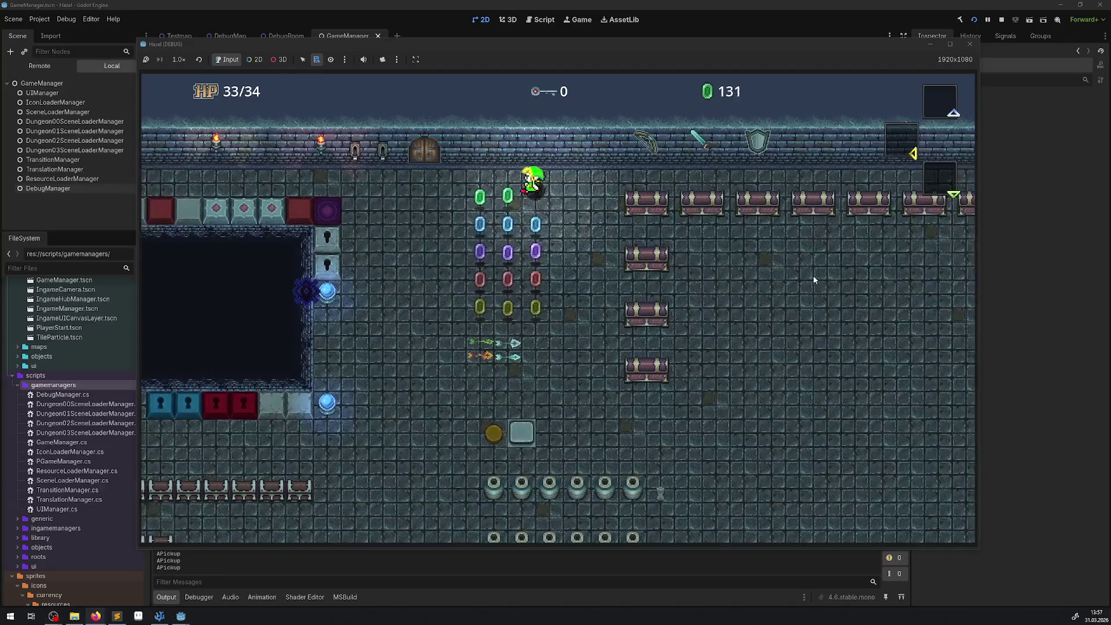
key("Down")
key("Right")
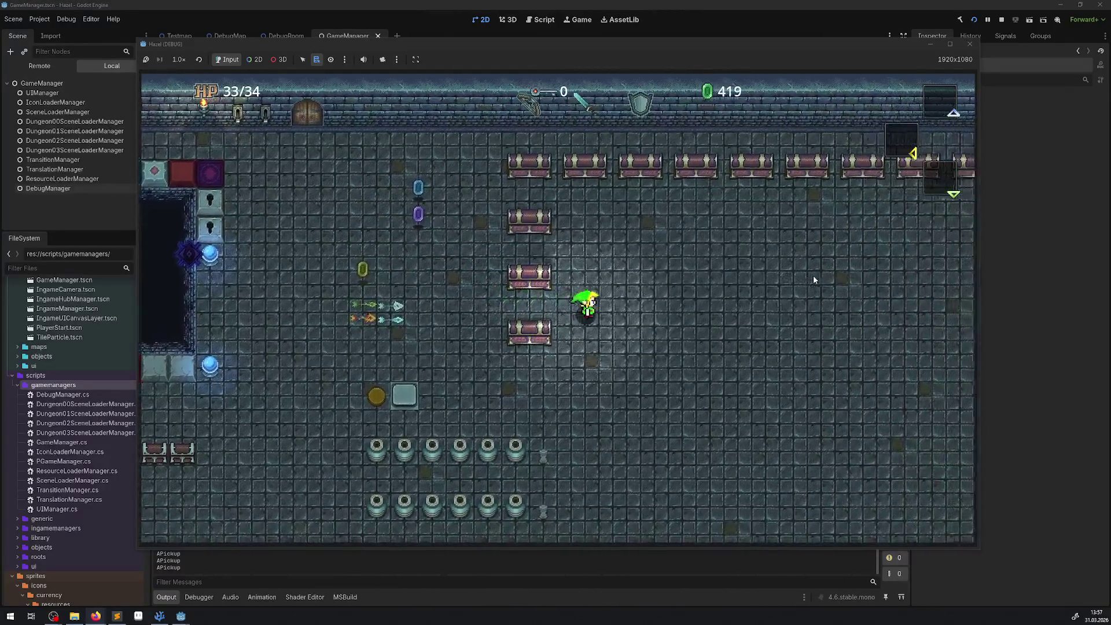
key("Up")
key("Right")
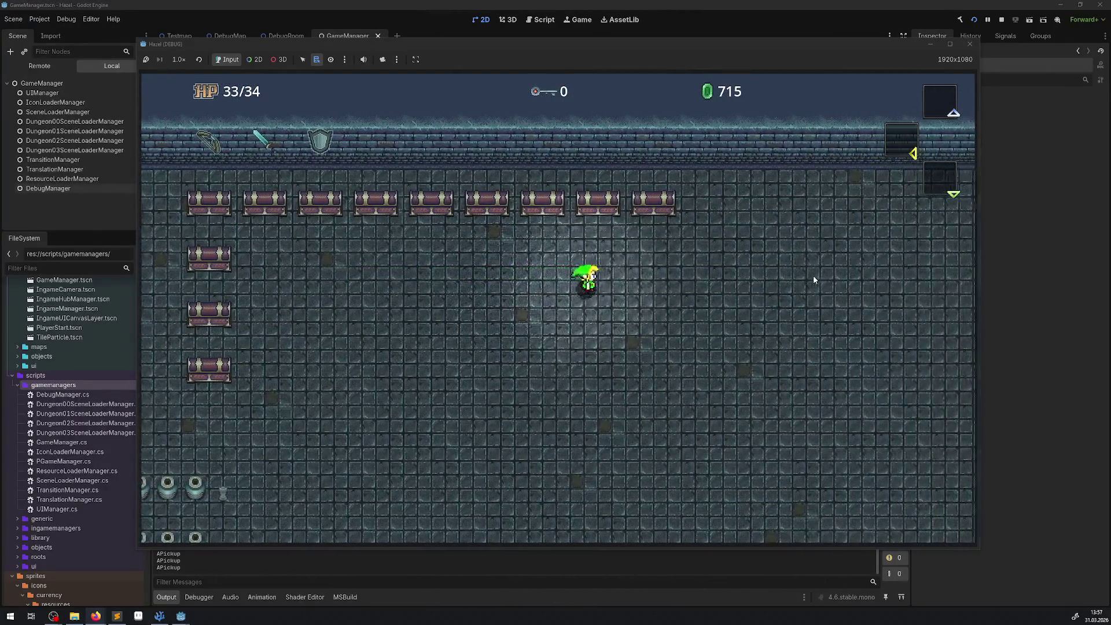
key("Down")
key("Left")
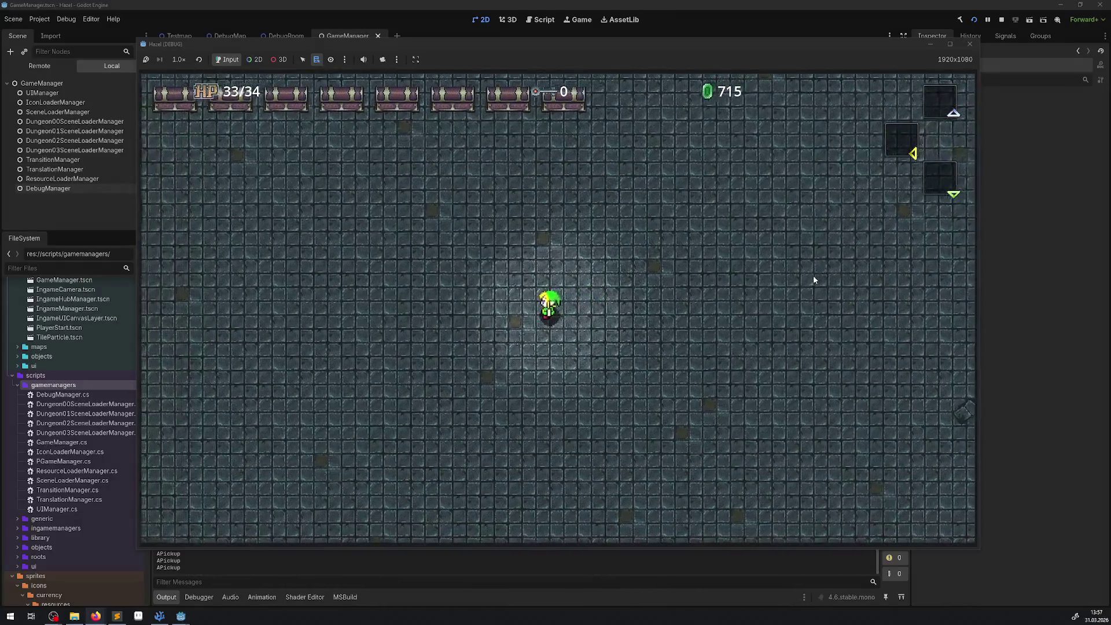
- Walk the player left and up back toward the pit near the top of the room
key("Left")
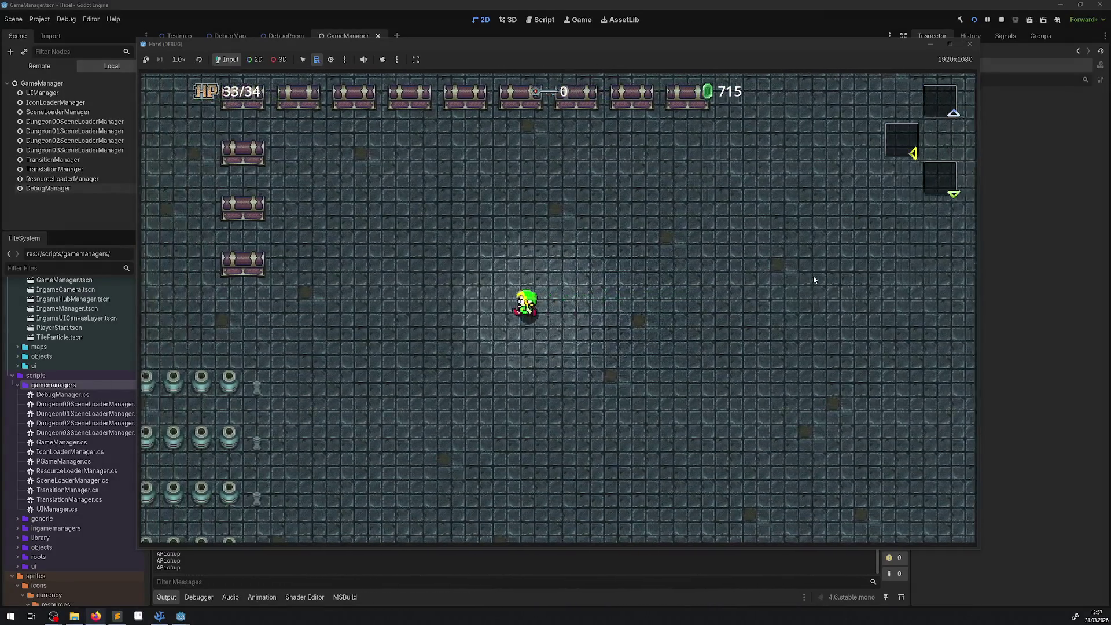
key("Left")
key("Up")
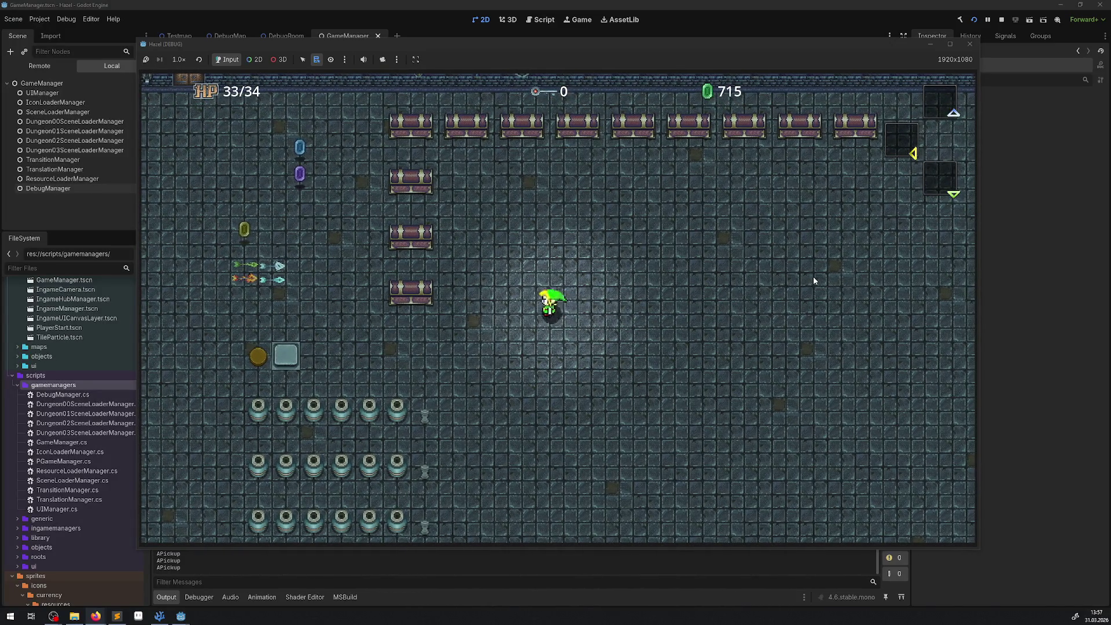
key("Up")
key("Left")
key("Up")
key("Left")
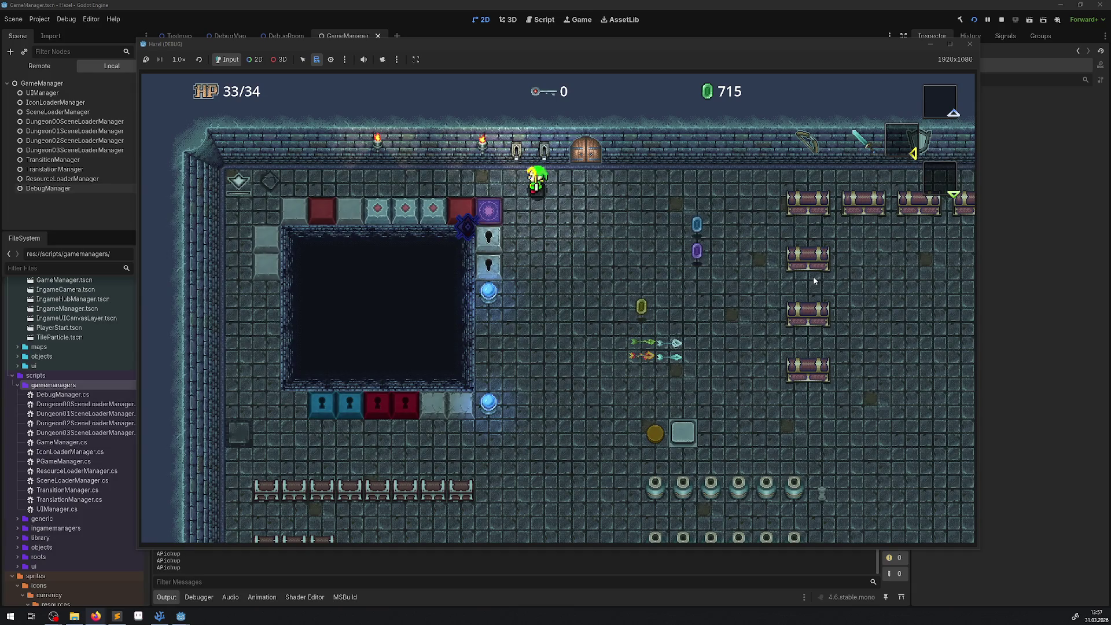
key("Down")
key("Right")
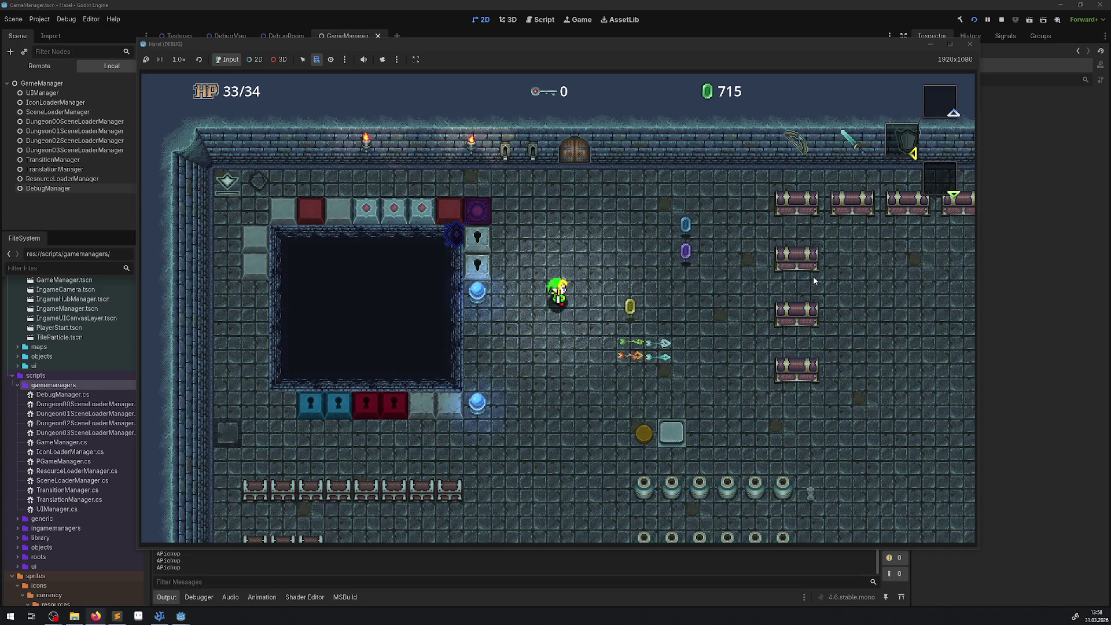
key("Up")
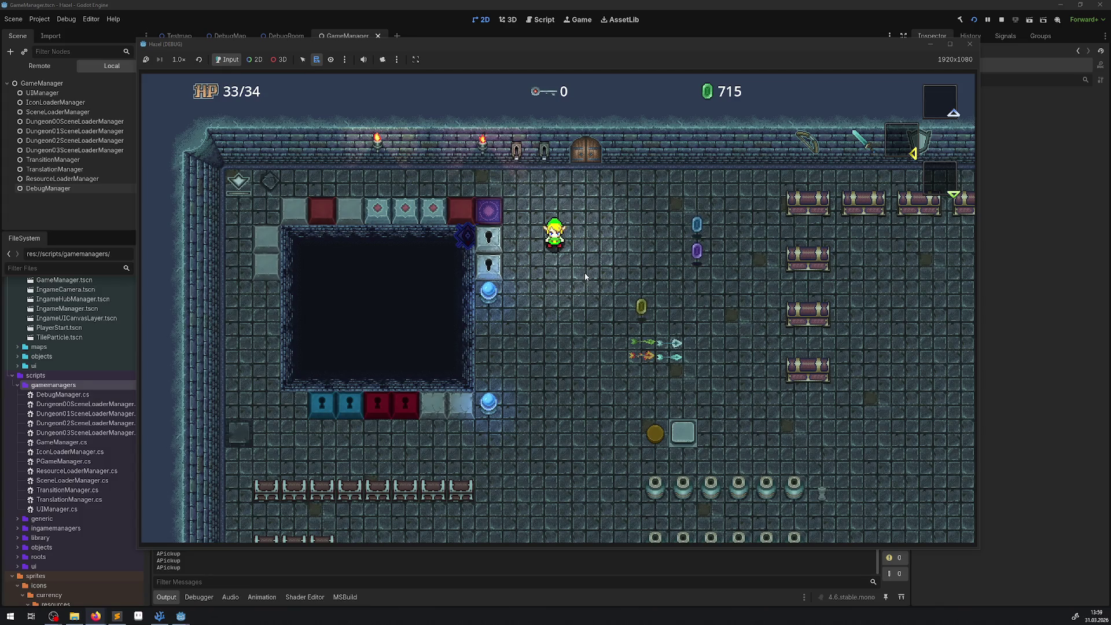
- Walk the player down and left past the blue orb to just below the pit's key blocks
key("Down")
key("Left")
key("Down")
key("Left")
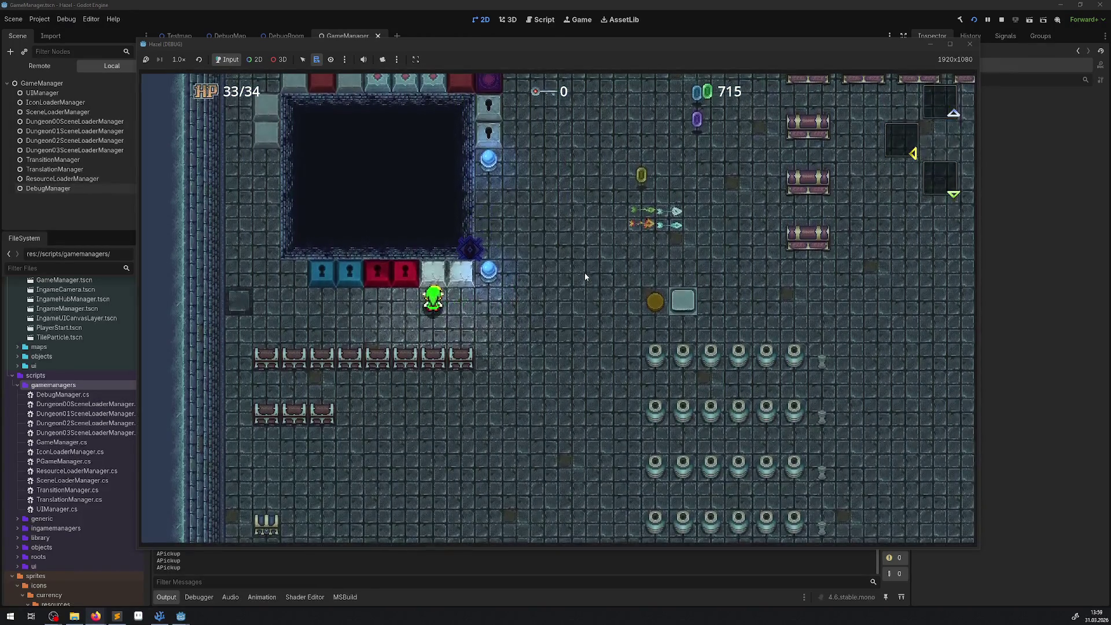
key("Right")
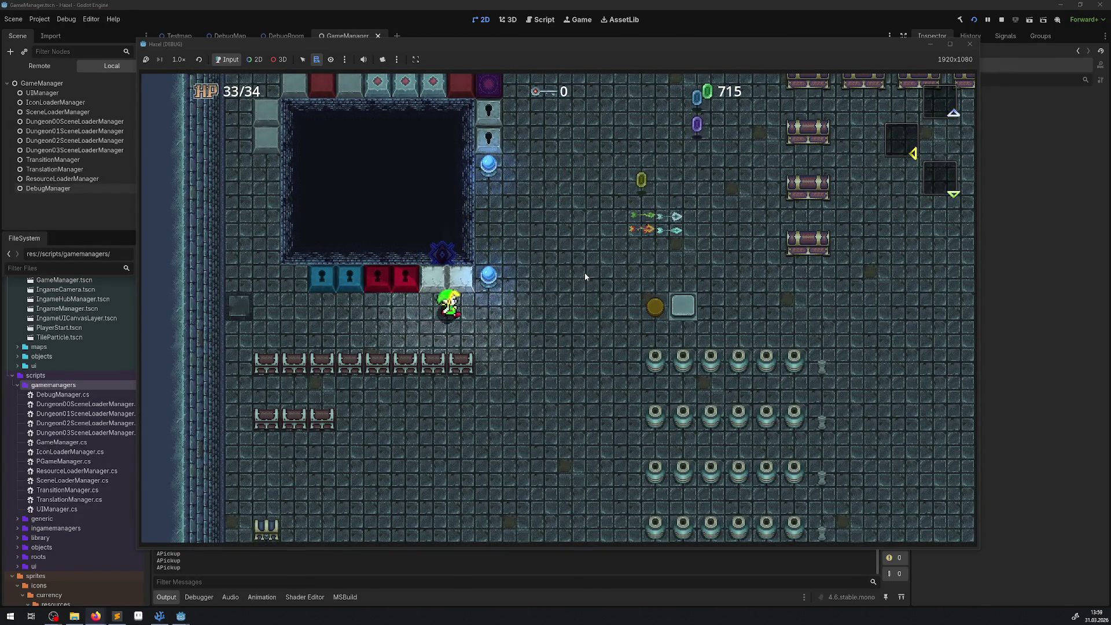